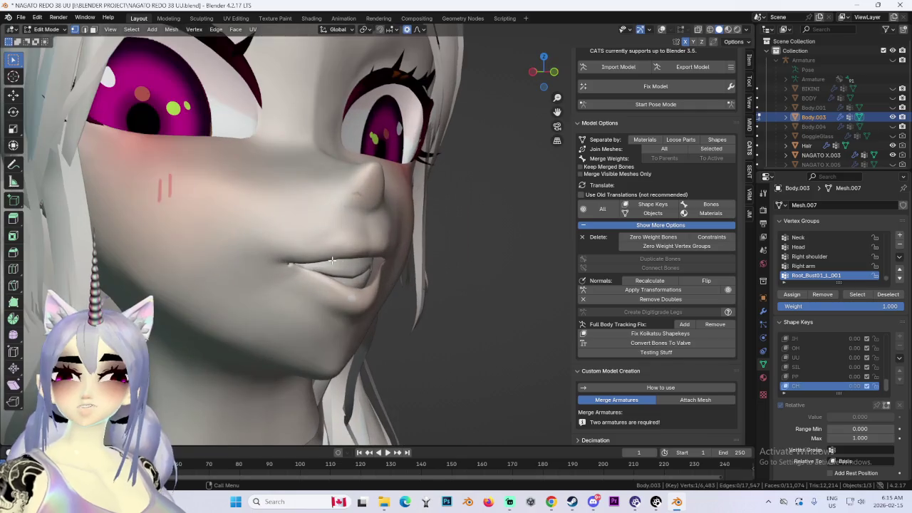
Nudge the CH smile's lip vertices vertically with a Z-constrained proportional move.
key(g)
key(Escape)
key(g)
key(z)
click(384, 270)
scroll(343, 265, up, 2)
Inspect the lips from side and three-quarter angles, ending in a straight front view.
key(g)
key(Escape)
mouse_move(385, 270)
middle_down()
mouse_move(514, 283)
mouse_move(334, 263)
middle_up()
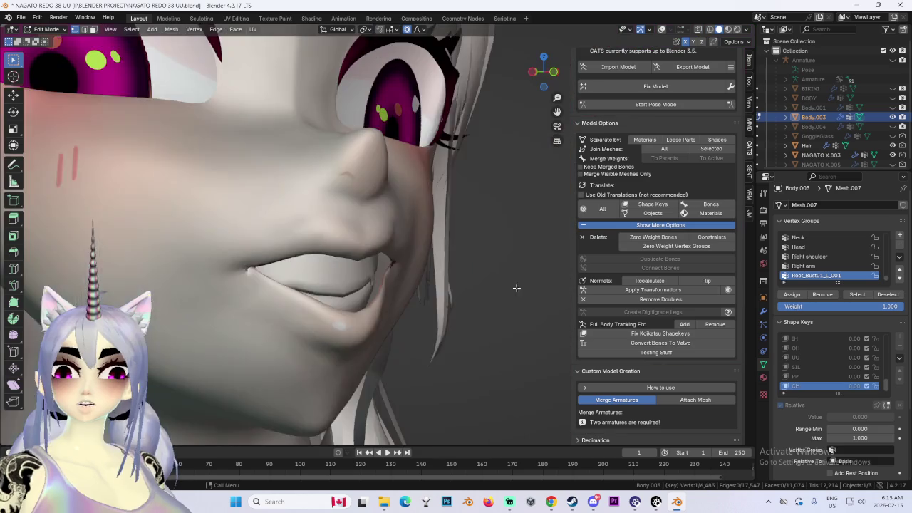
key(g)
key(Escape)
mouse_move(456, 252)
middle_down()
mouse_move(418, 260)
mouse_move(491, 223)
middle_up()
middle_drag(531, 86, 483, 174)
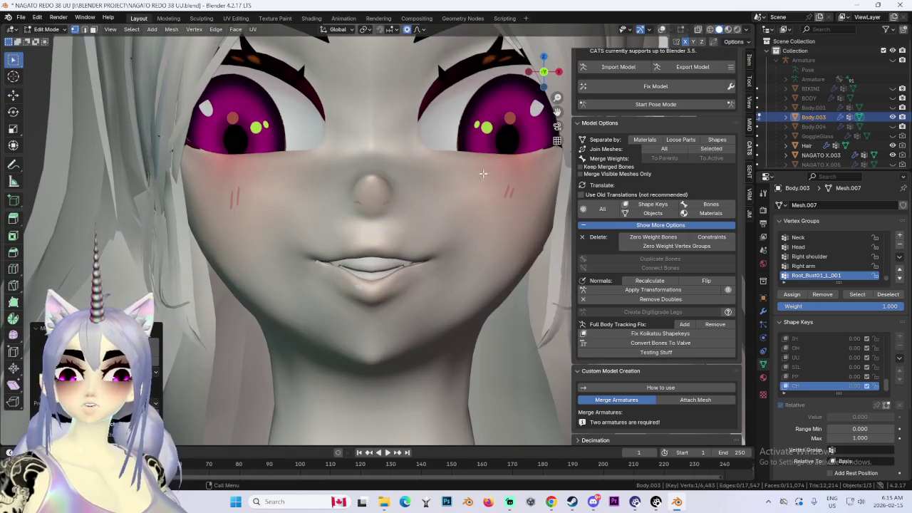
mouse_move(462, 223)
middle_down()
mouse_move(406, 275)
mouse_move(420, 274)
middle_up()
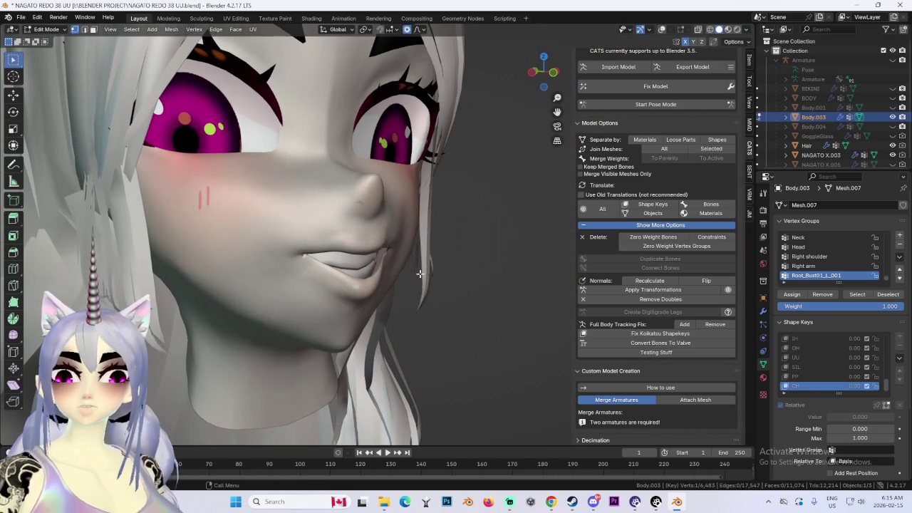
click(549, 75)
Shift the lips and fangs slightly vertically and show the mesh wireframe overlay.
key(g)
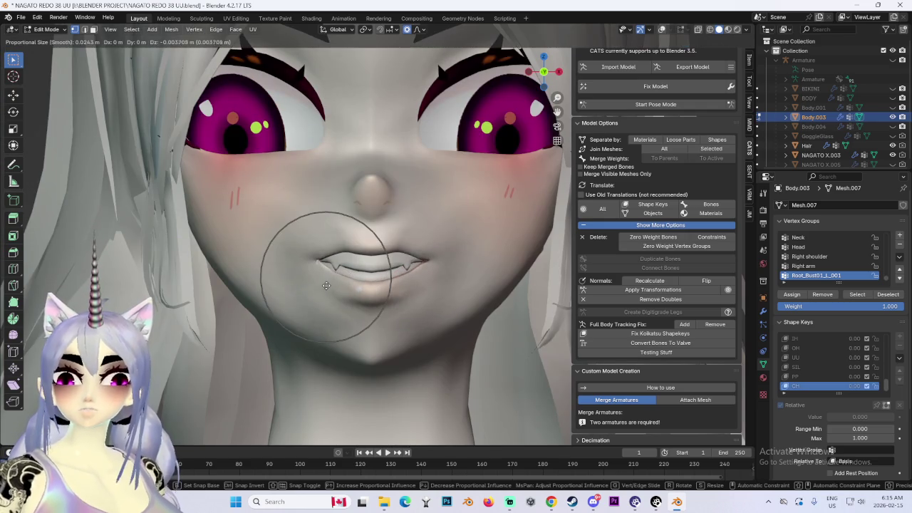
click(325, 285)
scroll(345, 294, up, 2)
key(shift+alt+z)
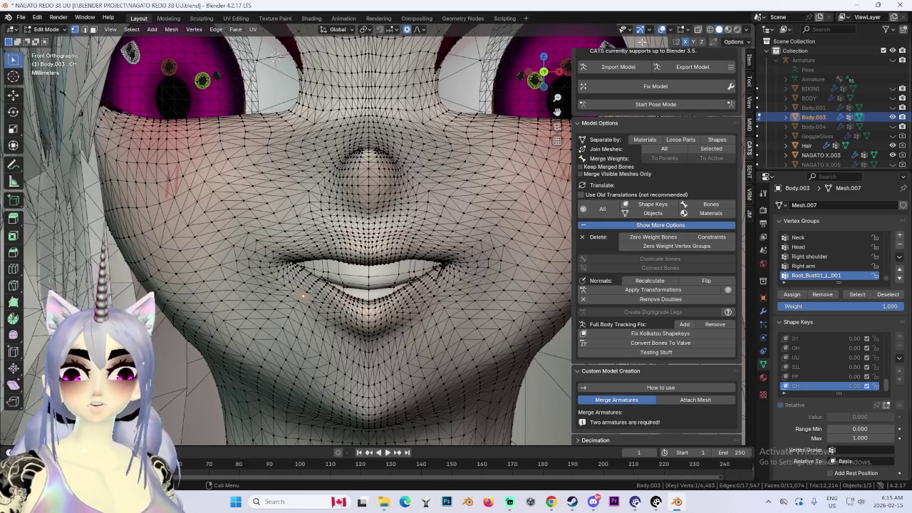
Nudge the left mouth corner and nearby mouth vertices, undoing the last bad move.
key(g)
click(318, 299)
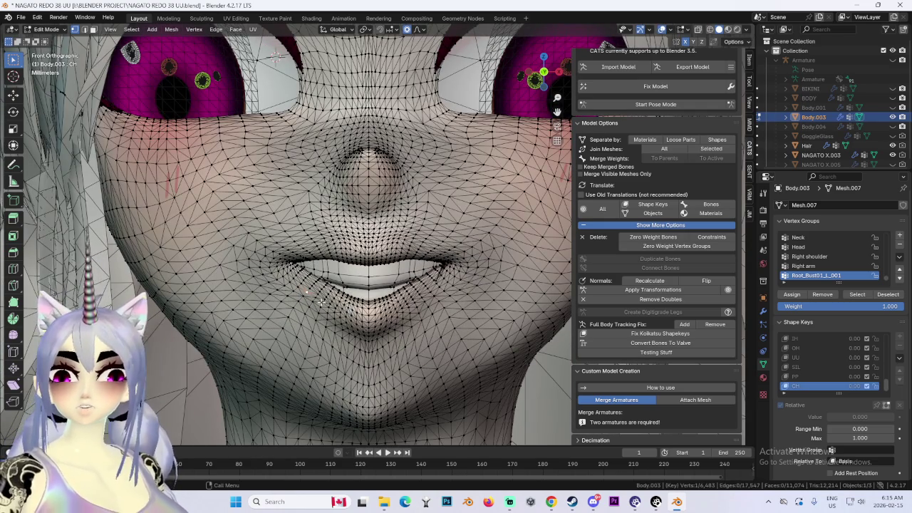
key(g)
click(317, 293)
scroll(369, 309, down, 3)
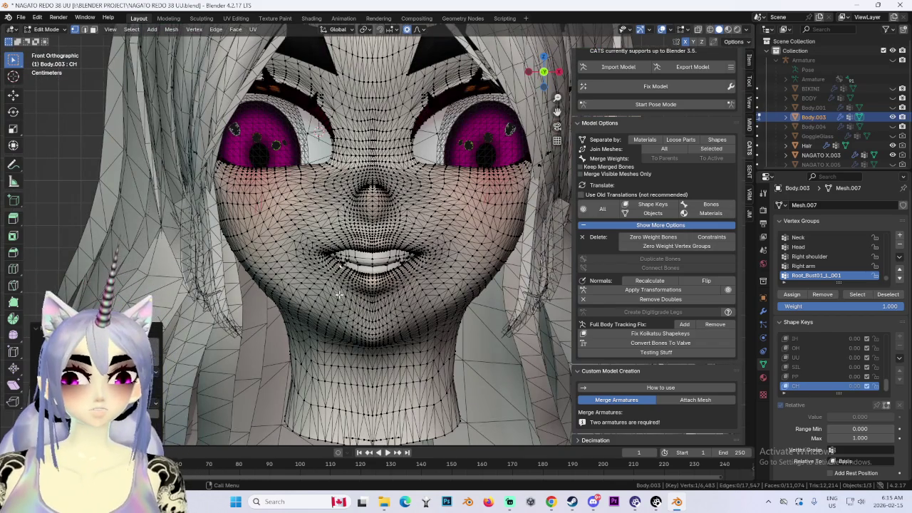
key(g)
click(412, 278)
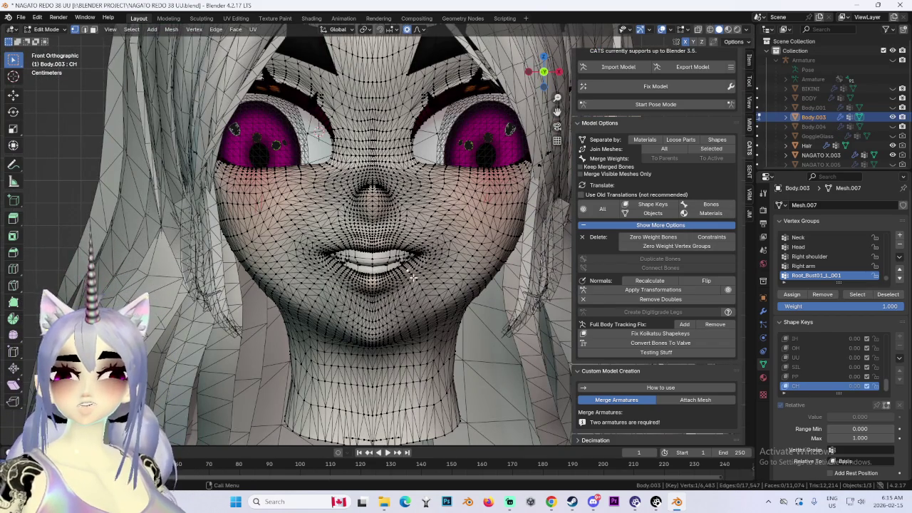
key(g)
click(395, 291)
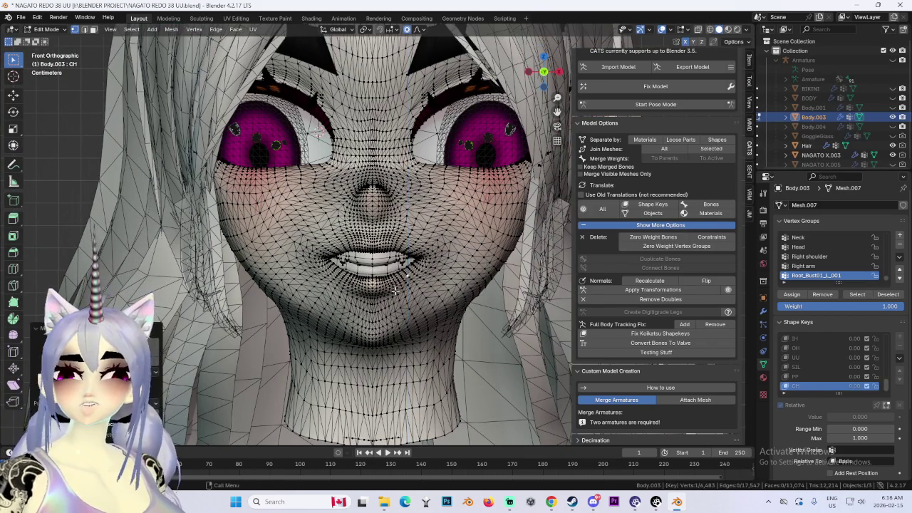
key(ctrl+z)
Lower the lower lip with a vertical Z-constrained move.
key(g)
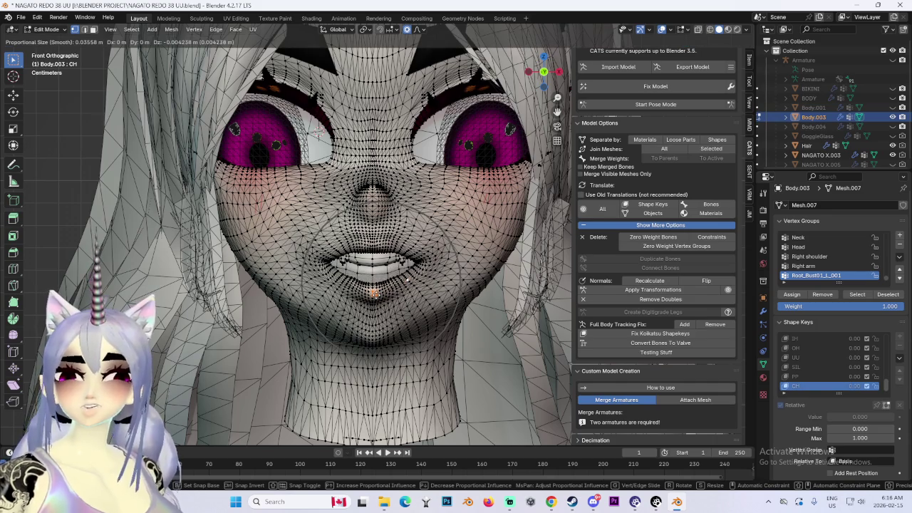
right_click(378, 297)
key(g)
key(z)
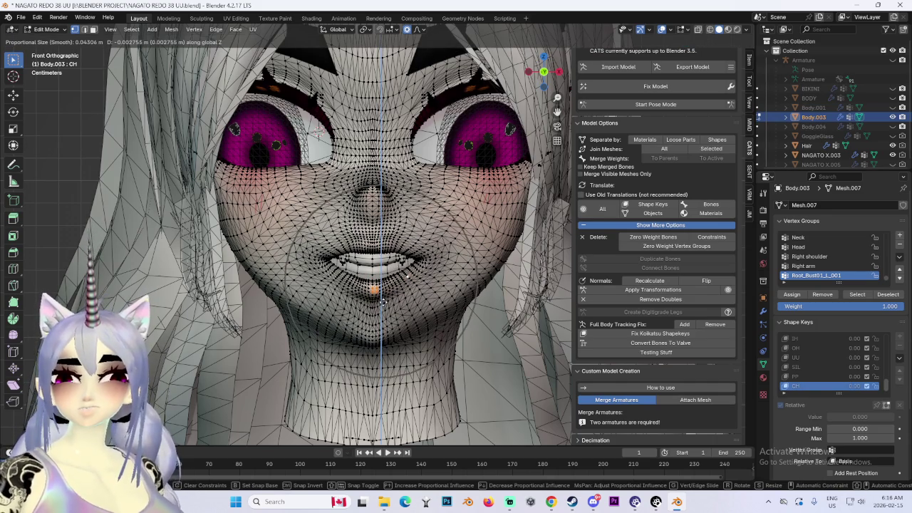
click(382, 302)
Push the mouth vertices along the Y depth axis with soft falloff.
mouse_move(382, 302)
middle_down()
mouse_move(514, 297)
mouse_move(424, 288)
mouse_move(436, 289)
mouse_move(420, 295)
mouse_move(483, 304)
middle_up()
key(g)
key(y)
click(420, 296)
middle_drag(356, 322, 269, 347)
Make a soft-falloff adjustment to the mouth, checking it from profile and front.
key(z)
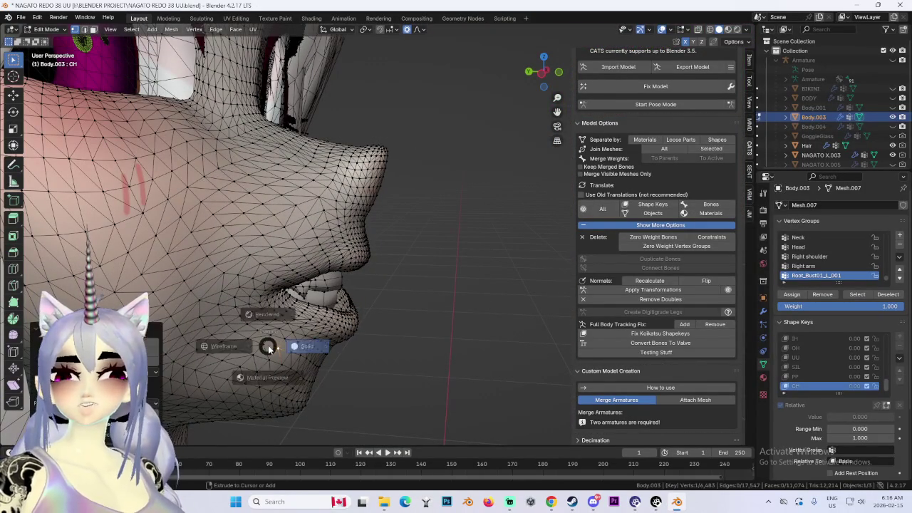
mouse_move(491, 234)
middle_down()
mouse_move(365, 336)
mouse_move(446, 288)
middle_up()
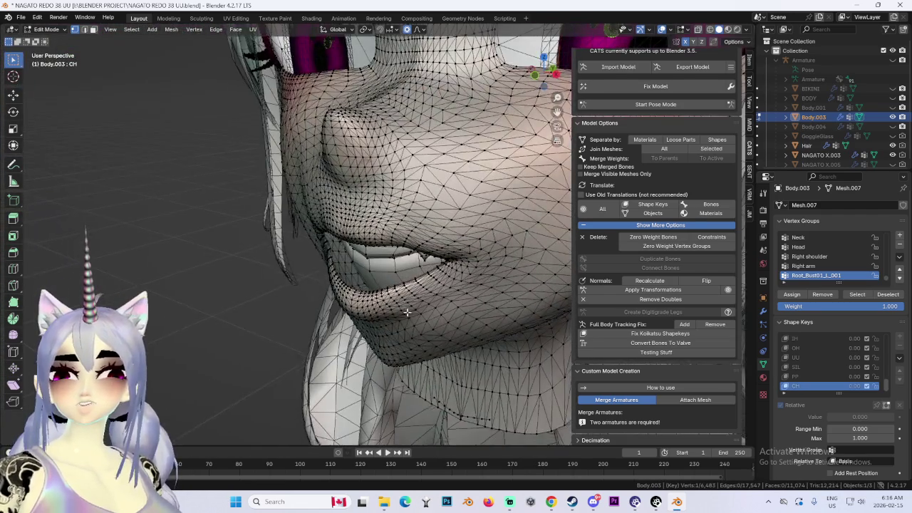
key(g)
middle_drag(445, 288, 436, 301)
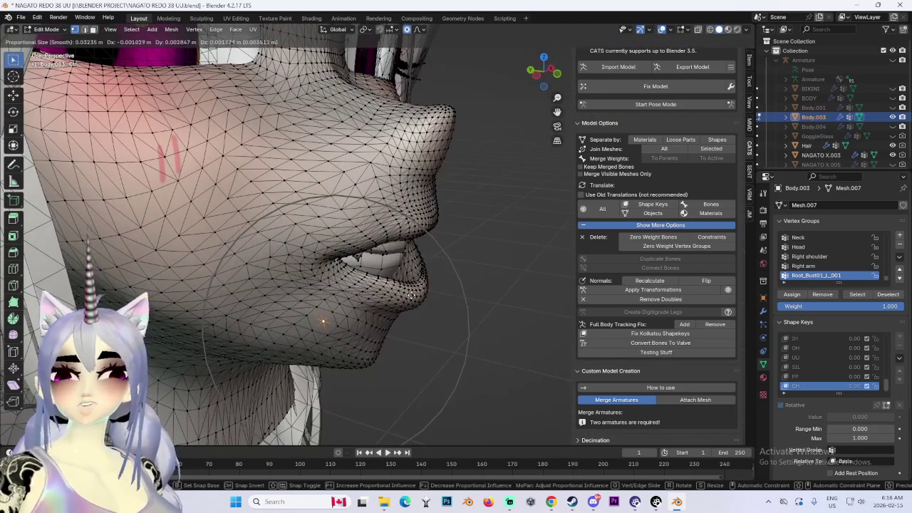
right_click(437, 301)
key(g)
click(484, 310)
mouse_move(485, 310)
middle_down()
mouse_move(556, 292)
mouse_move(472, 278)
mouse_move(512, 274)
middle_up()
scroll(472, 278, down, 2)
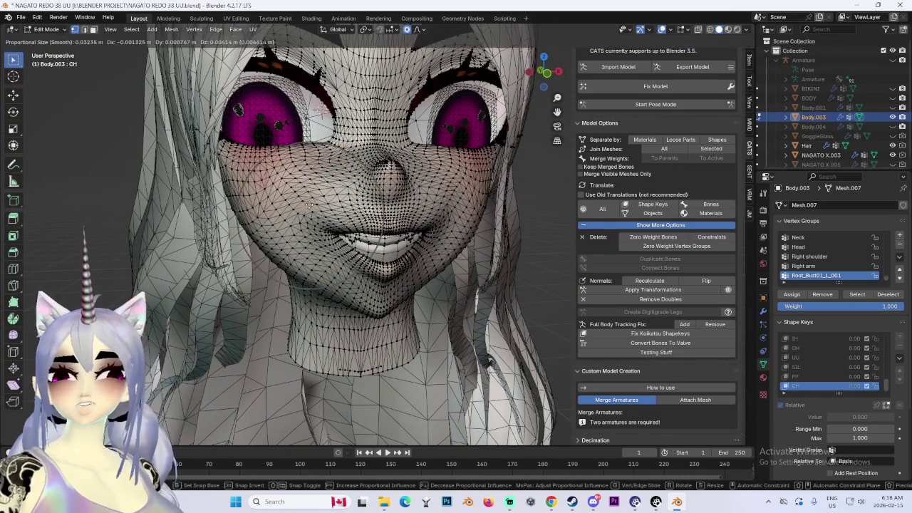
mouse_move(314, 214)
middle_down()
mouse_move(452, 244)
mouse_move(439, 223)
mouse_move(353, 199)
middle_up()
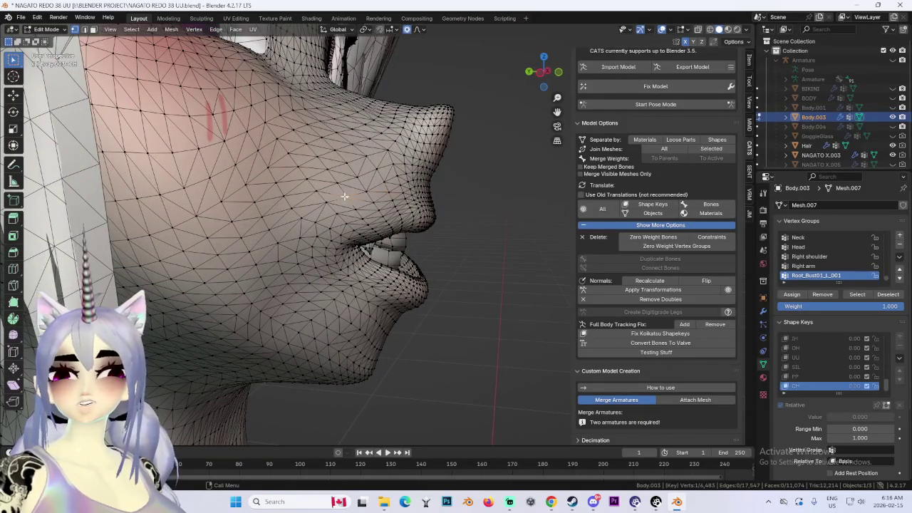
Reshape the lower lip near the chin after abandoning a cheek move.
key(g)
key(Escape)
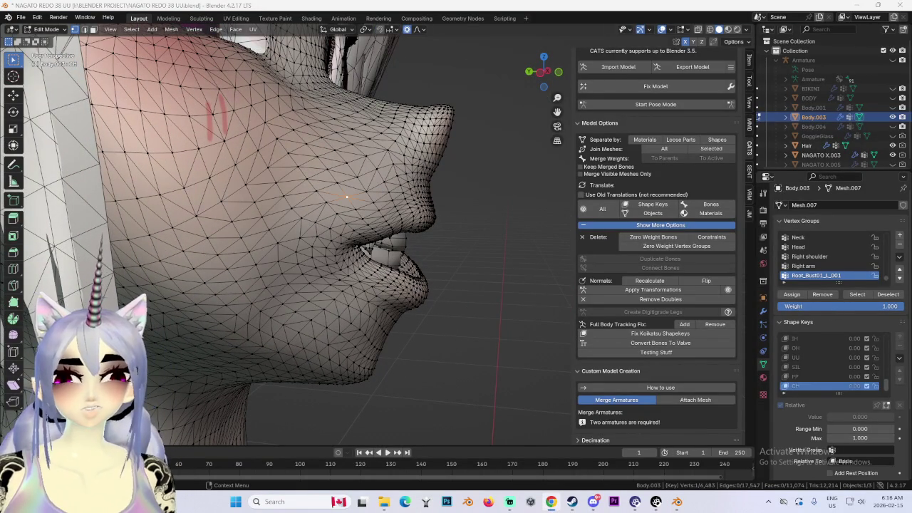
middle_drag(573, 270, 496, 295)
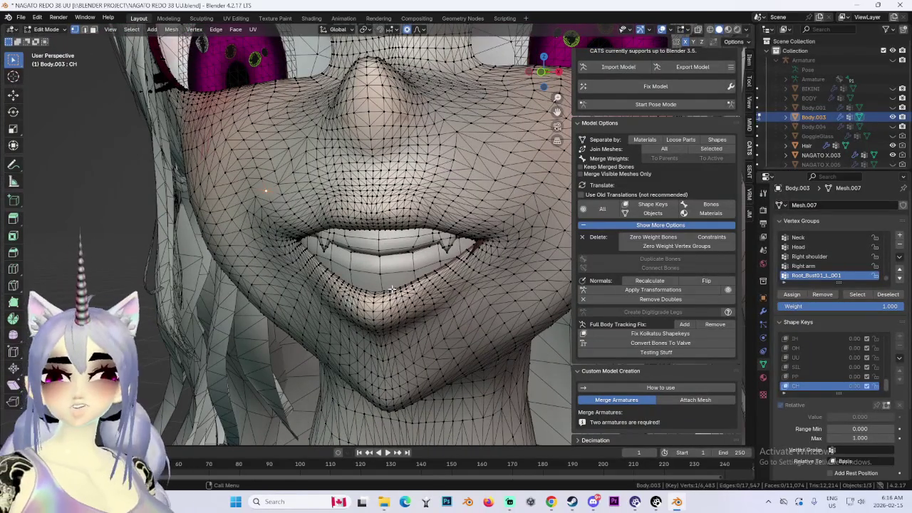
mouse_move(391, 289)
middle_down()
mouse_move(424, 283)
mouse_move(363, 283)
middle_up()
key(g)
right_click(411, 287)
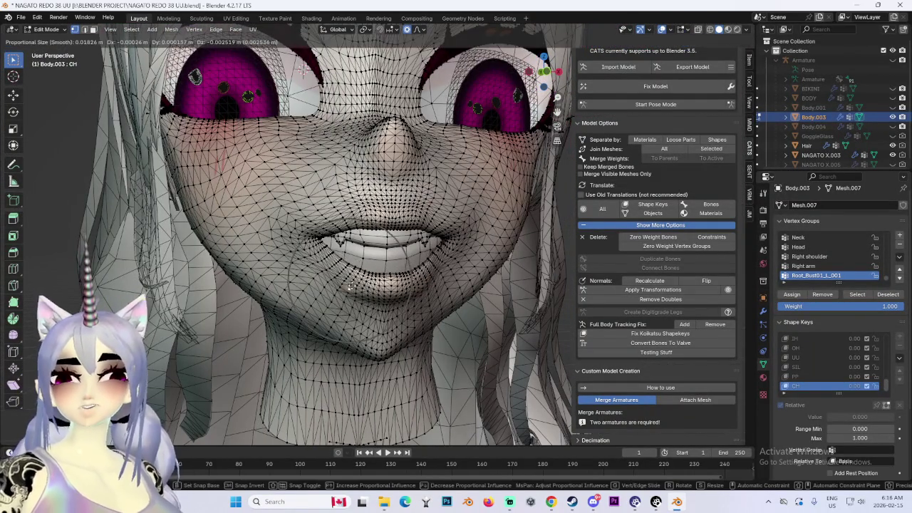
scroll(398, 298, up, 3)
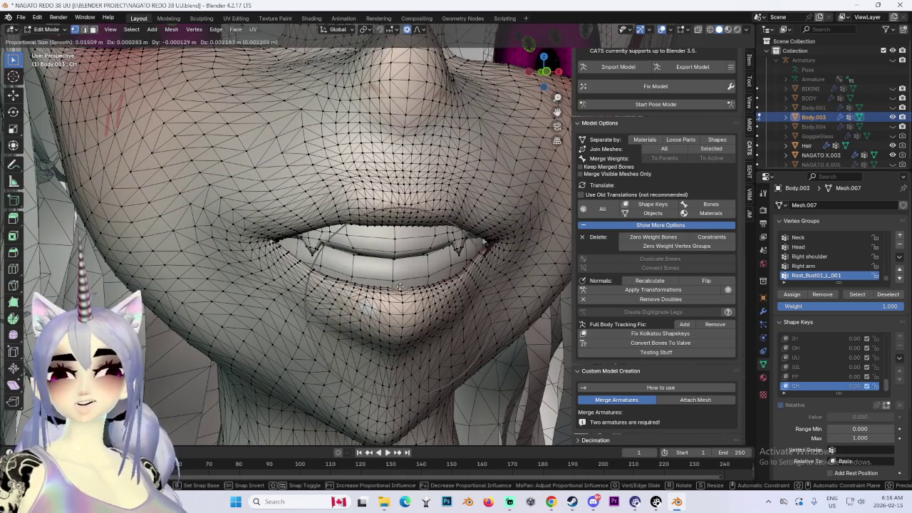
click(489, 285)
mouse_move(489, 285)
middle_down()
mouse_move(481, 280)
mouse_move(490, 295)
mouse_move(403, 277)
mouse_move(423, 272)
middle_up()
Nudge the mouth vertices, then move them vertically along Z.
key(g)
click(486, 289)
key(g)
key(y)
key(z)
click(469, 282)
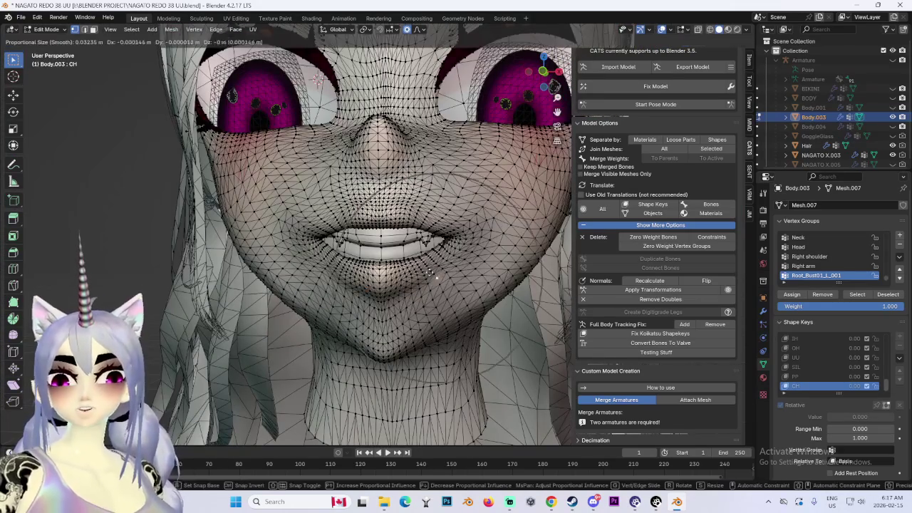
Stretch the mouth corners sideways along X into a wider, upturned smile.
key(g)
key(x)
click(428, 270)
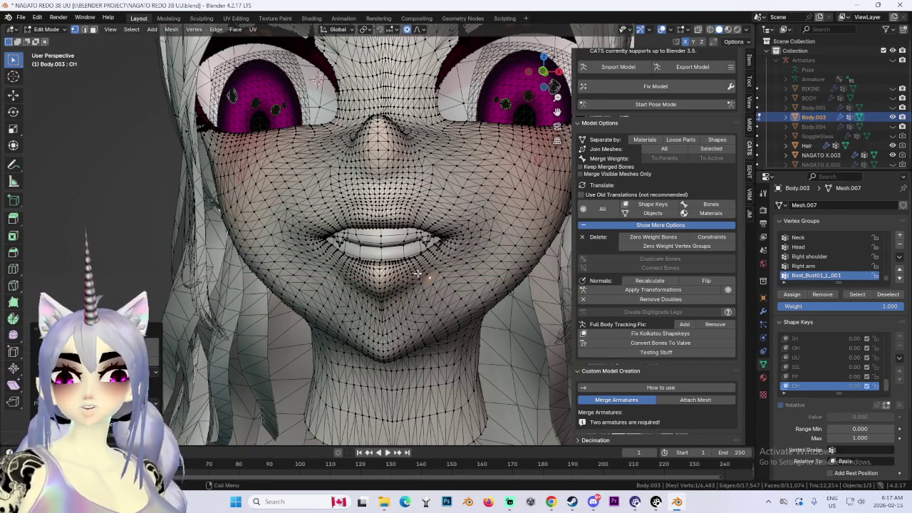
middle_drag(478, 273, 467, 295)
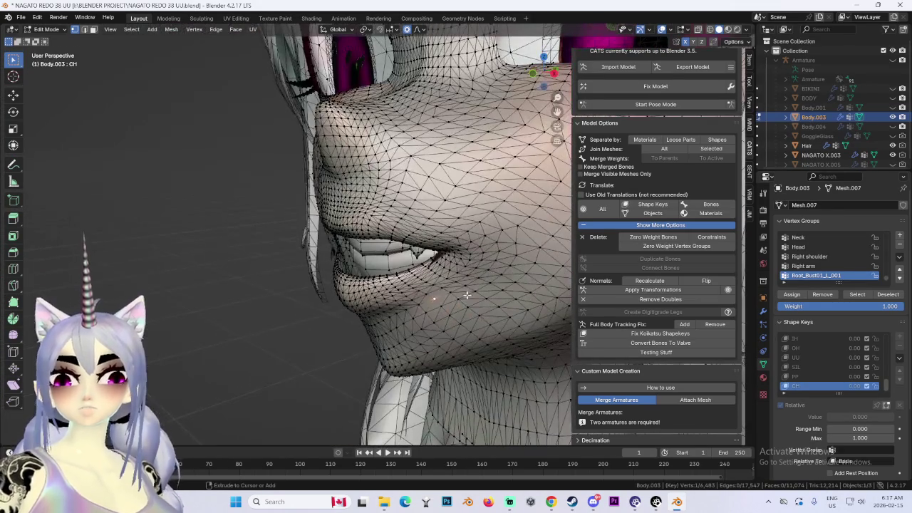
mouse_move(433, 268)
middle_down()
mouse_move(475, 271)
mouse_move(381, 222)
mouse_move(480, 243)
middle_up()
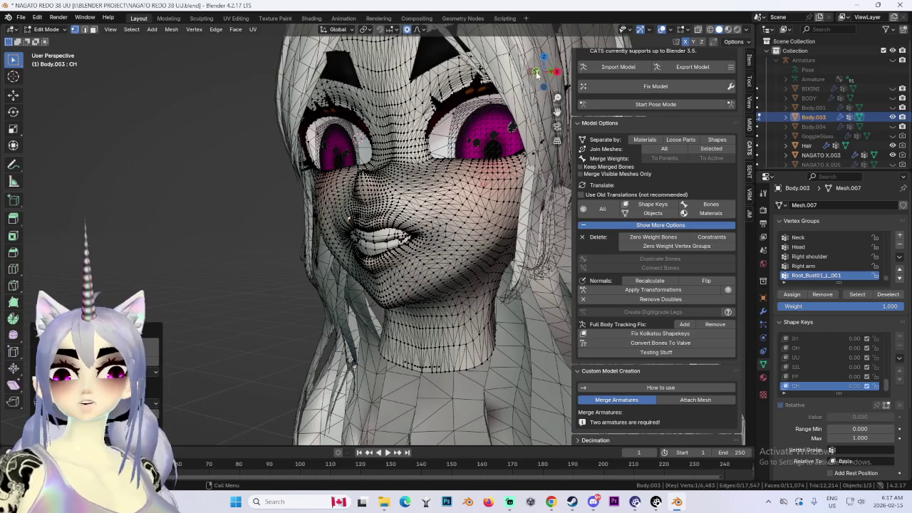
Try sideways and soft moves on the chin, then cancel and undo them.
click(537, 74)
middle_drag(432, 247, 429, 241)
mouse_move(356, 222)
middle_down()
mouse_move(421, 238)
mouse_move(390, 252)
mouse_move(310, 214)
middle_up()
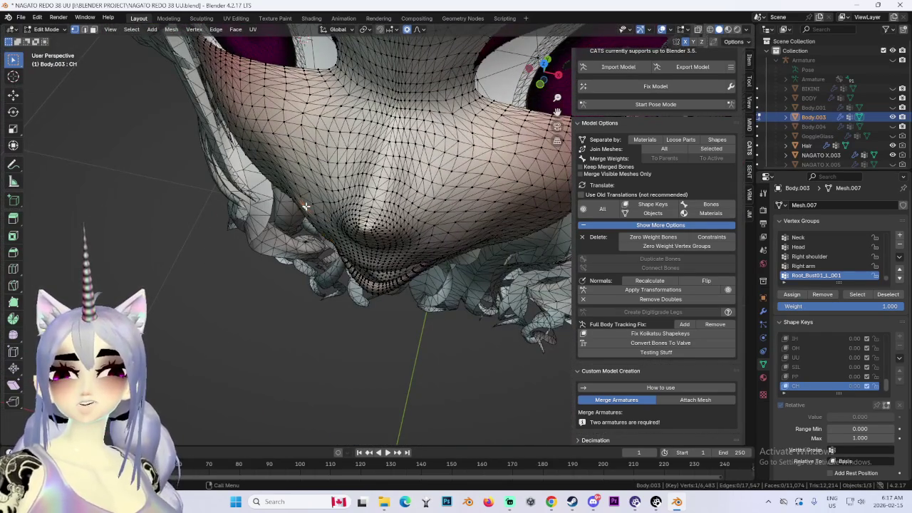
key(g)
key(x)
key(Escape)
middle_drag(323, 203, 312, 253)
key(g)
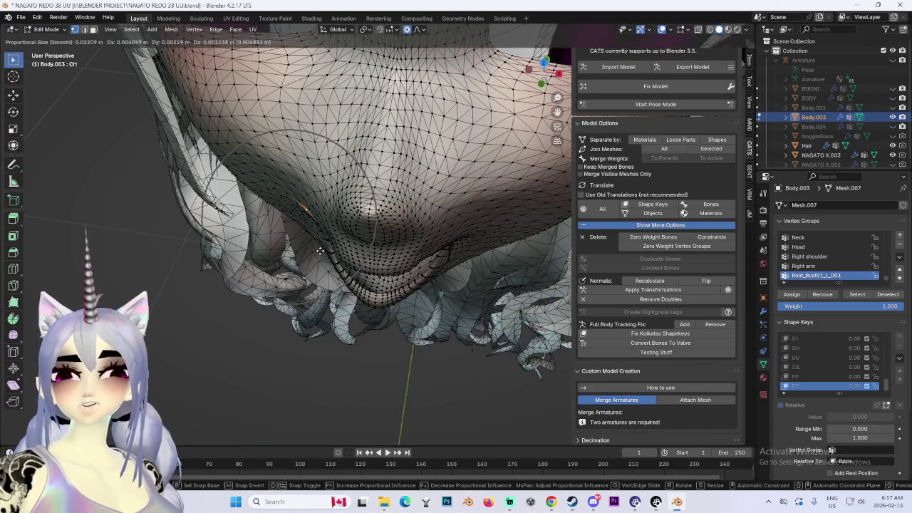
key(Escape)
middle_drag(342, 230, 341, 198)
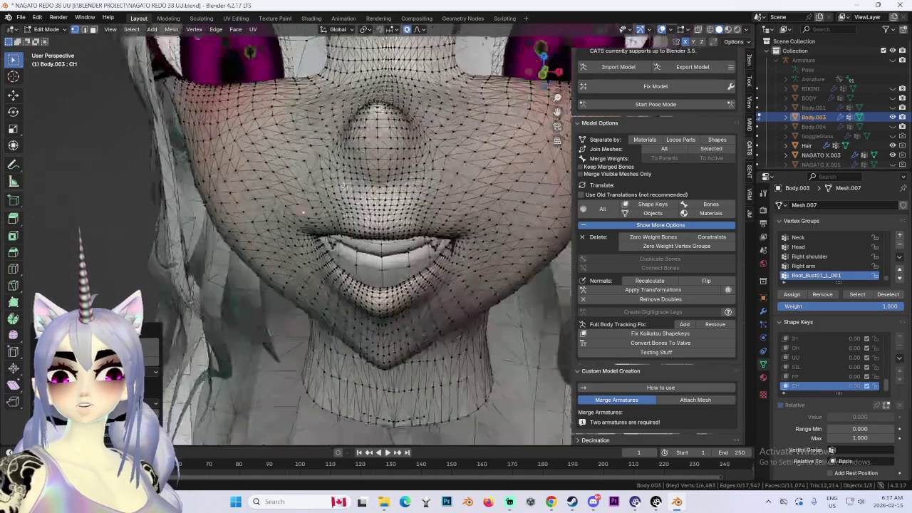
key(ctrl+z)
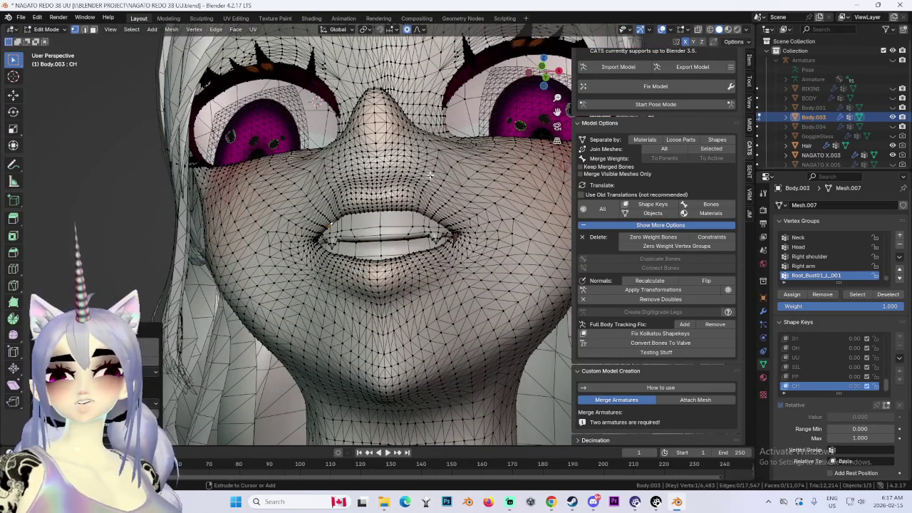
Raise the upper lip in two soft-falloff moves from the front view.
click(555, 83)
scroll(330, 219, up, 3)
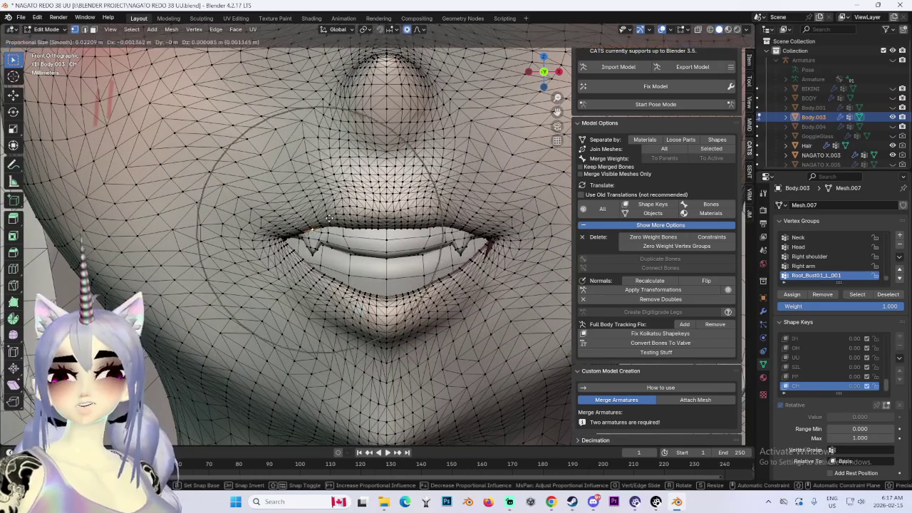
key(g)
click(380, 216)
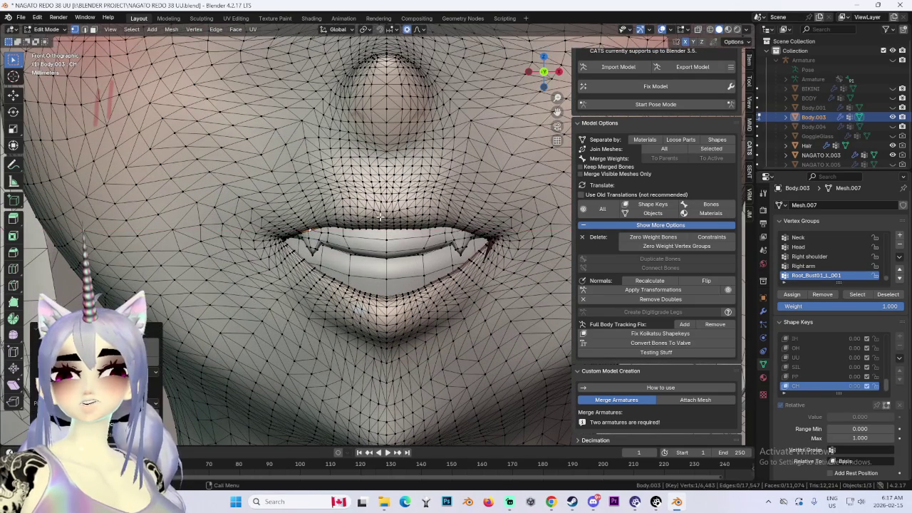
key(g)
click(439, 212)
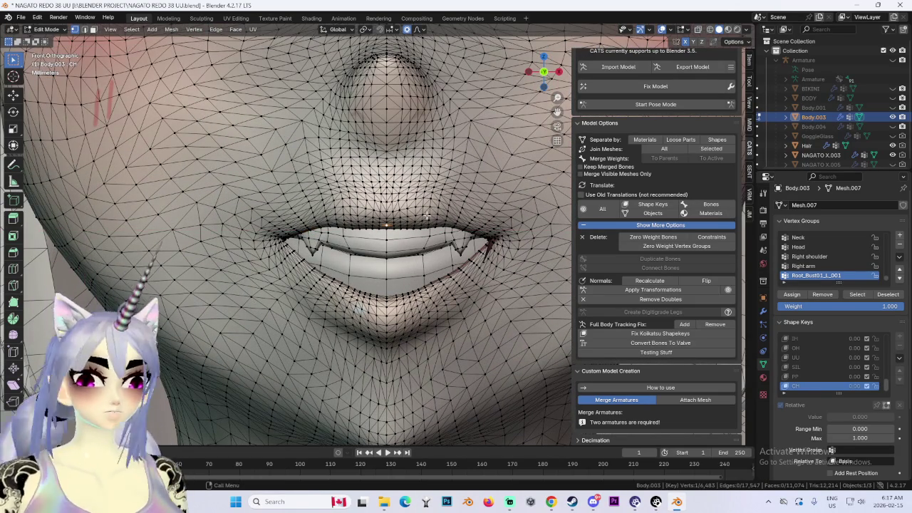
middle_drag(349, 236, 320, 192)
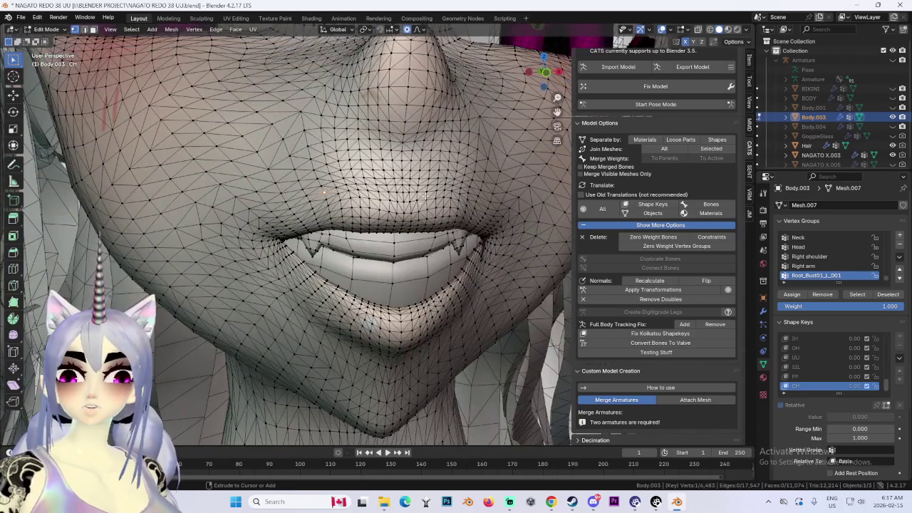
middle_drag(319, 192, 349, 227)
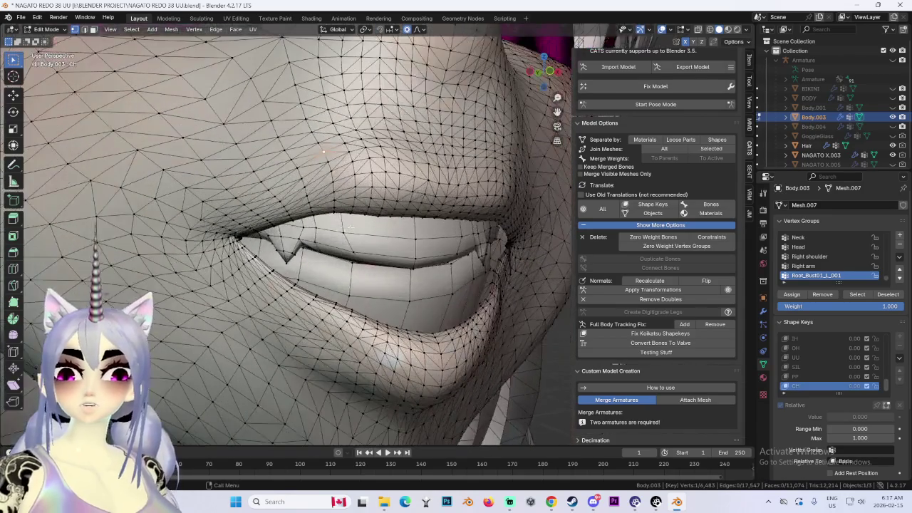
Soften the lip shape, including a Z-constrained vertical adjustment.
key(g)
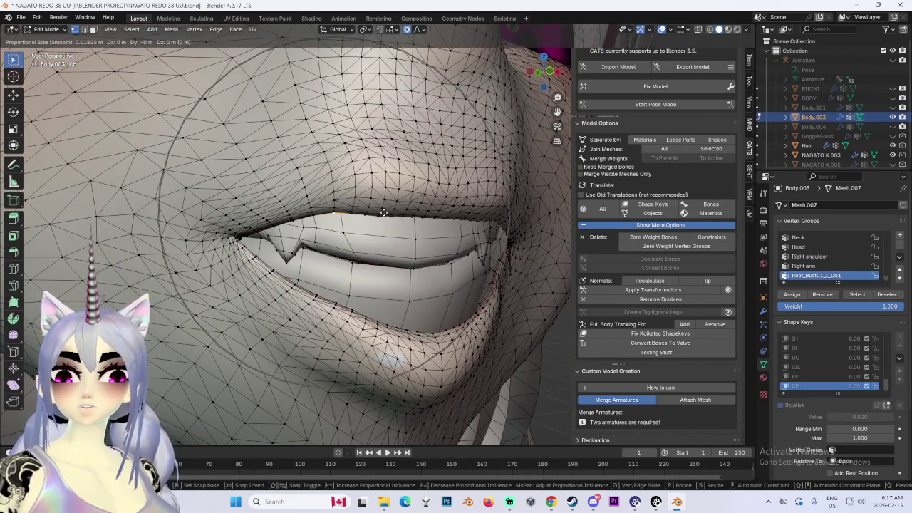
click(384, 216)
middle_drag(384, 216, 460, 207)
scroll(460, 207, down, 3)
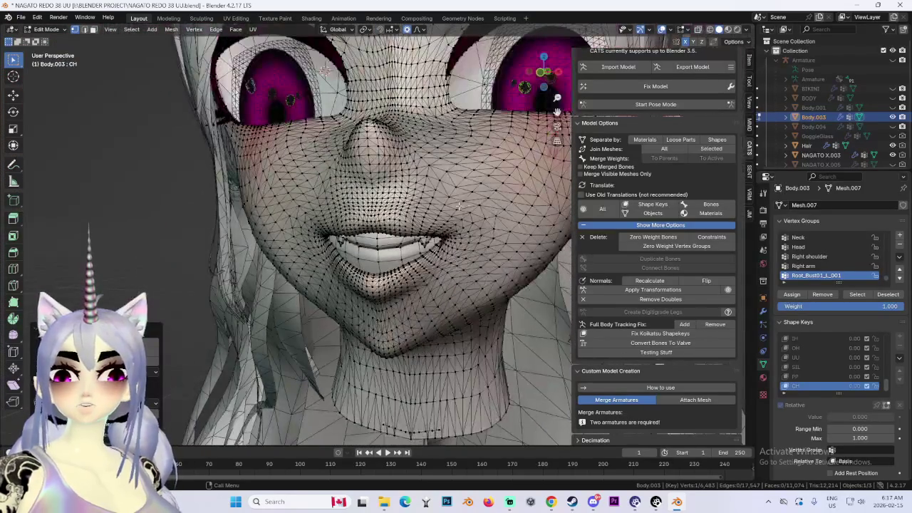
key(g)
key(z)
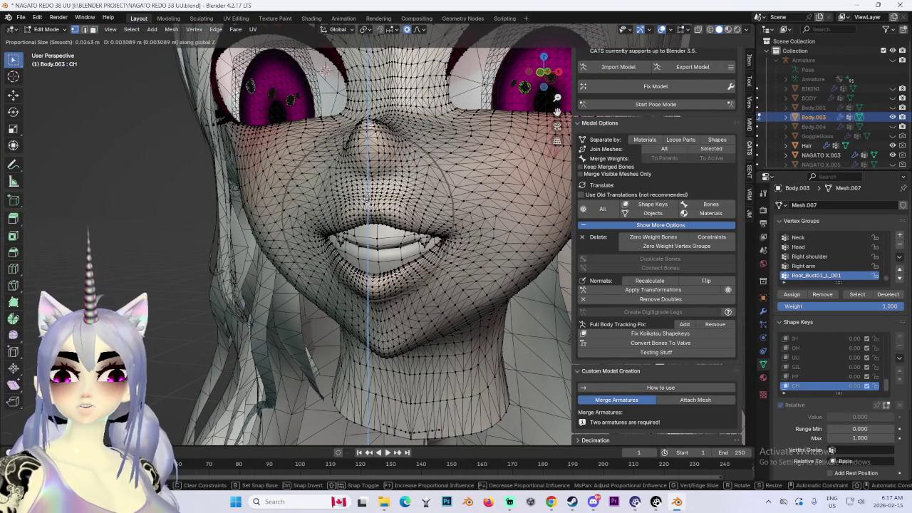
click(366, 201)
Reshape the mouth corner and shift the upper-lip area with soft falloff.
middle_drag(367, 201, 468, 202)
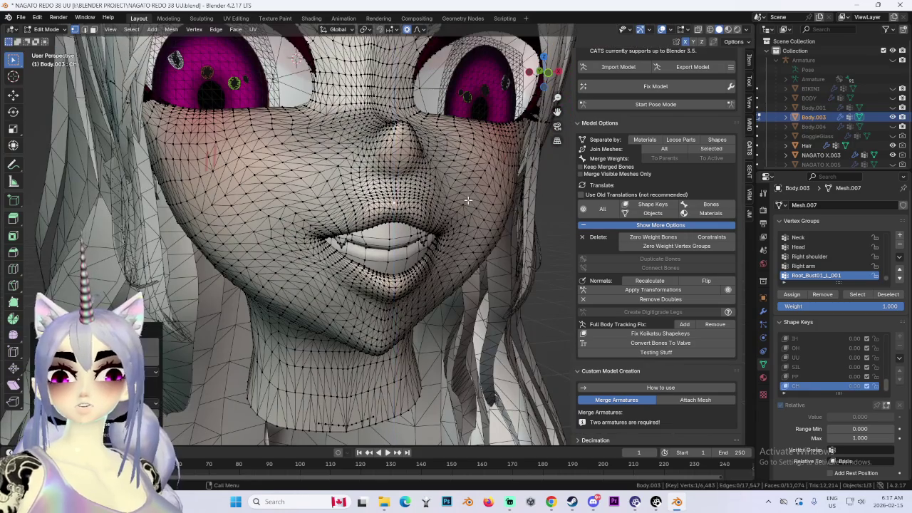
key(g)
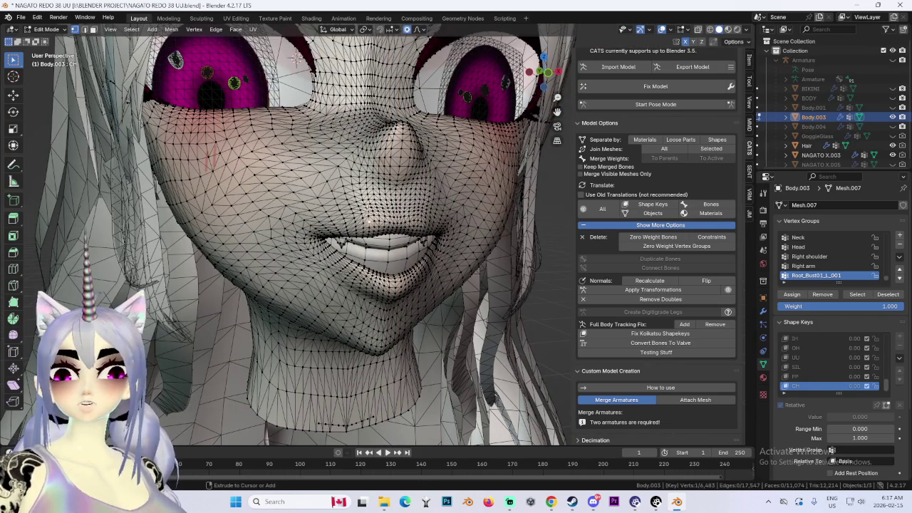
click(369, 212)
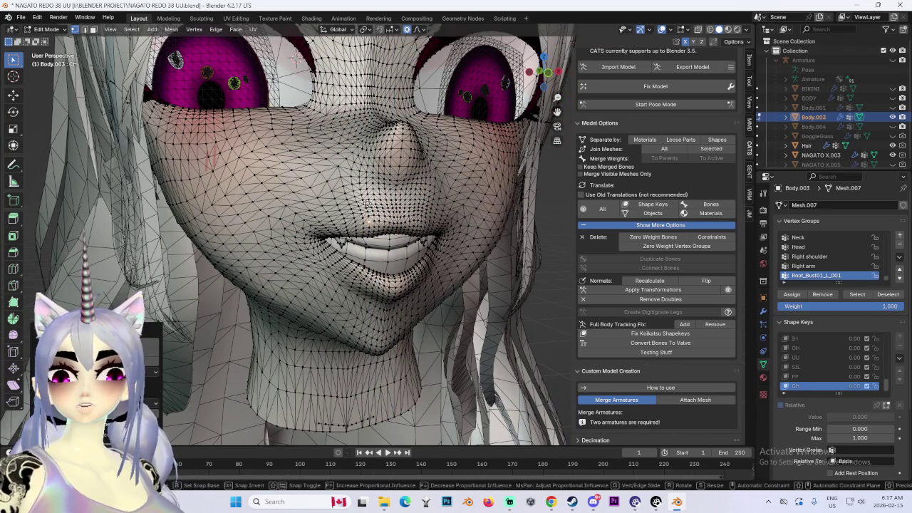
click(364, 198)
middle_drag(365, 198, 432, 201)
Adjust the nose and upper-lip vertices, then soft-move the lips from a straight side view.
key(g)
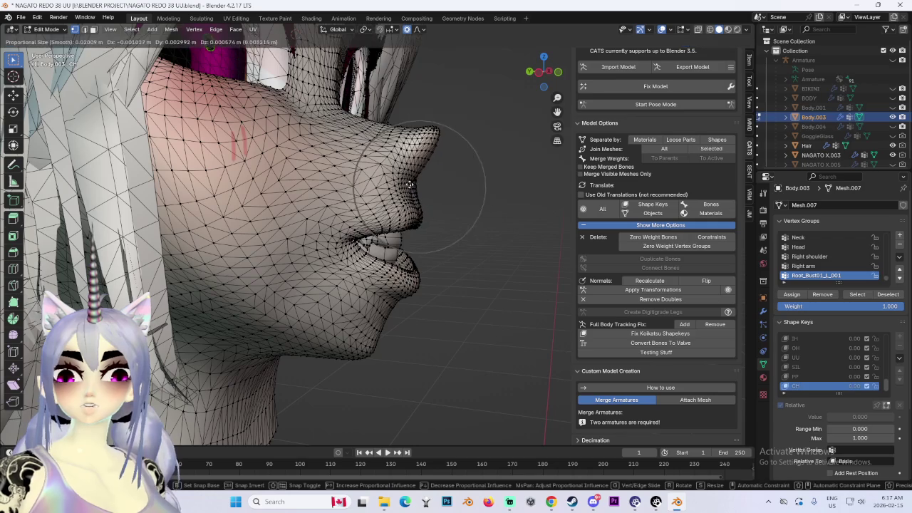
click(421, 182)
click(539, 73)
scroll(416, 215, up, 3)
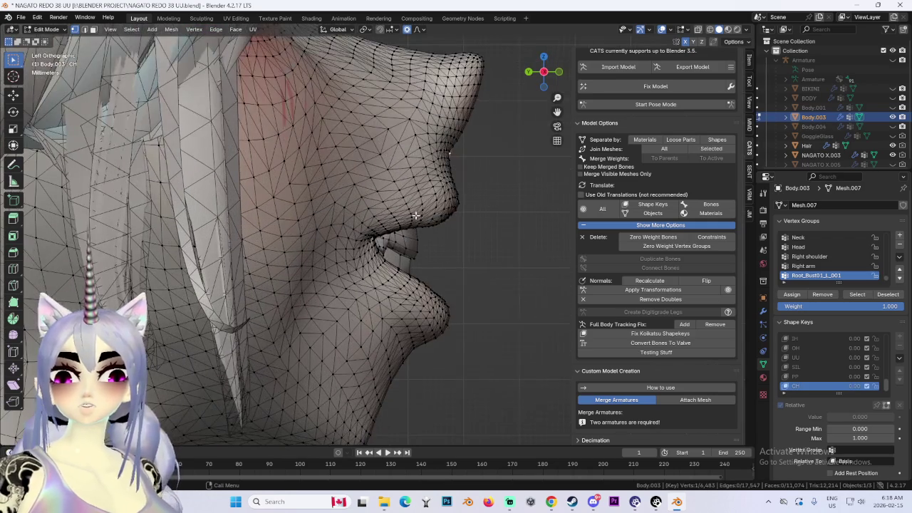
key(g)
click(420, 227)
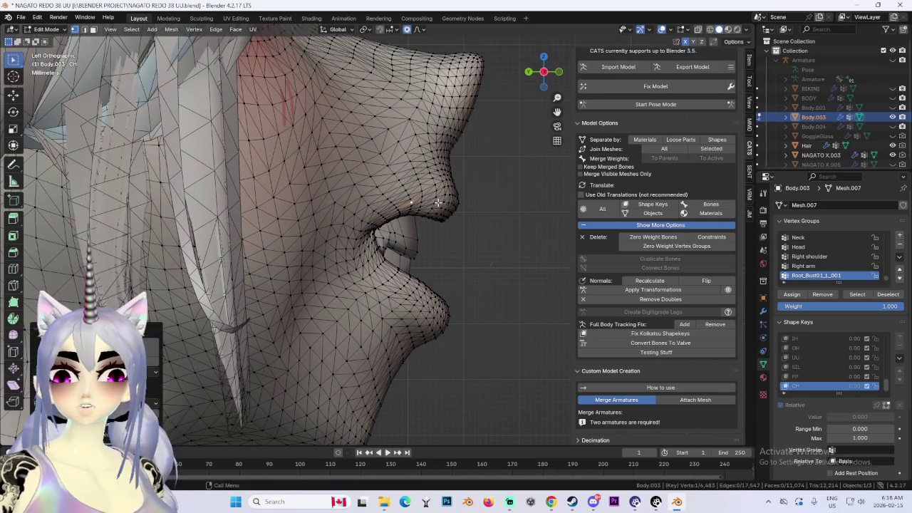
Move the lower lip twice to refine its side profile.
key(g)
click(407, 235)
key(g)
click(419, 274)
From a three-quarter view, push the lip vertices forward or back along Y twice.
mouse_move(506, 257)
middle_down()
mouse_move(364, 280)
mouse_move(428, 253)
middle_up()
key(g)
key(y)
click(442, 247)
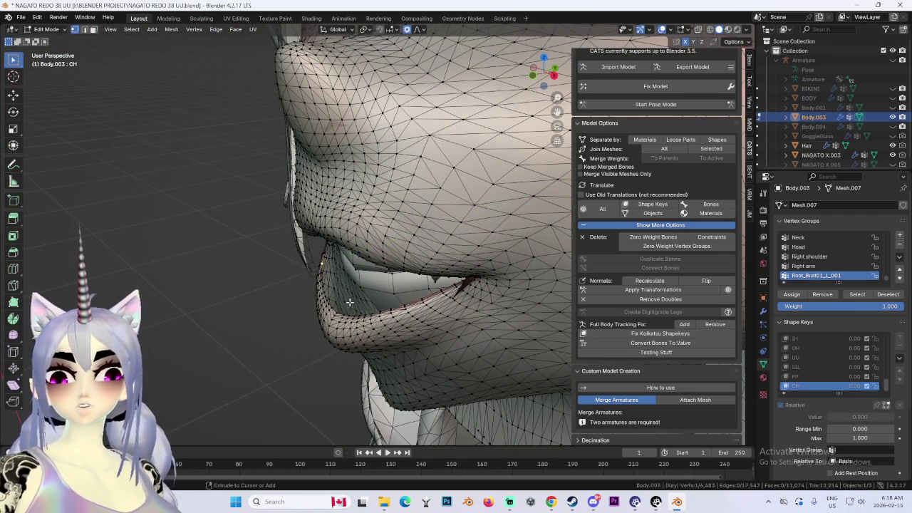
key(g)
key(y)
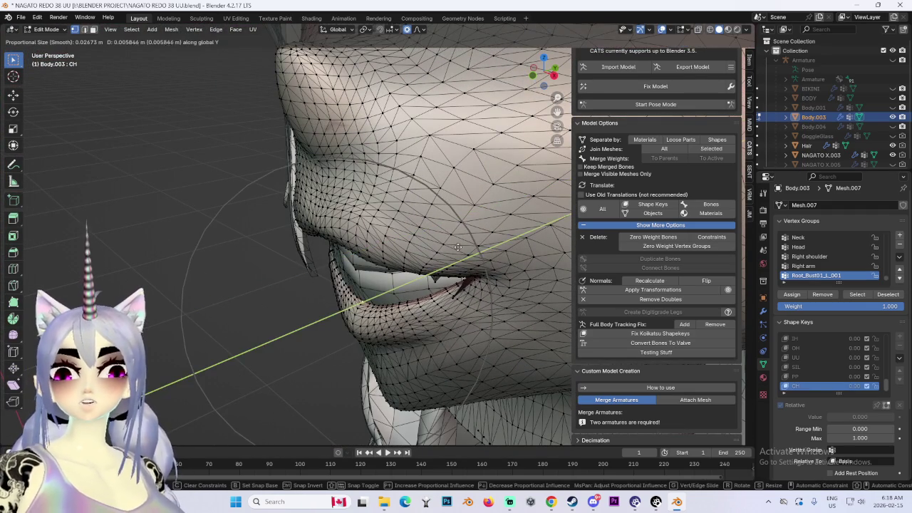
click(452, 247)
Soft-move face vertices from a three-quarter front view, then adjust the side profile.
mouse_move(453, 249)
middle_down()
mouse_move(427, 267)
mouse_move(400, 213)
middle_up()
key(g)
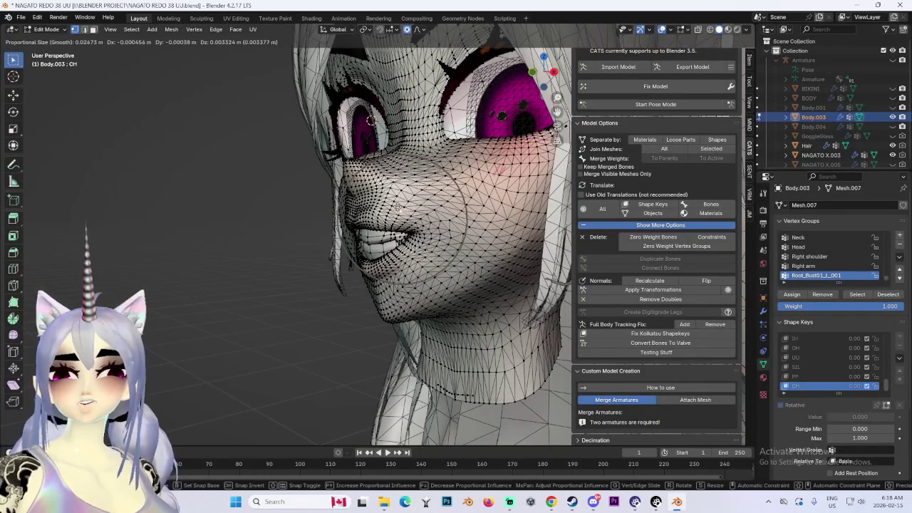
click(400, 210)
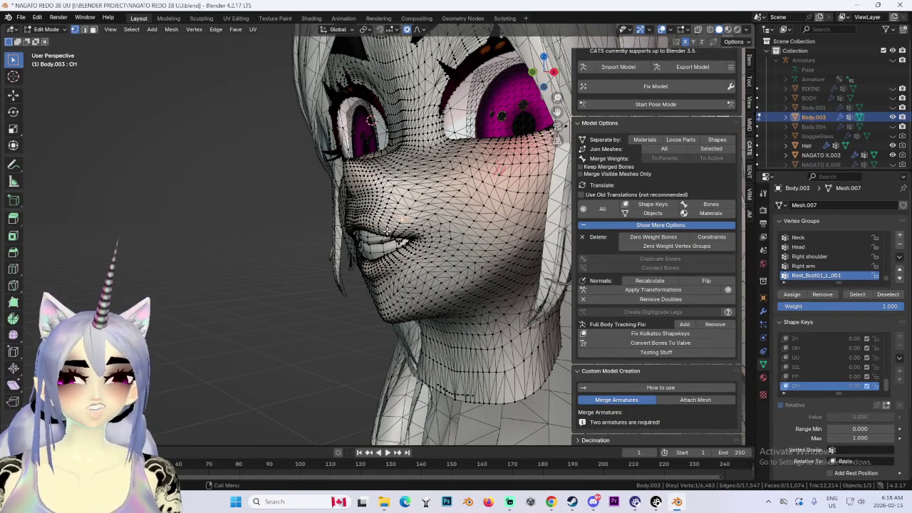
middle_drag(387, 232, 395, 203)
key(g)
click(395, 203)
Reshape the nose area, including a Z-constrained vertical adjustment.
mouse_move(433, 198)
middle_down()
mouse_move(369, 173)
mouse_move(400, 187)
middle_up()
key(g)
click(401, 204)
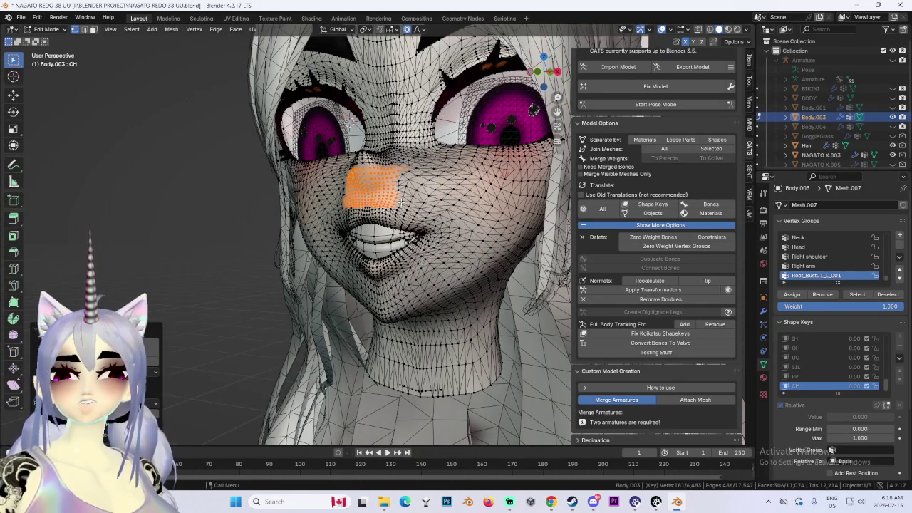
key(g)
key(z)
click(402, 204)
Reshape the profile vertices along Z and shift the upper lip.
middle_drag(401, 204, 420, 238)
scroll(421, 238, up, 2)
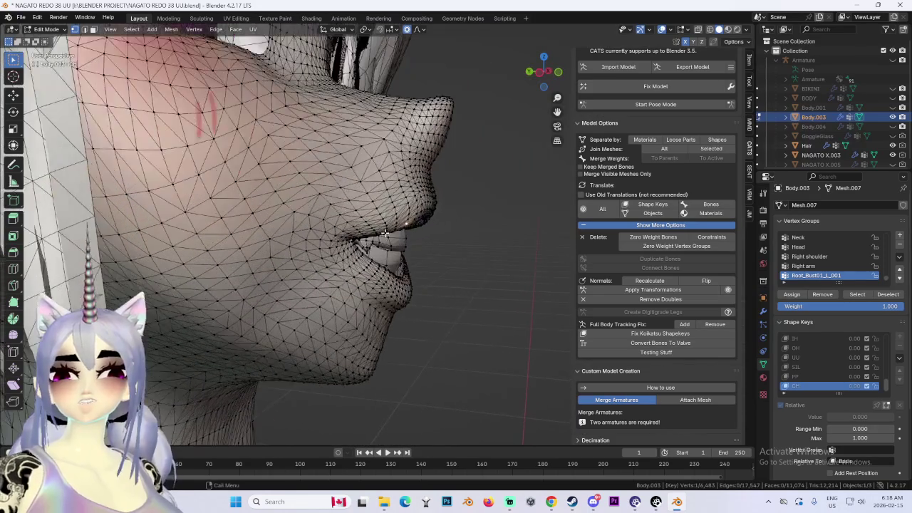
key(g)
key(z)
click(361, 183)
key(g)
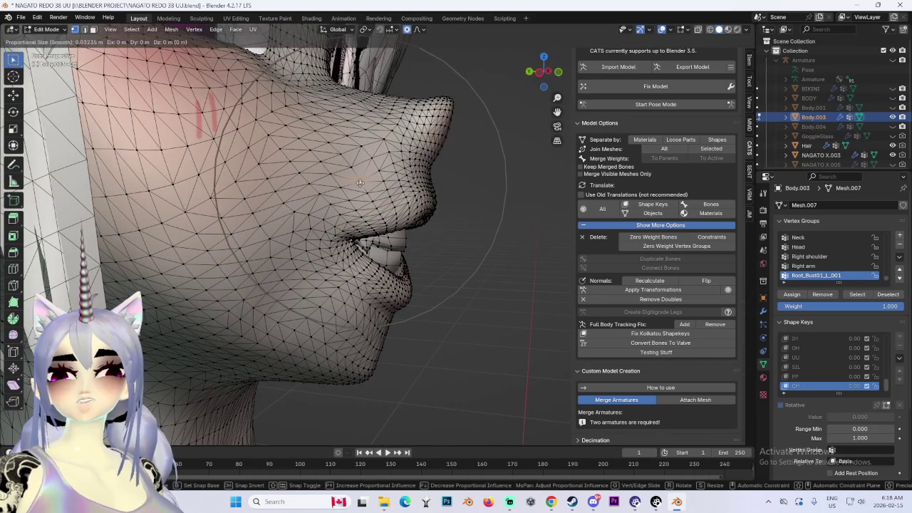
middle_drag(360, 183, 341, 191)
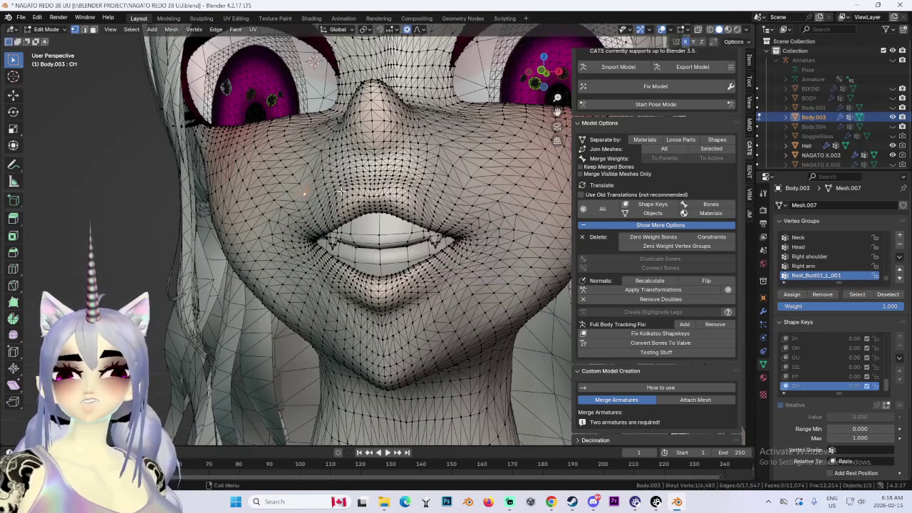
click(341, 191)
Looking up at the chin and nose, move the lips along Y twice.
scroll(405, 214, down, 2)
mouse_move(405, 215)
middle_down()
mouse_move(396, 189)
mouse_move(469, 235)
mouse_move(371, 230)
middle_up()
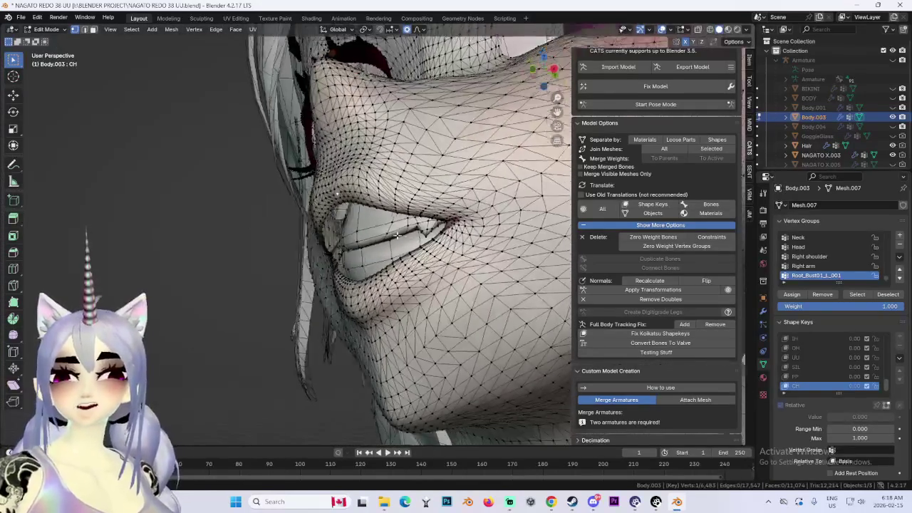
key(g)
key(y)
scroll(371, 230, down, 2)
click(392, 228)
mouse_move(391, 227)
middle_down()
mouse_move(381, 287)
mouse_move(523, 249)
middle_up()
key(g)
key(y)
click(356, 289)
From a close side view, shift the mouth forward or back along Y twice.
mouse_move(518, 259)
middle_down()
mouse_move(483, 255)
mouse_move(455, 264)
mouse_move(514, 257)
middle_up()
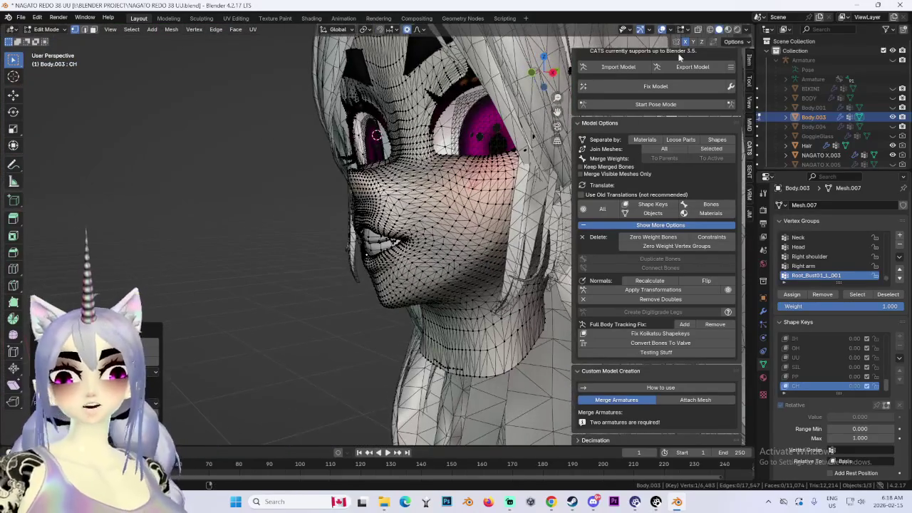
middle_drag(375, 134, 370, 201)
scroll(369, 201, up, 4)
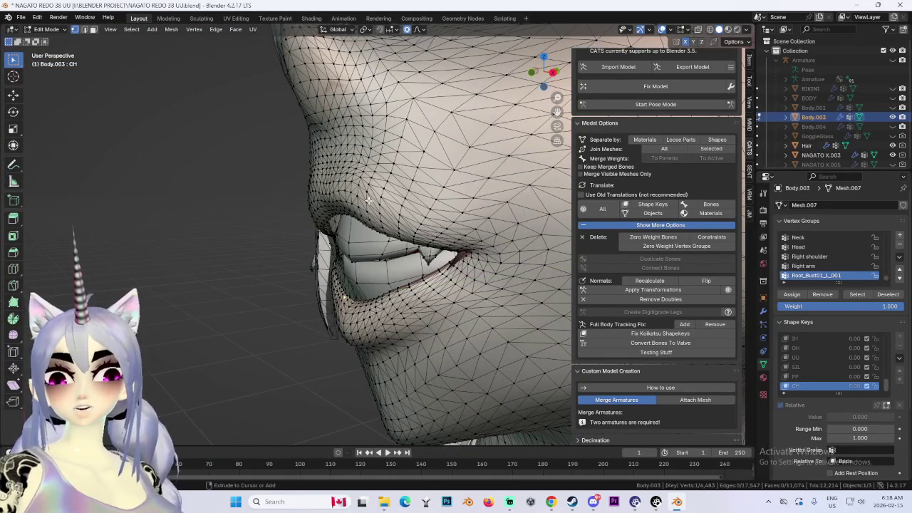
key(g)
key(y)
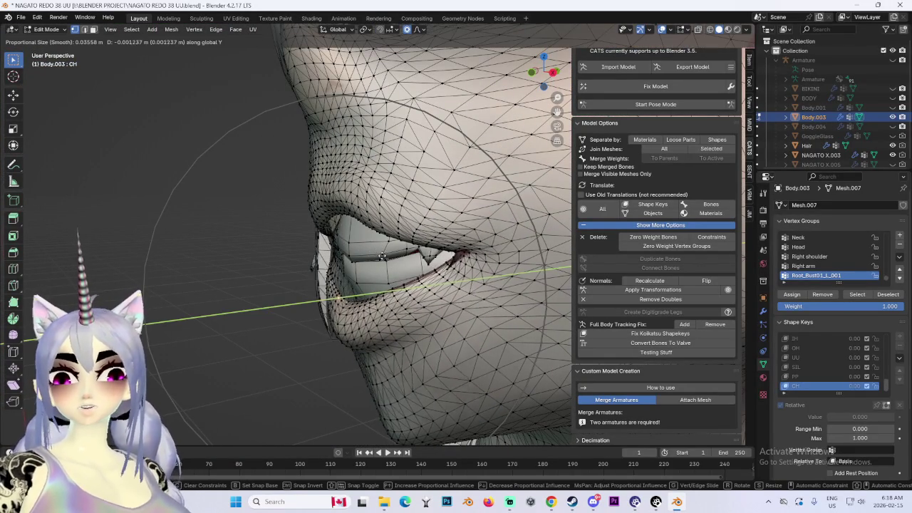
click(365, 211)
key(g)
key(y)
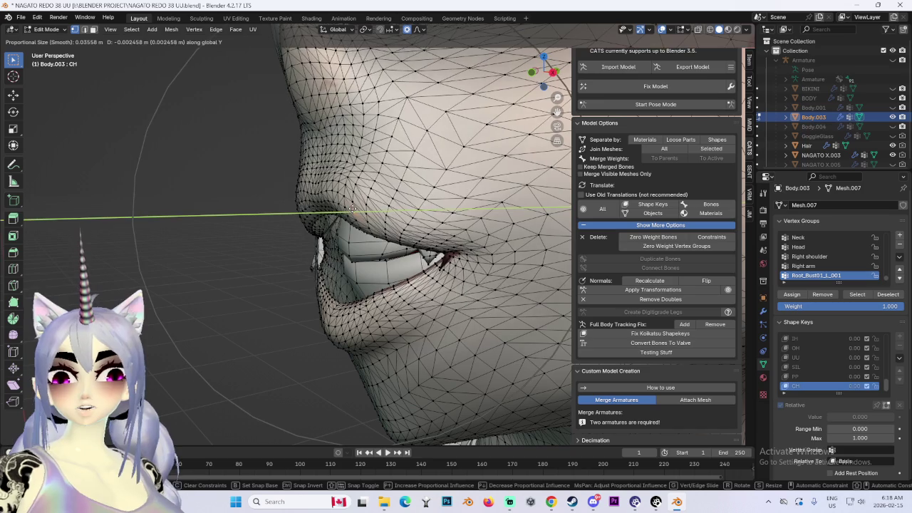
click(347, 207)
scroll(431, 258, down, 2)
Adjust the mouth along Y, then select the connected lower lip with L and move it.
mouse_move(381, 219)
middle_down()
mouse_move(436, 213)
mouse_move(388, 207)
mouse_move(410, 220)
mouse_move(385, 226)
mouse_move(469, 242)
mouse_move(363, 298)
middle_up()
key(g)
key(y)
click(440, 211)
key(l)
key(g)
key(y)
click(374, 227)
key(g)
click(469, 242)
Push the lower-lip piece further along Y and check it from front and three-quarter views.
scroll(363, 299, up, 3)
scroll(401, 251, up, 2)
key(g)
key(y)
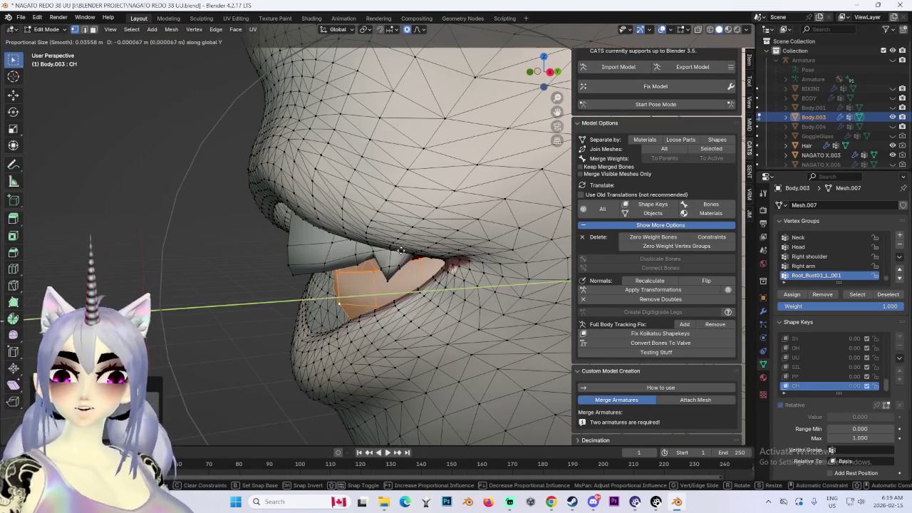
click(369, 264)
scroll(369, 264, down, 3)
mouse_move(369, 263)
middle_down()
mouse_move(234, 203)
mouse_move(327, 213)
middle_up()
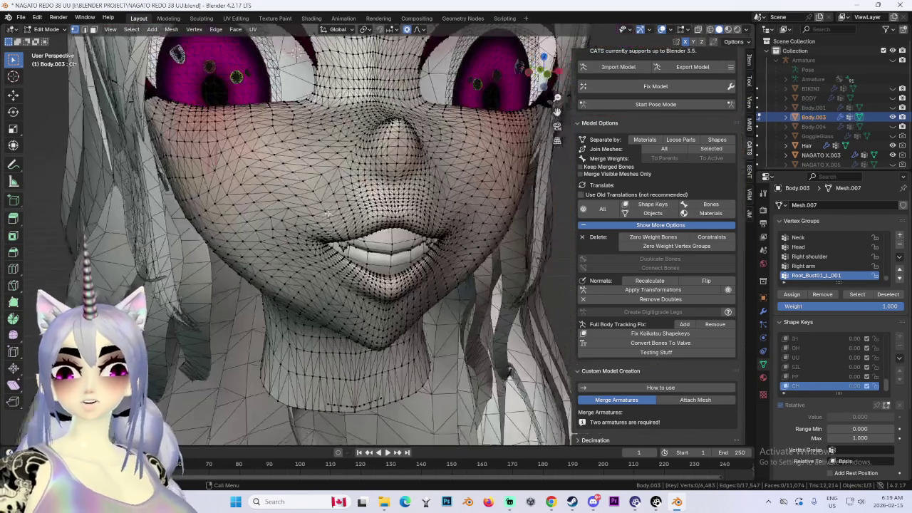
middle_drag(498, 254, 443, 243)
Turn off the wireframe overlay and view the smoothly shaded face straight from the front.
mouse_move(384, 256)
middle_down()
mouse_move(456, 236)
mouse_move(409, 211)
mouse_move(420, 207)
mouse_move(433, 230)
mouse_move(485, 228)
mouse_move(411, 234)
mouse_move(449, 295)
mouse_move(417, 295)
mouse_move(432, 279)
mouse_move(384, 230)
mouse_move(385, 237)
mouse_move(535, 230)
middle_up()
click(663, 29)
scroll(388, 241, up, 3)
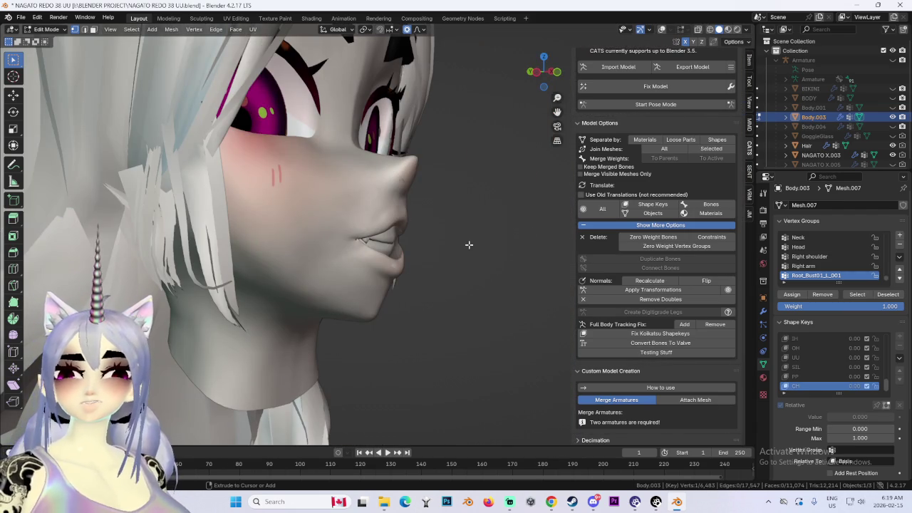
middle_drag(469, 244, 427, 249)
click(543, 72)
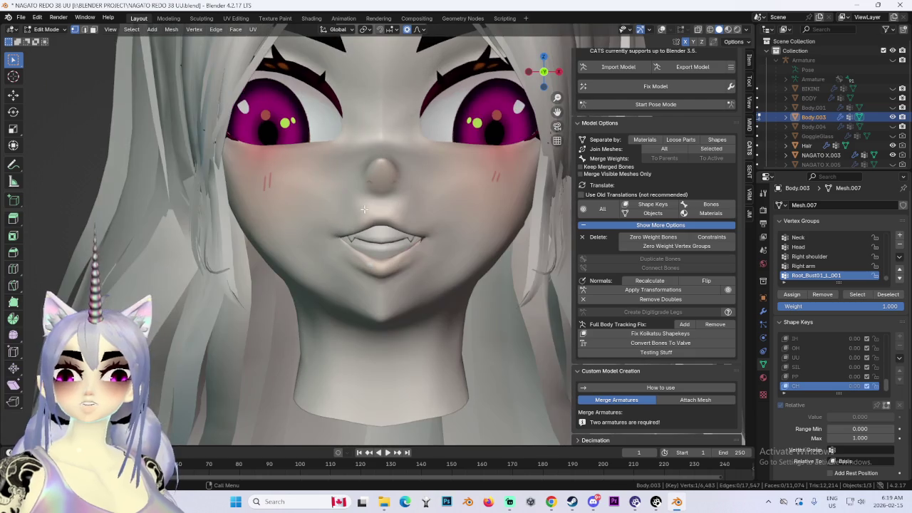
Brush-select vertices around the mouth with C and soft-move them from the side.
scroll(466, 248, up, 3)
key(c)
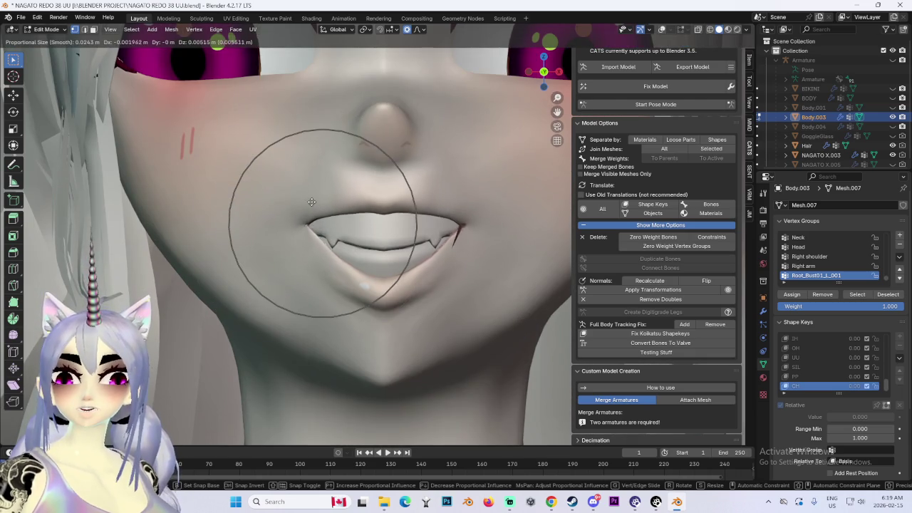
key(Escape)
scroll(316, 213, up, 2)
scroll(316, 213, down, 3)
scroll(316, 213, up, 3)
middle_drag(316, 213, 409, 213)
key(g)
click(408, 225)
Try reshaping the mouth from the other side, undoing and cancelling the unwanted moves.
key(KP_1)
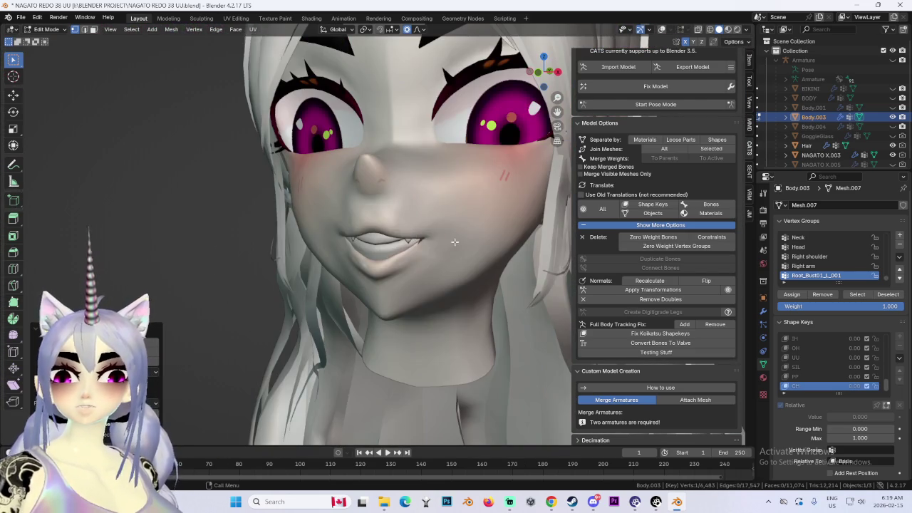
middle_drag(455, 242, 505, 243)
key(g)
scroll(295, 207, down, 2)
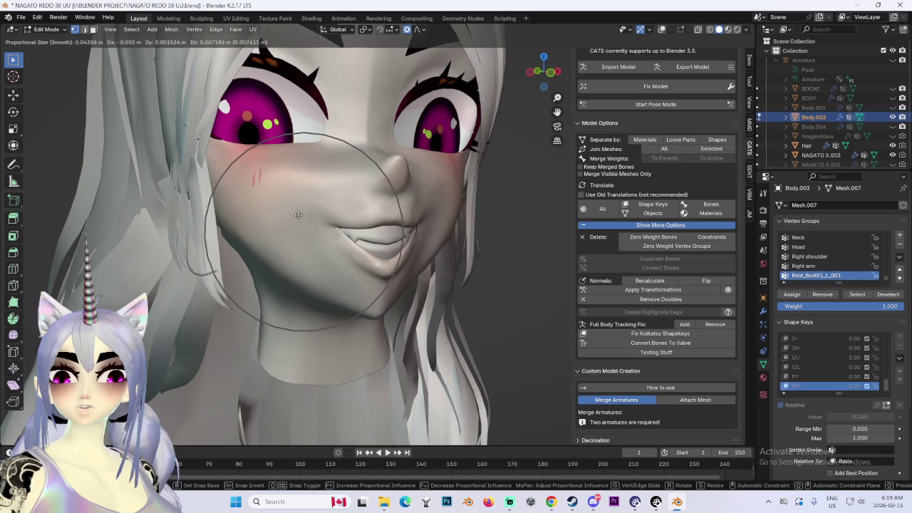
click(370, 215)
key(ctrl+z)
scroll(375, 220, up, 2)
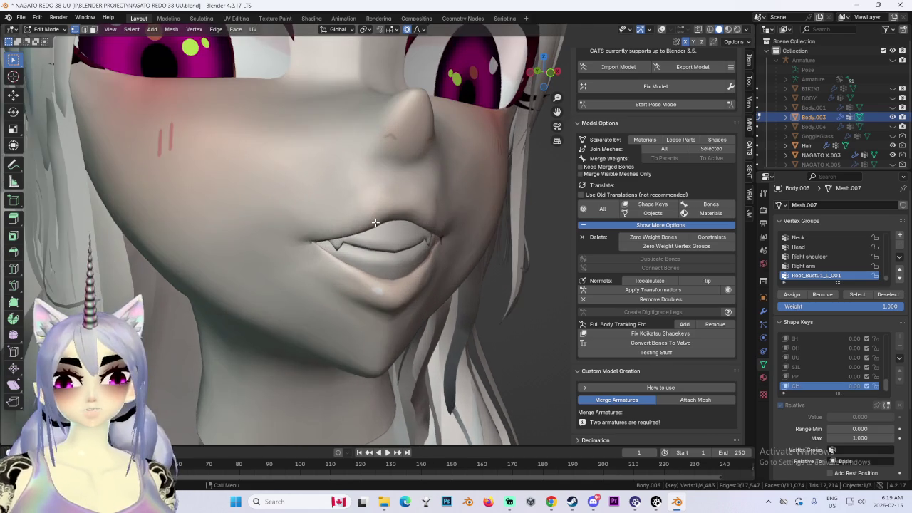
key(g)
right_click(226, 258)
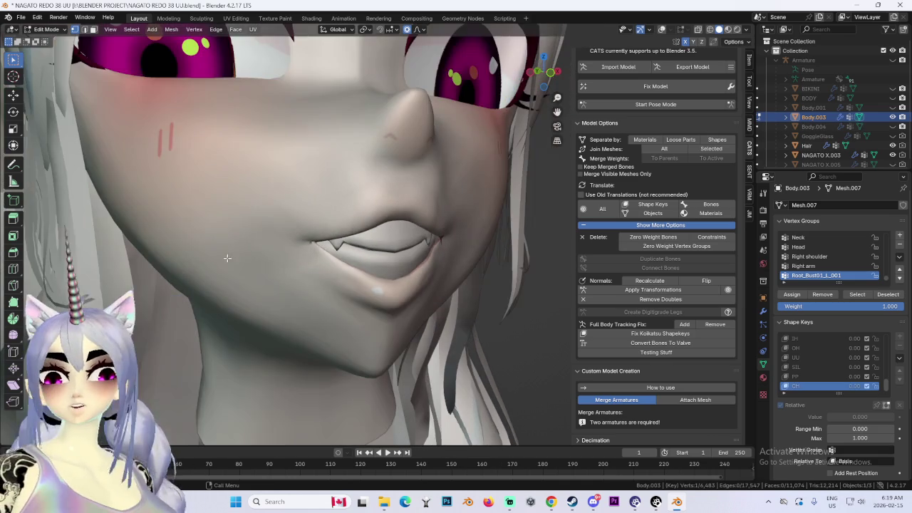
Move the mouth vertices while checking the side profile, then return to the front.
key(g)
scroll(246, 214, up, 2)
scroll(321, 214, down, 4)
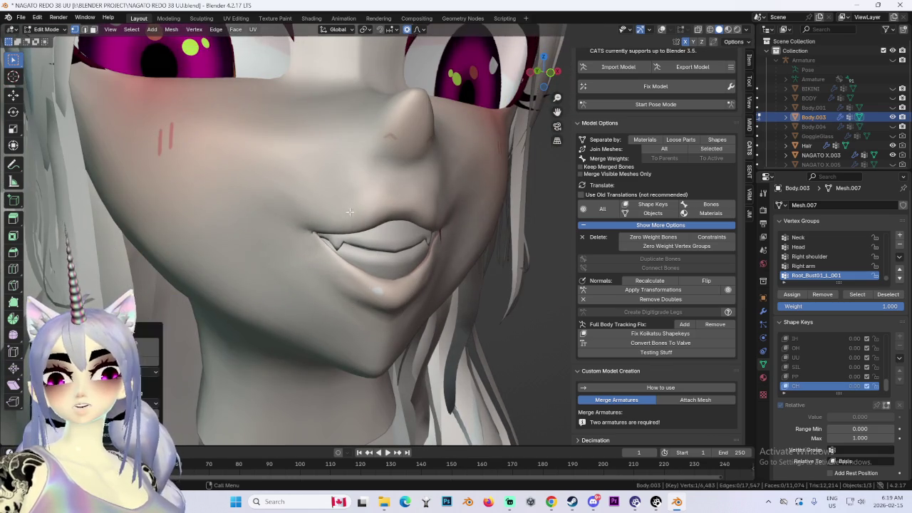
scroll(455, 207, up, 2)
mouse_move(455, 206)
middle_down()
mouse_move(357, 197)
mouse_move(454, 220)
mouse_move(472, 250)
middle_up()
click(358, 183)
scroll(472, 249, down, 2)
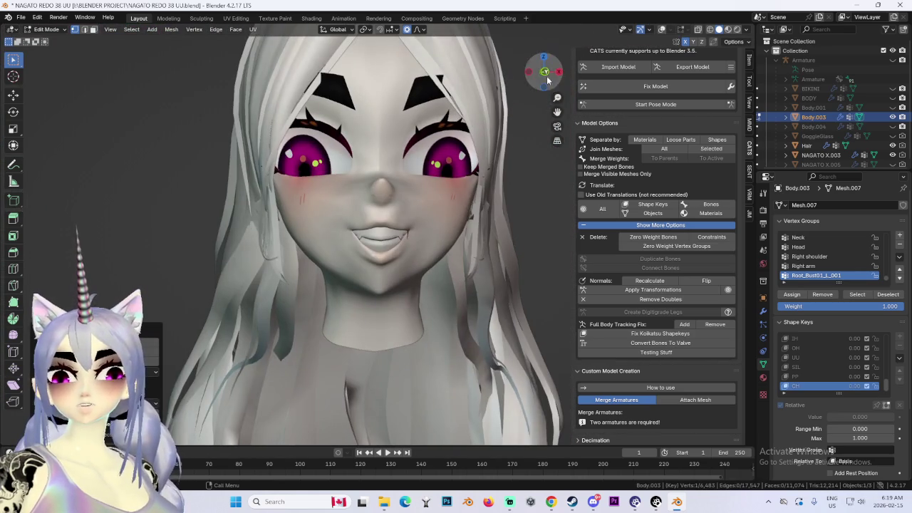
scroll(377, 248, up, 2)
middle_drag(377, 249, 479, 265)
scroll(377, 249, down, 2)
scroll(479, 265, down, 1)
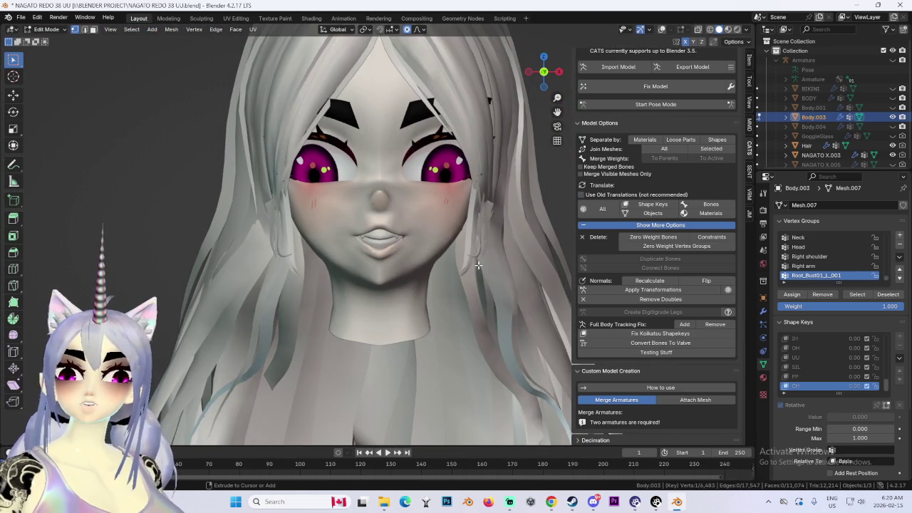
scroll(358, 251, up, 3)
Brush-select the lip and cheek area with C from front and three-quarter views.
key(c)
scroll(384, 235, up, 2)
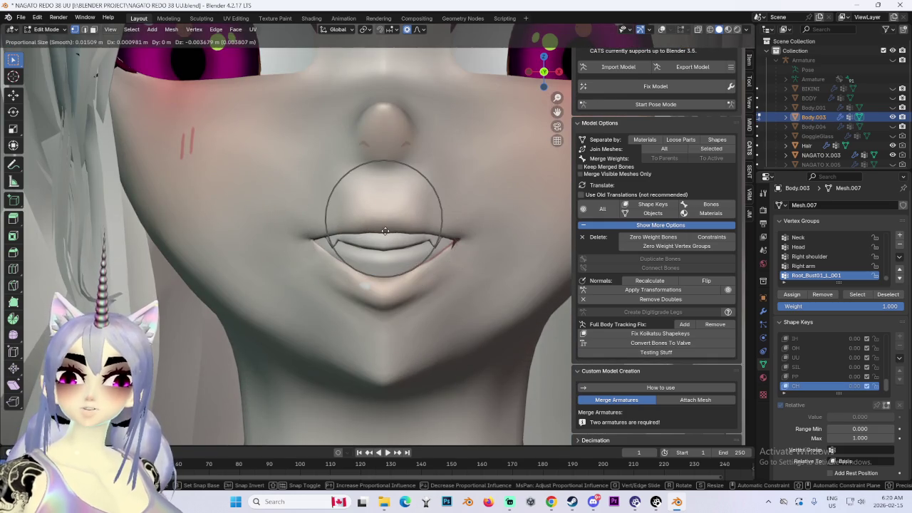
key(Escape)
scroll(389, 232, down, 1)
middle_drag(518, 253, 466, 233)
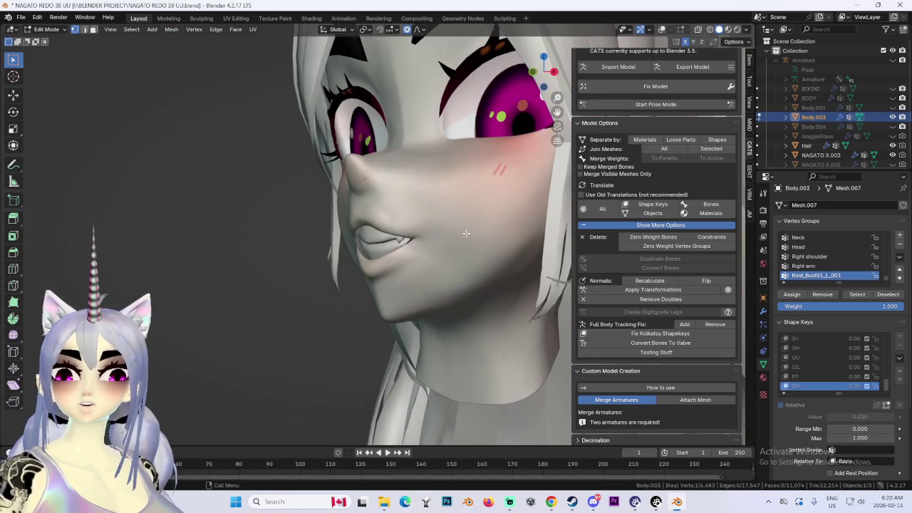
key(c)
scroll(470, 221, down, 2)
scroll(481, 207, down, 1)
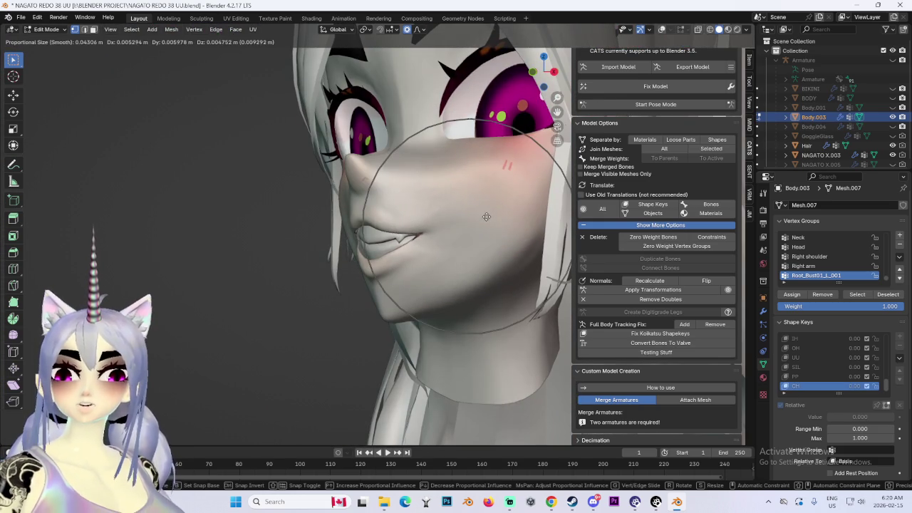
key(Escape)
middle_drag(335, 259, 444, 264)
In profile, shift the lips in depth along Y and vertically along Z.
key(g)
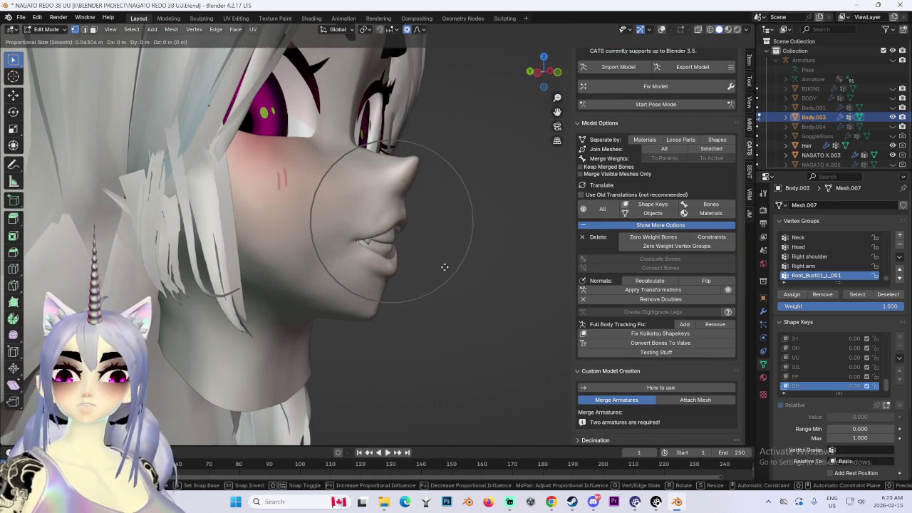
key(y)
click(424, 265)
key(g)
key(z)
click(424, 254)
Try an X-constrained lip shift, undo it, and make a final mouth adjustment.
key(g)
key(x)
mouse_move(448, 261)
middle_down()
mouse_move(435, 214)
mouse_move(418, 260)
mouse_move(454, 274)
middle_up()
click(435, 214)
key(ctrl+z)
key(ctrl+z)
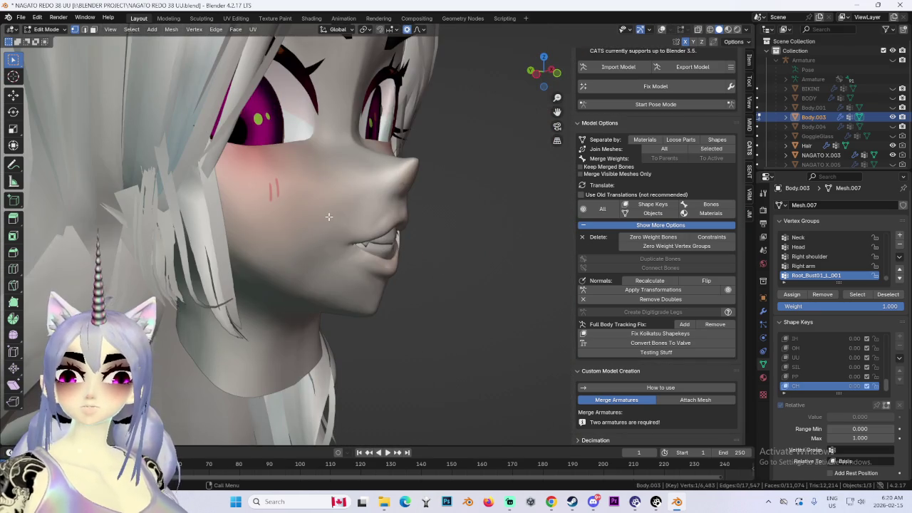
key(g)
click(328, 203)
middle_drag(328, 202, 416, 227)
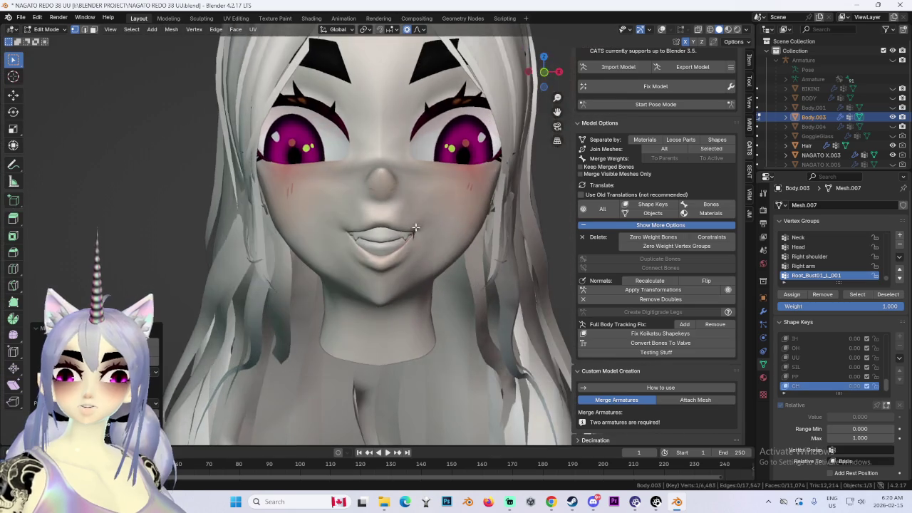
Slide the mouth corners outward along X twice to widen the smile.
key(g)
key(x)
click(425, 242)
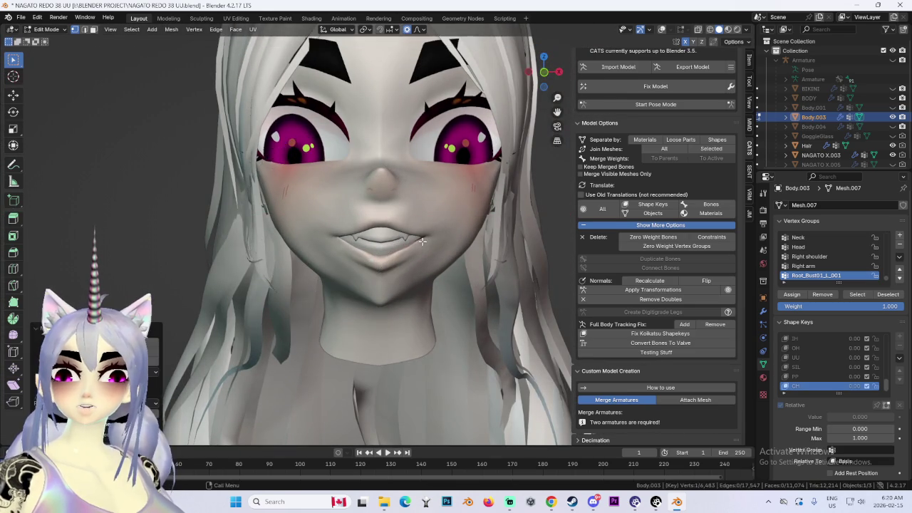
middle_drag(424, 242, 285, 230)
scroll(285, 230, up, 3)
key(g)
key(x)
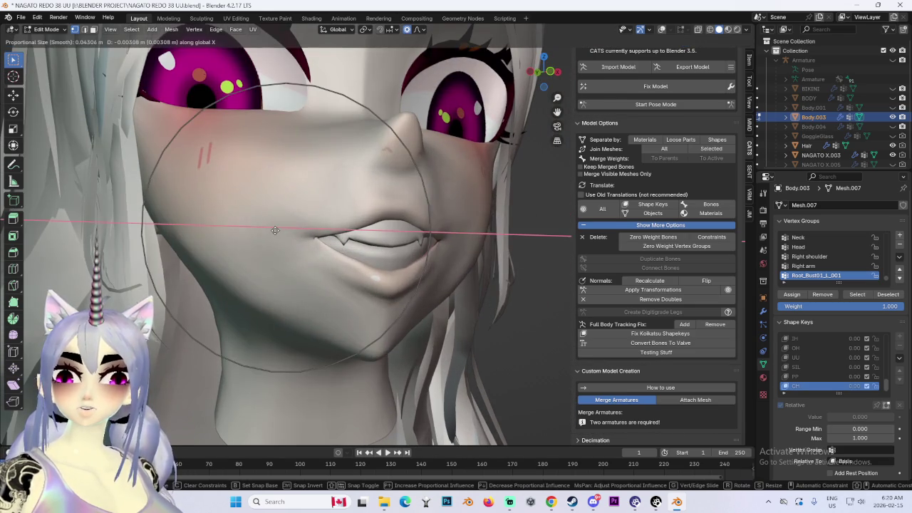
click(275, 223)
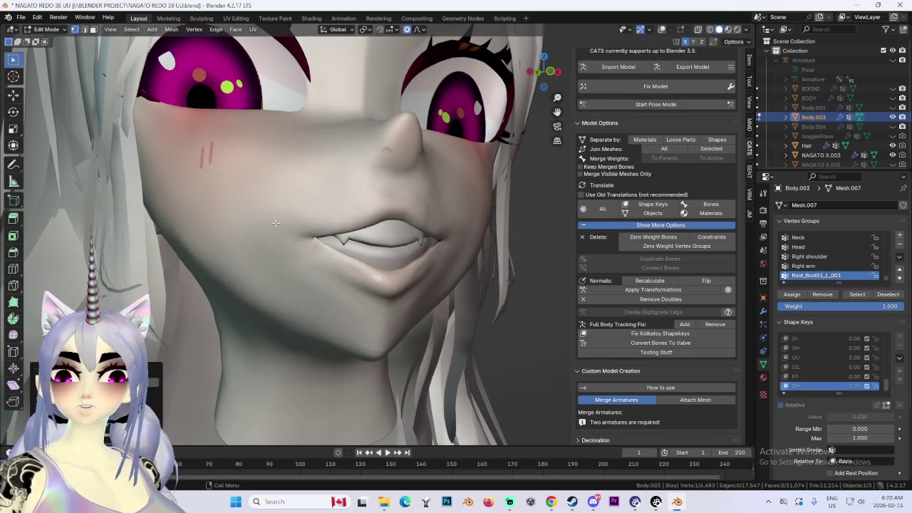
Adjust the mouth height along Z and softly nudge the lips, ending in exact front view.
key(g)
key(z)
click(298, 200)
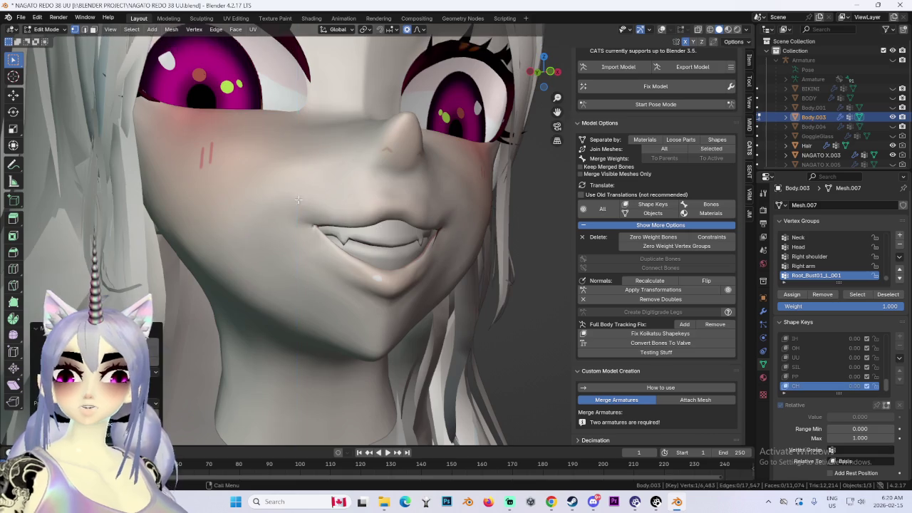
middle_drag(299, 199, 343, 209)
key(g)
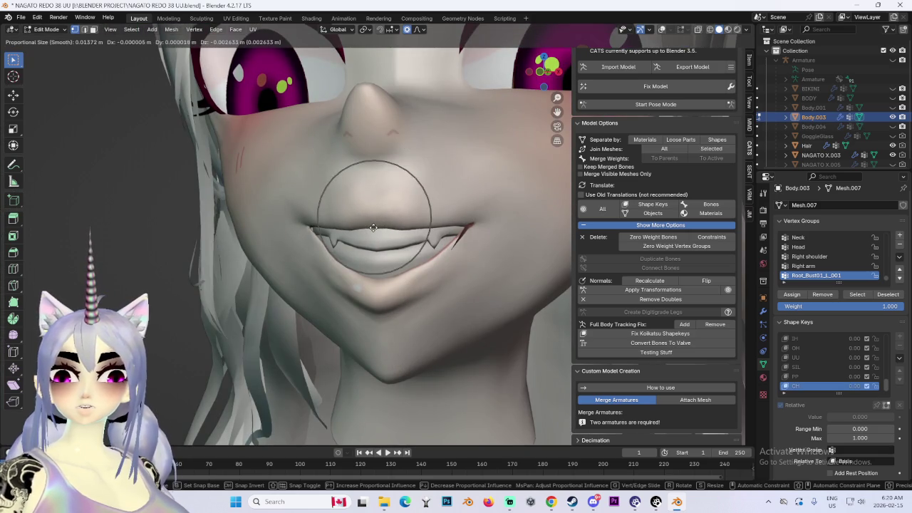
click(373, 235)
scroll(373, 235, down, 3)
mouse_move(374, 235)
middle_down()
mouse_move(552, 258)
mouse_move(436, 246)
mouse_move(374, 266)
mouse_move(494, 266)
mouse_move(406, 263)
middle_up()
middle_drag(492, 272, 526, 128)
click(538, 73)
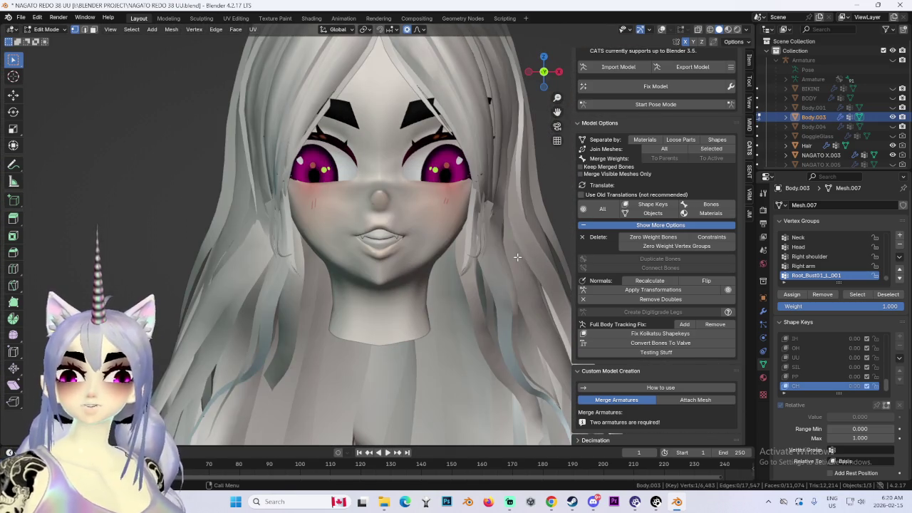
Trial several lower-lip moves, cancelling each, while orbiting to inspect the mouth.
scroll(437, 246, up, 5)
key(g)
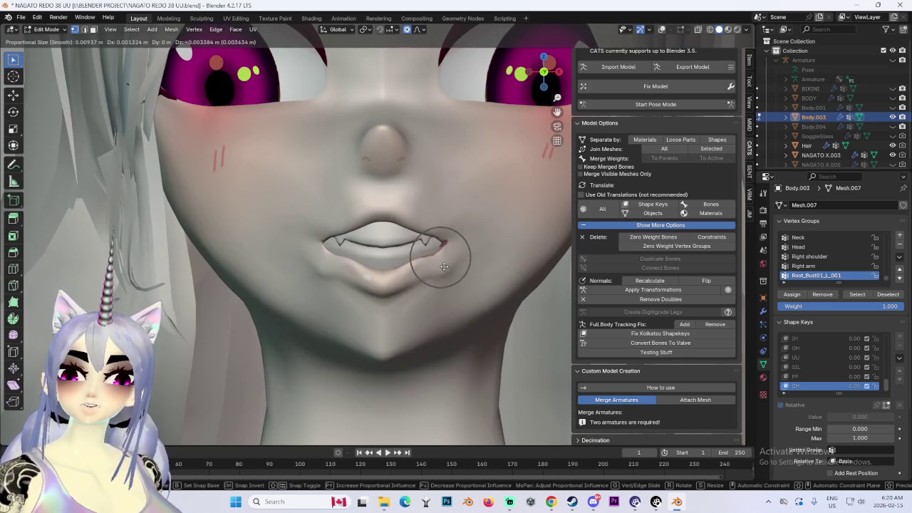
key(Escape)
key(g)
key(Escape)
scroll(414, 300, up, 2)
key(g)
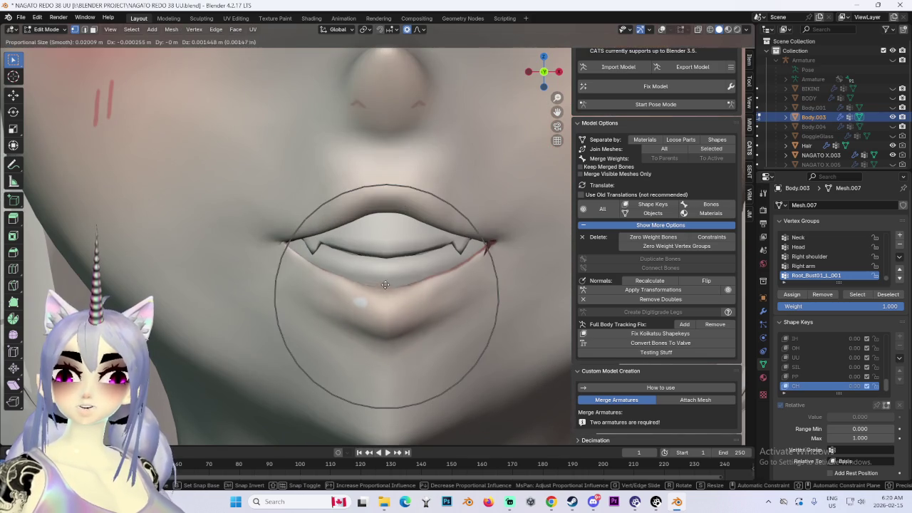
key(Escape)
scroll(386, 294, down, 3)
mouse_move(387, 294)
middle_down()
mouse_move(423, 288)
mouse_move(387, 285)
middle_up()
scroll(387, 286, up, 3)
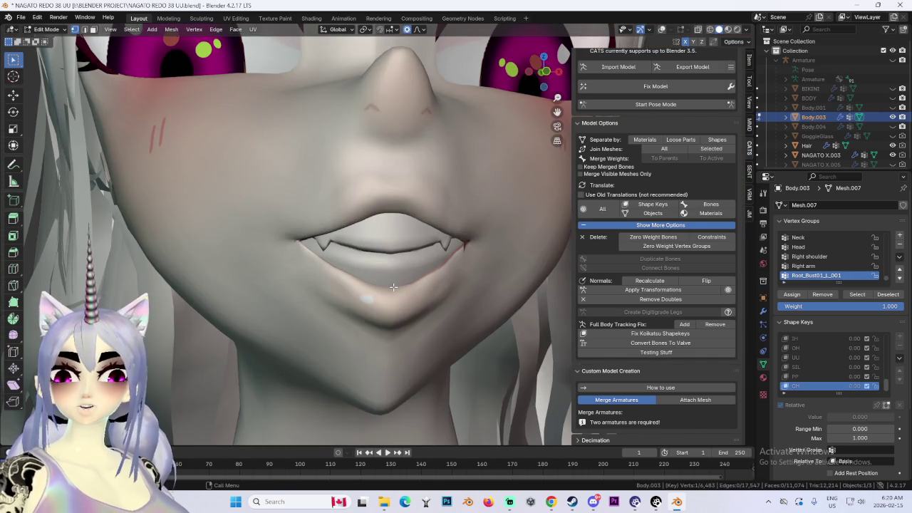
key(g)
key(Escape)
scroll(423, 271, down, 4)
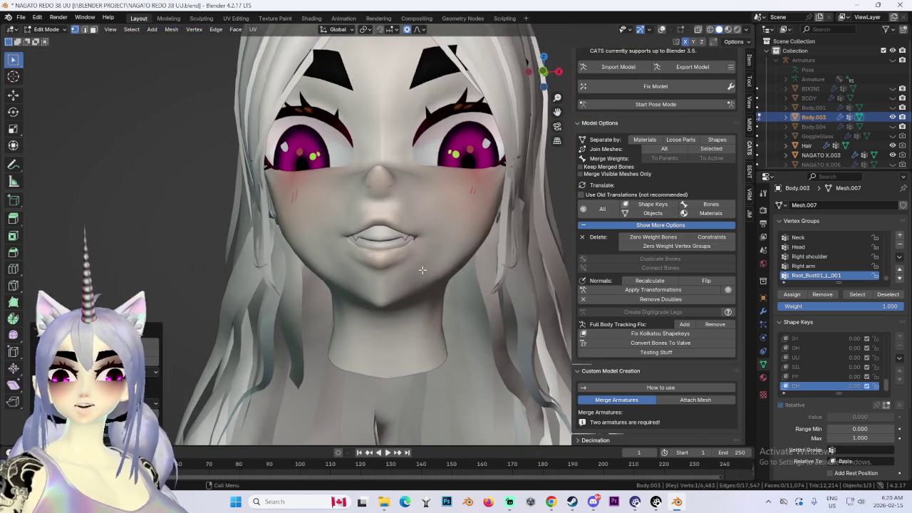
mouse_move(422, 270)
middle_down()
mouse_move(326, 270)
mouse_move(531, 80)
middle_up()
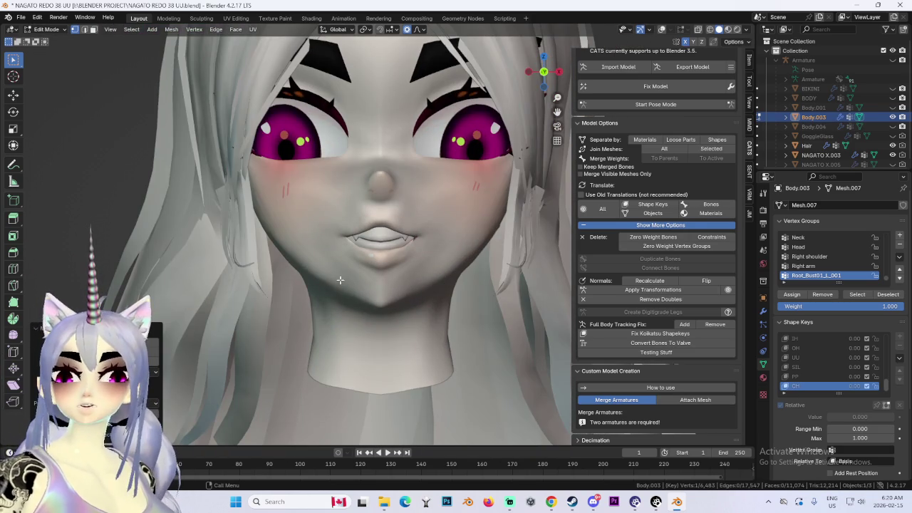
Shift the mouth vertices vertically and give the lips two soft proportional nudges.
key(g)
key(Escape)
key(g)
click(376, 277)
scroll(393, 276, up, 4)
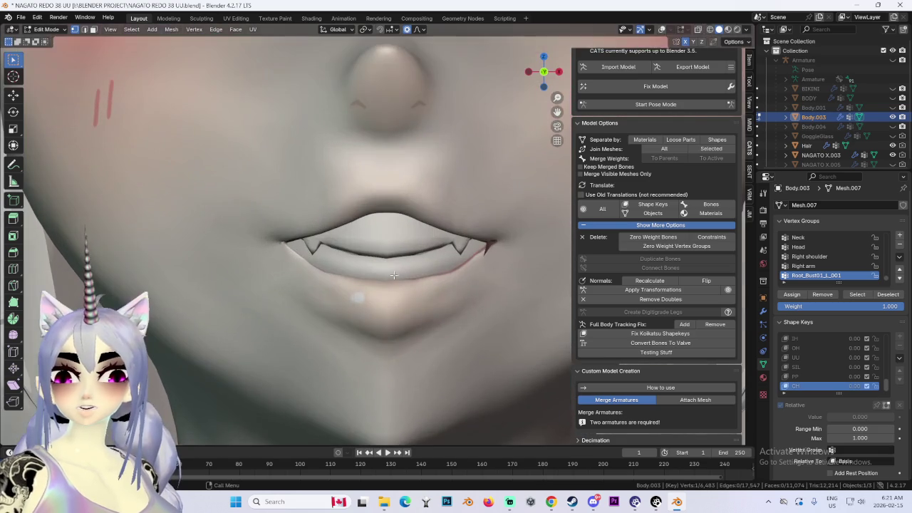
key(g)
click(305, 288)
scroll(285, 299, up, 2)
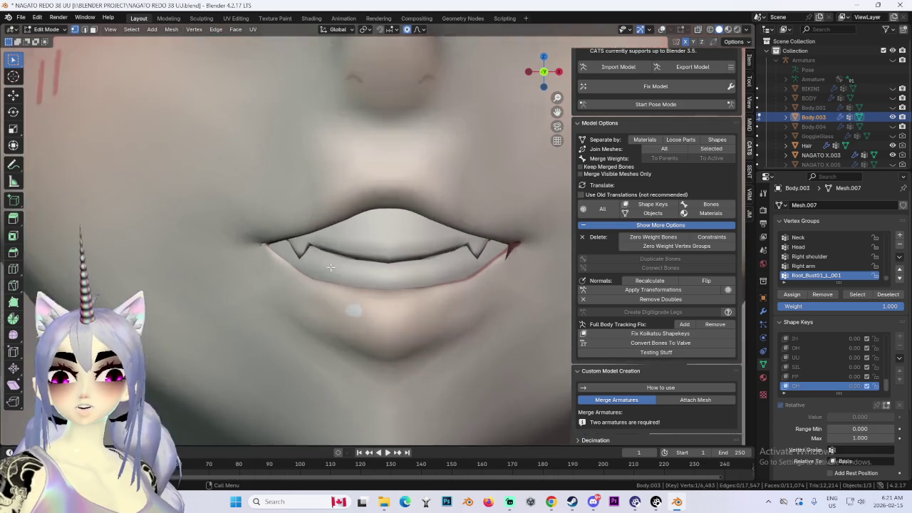
scroll(267, 311, up, 2)
key(g)
click(335, 300)
scroll(377, 295, down, 2)
scroll(391, 292, down, 1)
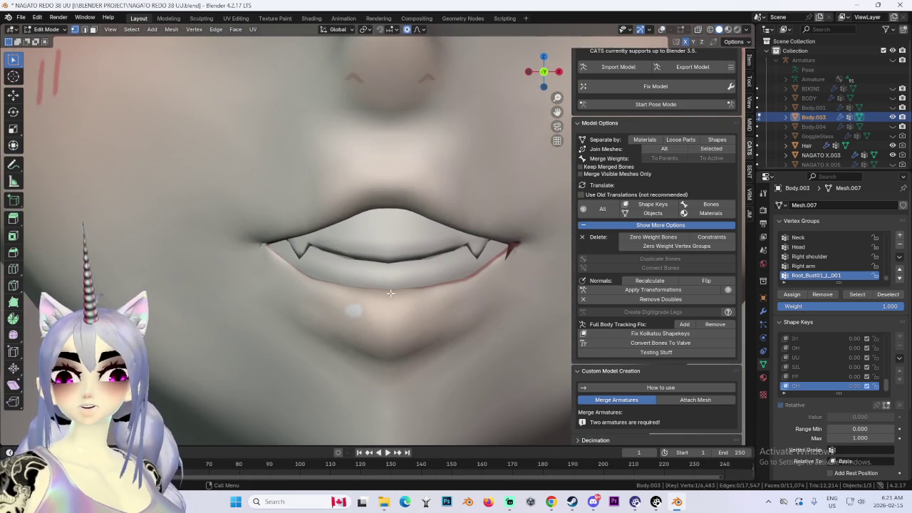
Reposition the lower lip and chin, then adjust lip depth along Y.
key(g)
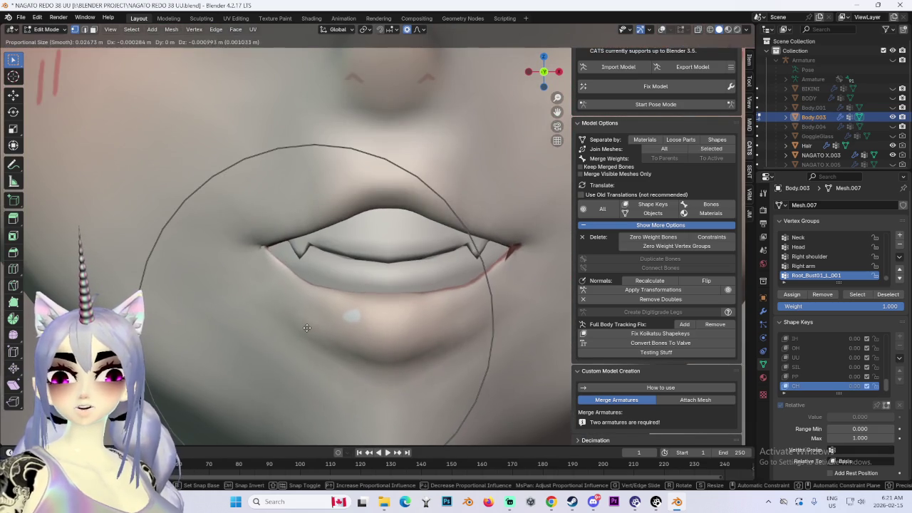
middle_drag(335, 292, 419, 229)
mouse_move(380, 171)
middle_down()
mouse_move(325, 203)
mouse_move(402, 294)
middle_up()
click(347, 197)
key(g)
key(y)
click(334, 208)
Move the lips vertically along Z twice, then give them a final free soft nudge.
key(g)
key(z)
click(393, 298)
key(g)
key(z)
click(392, 302)
middle_drag(391, 302, 452, 293)
scroll(452, 293, up, 3)
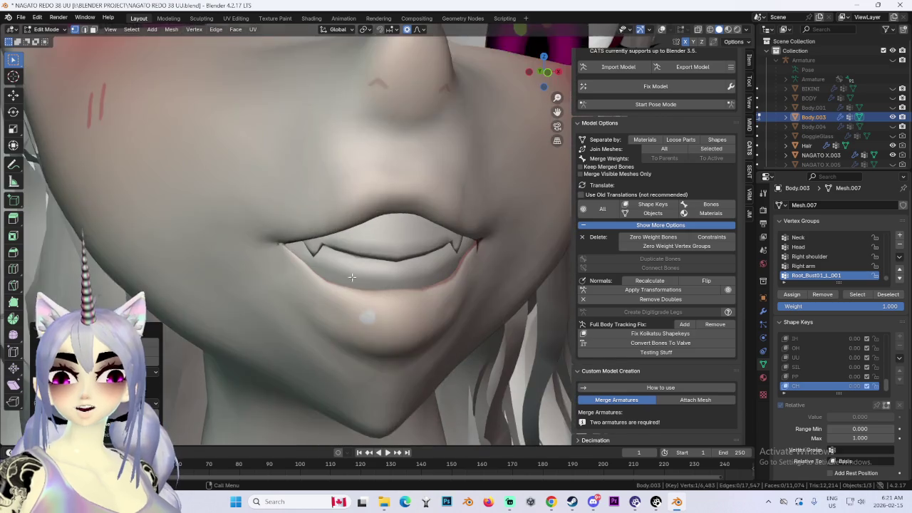
key(g)
click(322, 295)
mouse_move(322, 295)
middle_down()
mouse_move(395, 276)
mouse_move(459, 291)
middle_up()
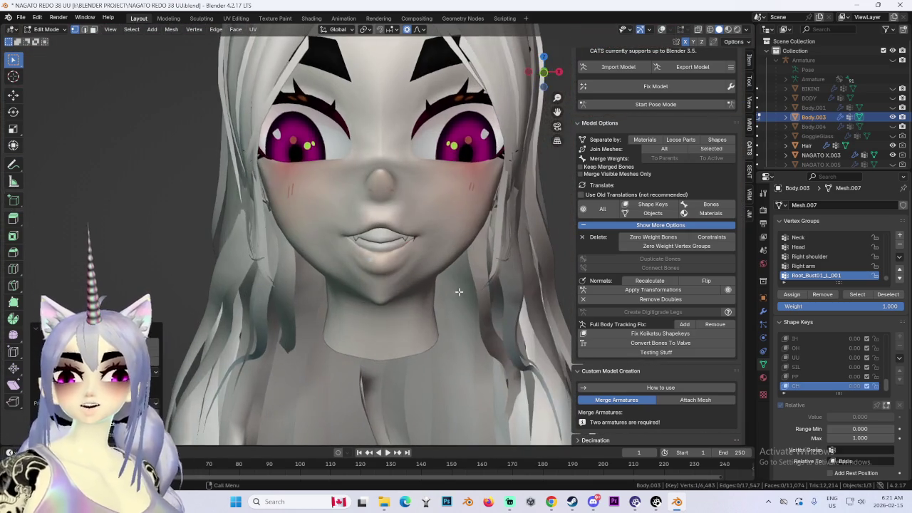
Orbit to side views and try several Y-constrained mouth moves, cancelling each one.
drag(563, 65, 525, 128)
middle_drag(445, 187, 498, 211)
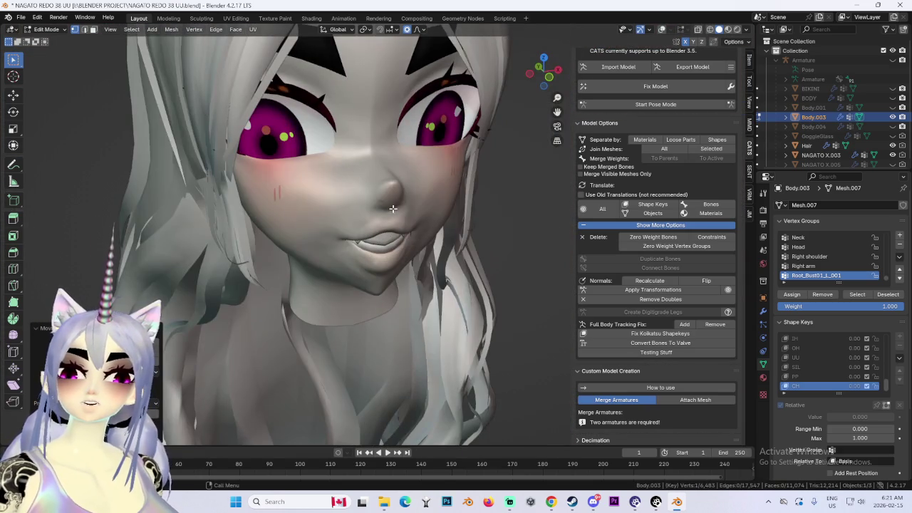
middle_drag(392, 208, 450, 228)
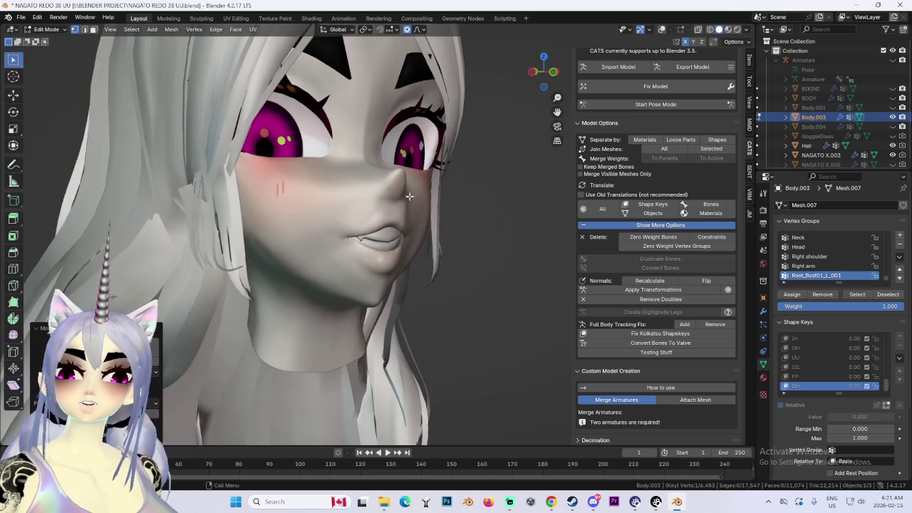
key(g)
key(y)
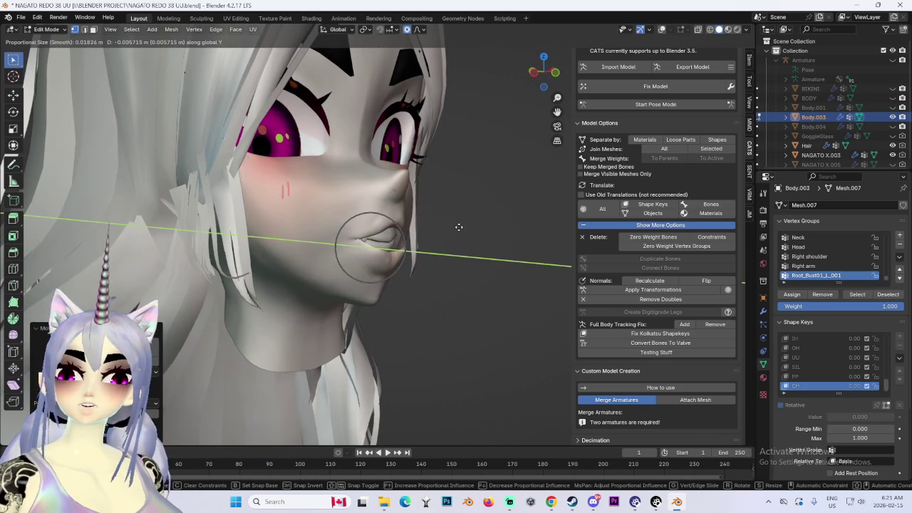
mouse_move(468, 227)
middle_down()
mouse_move(461, 209)
mouse_move(469, 223)
mouse_move(472, 209)
mouse_move(428, 224)
mouse_move(474, 204)
mouse_move(428, 214)
mouse_move(449, 214)
mouse_move(399, 235)
mouse_move(349, 278)
mouse_move(362, 260)
mouse_move(444, 235)
mouse_move(459, 216)
mouse_move(374, 276)
mouse_move(438, 241)
mouse_move(449, 253)
middle_up()
right_click(472, 207)
key(g)
key(y)
right_click(460, 215)
key(g)
key(y)
right_click(484, 212)
key(g)
key(y)
right_click(394, 214)
key(y)
right_click(356, 264)
scroll(479, 210, down, 3)
Softly reposition the lips, push the mouth area along Y, and nudge the surrounding face.
key(g)
click(389, 253)
mouse_move(383, 215)
middle_down()
mouse_move(417, 218)
mouse_move(360, 229)
mouse_move(390, 225)
mouse_move(384, 213)
mouse_move(417, 198)
middle_up()
key(g)
click(396, 223)
key(g)
key(y)
click(411, 217)
key(g)
click(394, 220)
Reshape the nose softly, undo a mouth change, and redo the mouth adjustment.
key(g)
click(385, 199)
middle_drag(349, 188, 419, 263)
click(416, 260)
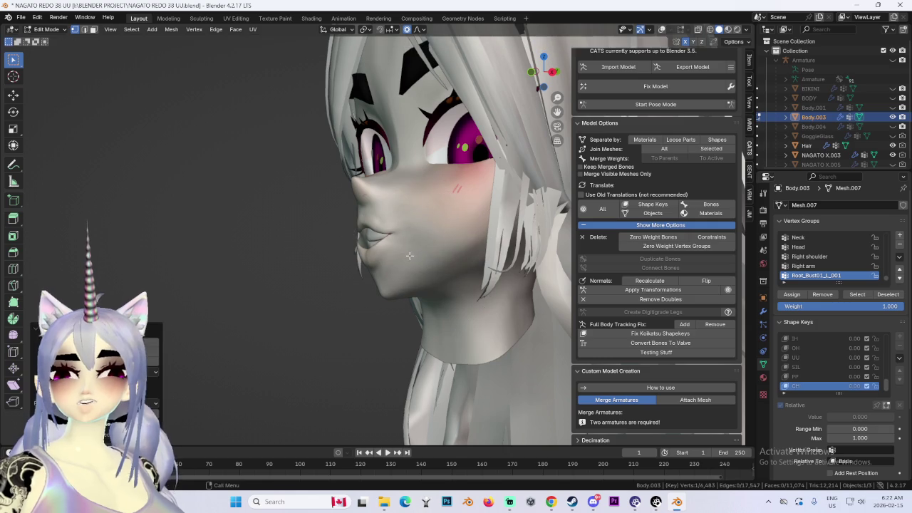
middle_drag(417, 270, 445, 250)
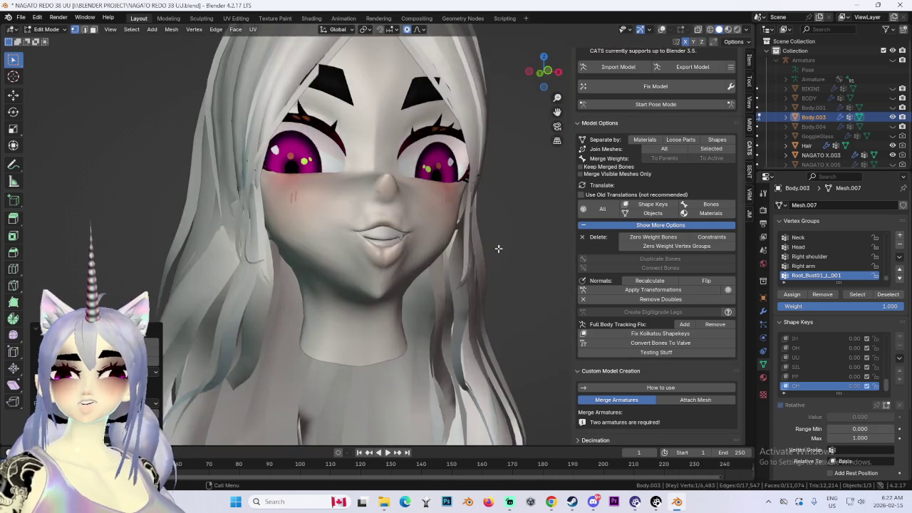
key(ctrl+z)
key(g)
click(445, 249)
Apply a series of soft proportional lip and mouth nudges, checking from the side profile.
mouse_move(444, 250)
middle_down()
mouse_move(483, 241)
mouse_move(423, 244)
mouse_move(486, 256)
mouse_move(405, 253)
mouse_move(431, 223)
middle_up()
scroll(431, 223, up, 2)
key(g)
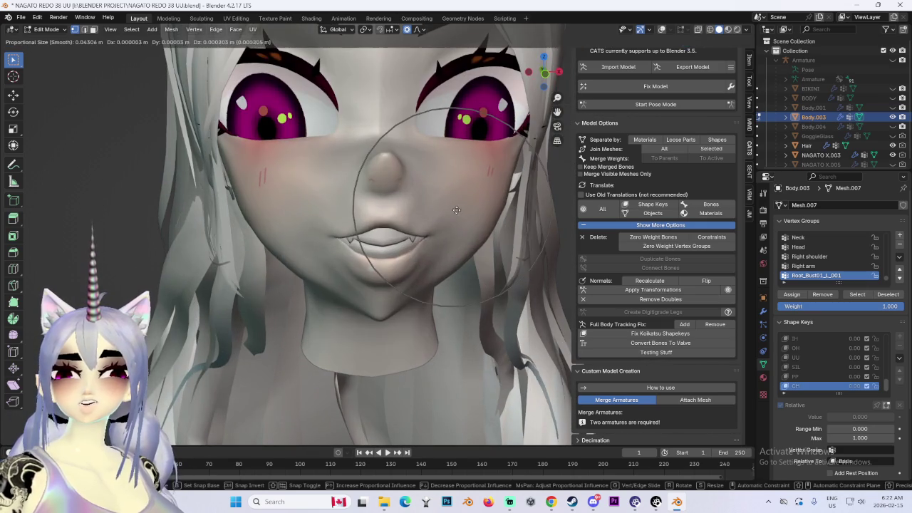
click(378, 220)
key(g)
click(327, 208)
middle_drag(399, 207, 326, 204)
key(g)
click(325, 193)
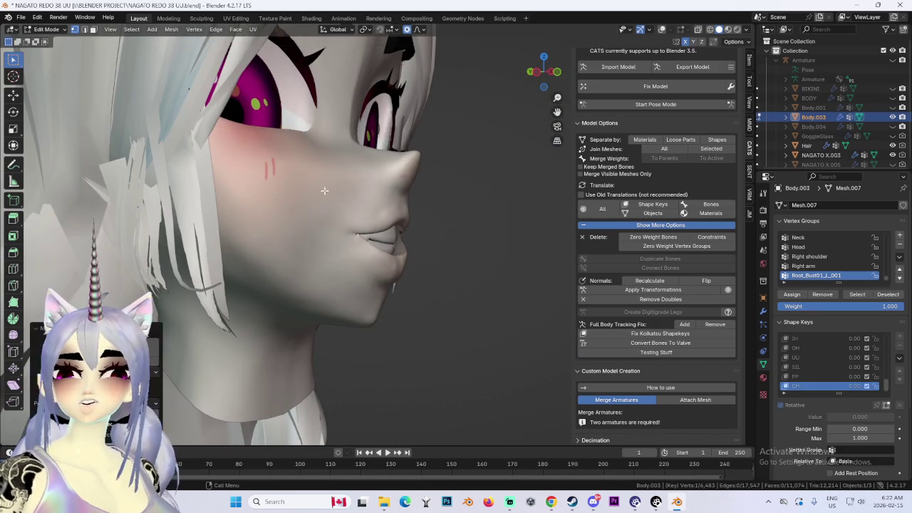
scroll(328, 243, up, 2)
key(g)
click(364, 217)
Back at the front view, make a final soft mouth adjustment.
middle_drag(469, 214, 451, 217)
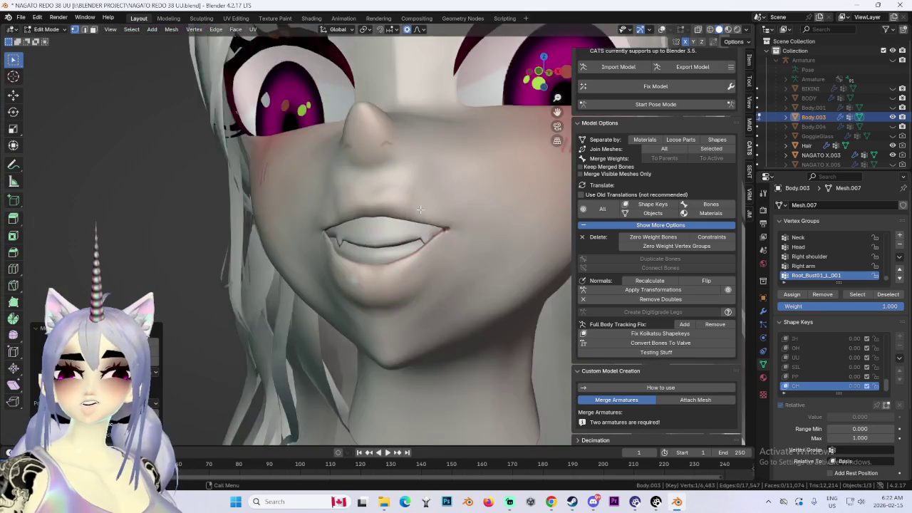
scroll(499, 236, down, 2)
scroll(500, 235, up, 2)
scroll(500, 236, up, 3)
key(g)
click(396, 220)
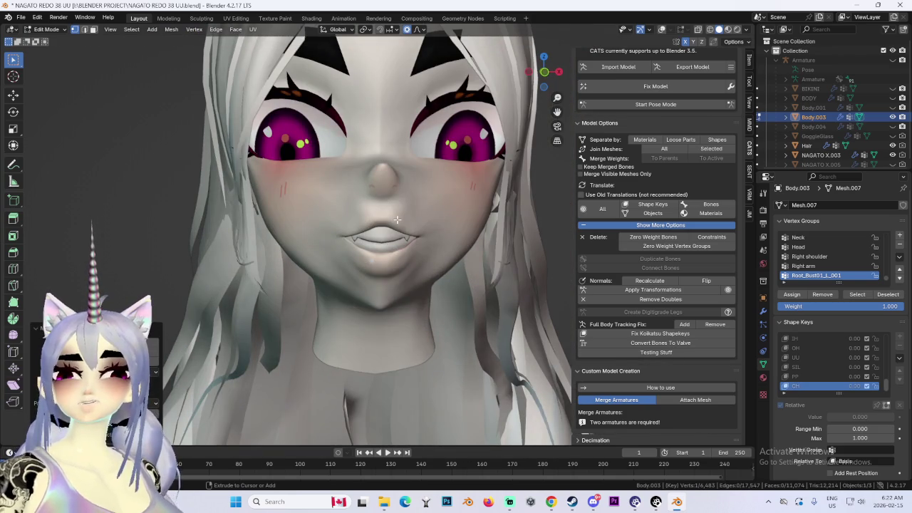
Make a free soft move of the mouth area, cancelling an attempted X-axis move.
key(g)
key(z)
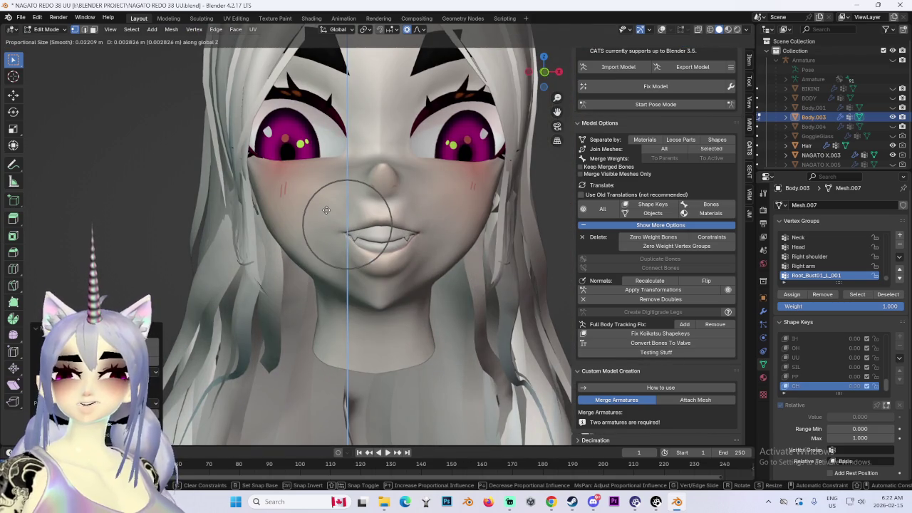
key(x)
key(Escape)
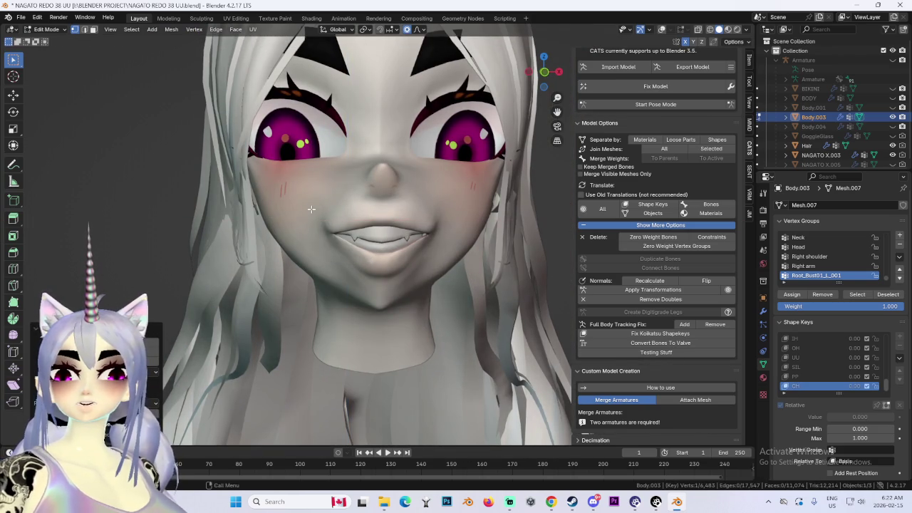
key(g)
scroll(311, 210, down, 5)
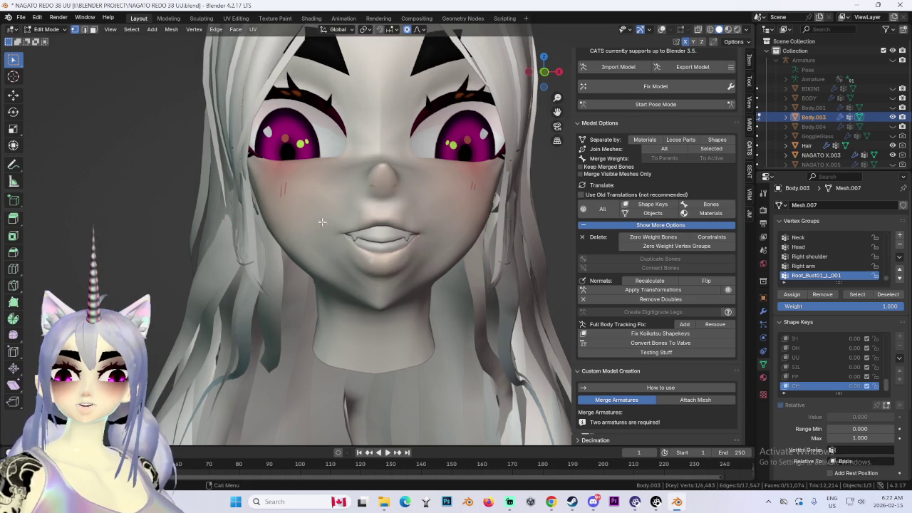
click(309, 220)
From the side profile, push the mouth and lips along global Y with proportional falloff.
mouse_move(309, 220)
middle_down()
mouse_move(378, 243)
mouse_move(343, 246)
middle_up()
key(g)
key(y)
click(377, 243)
key(g)
key(y)
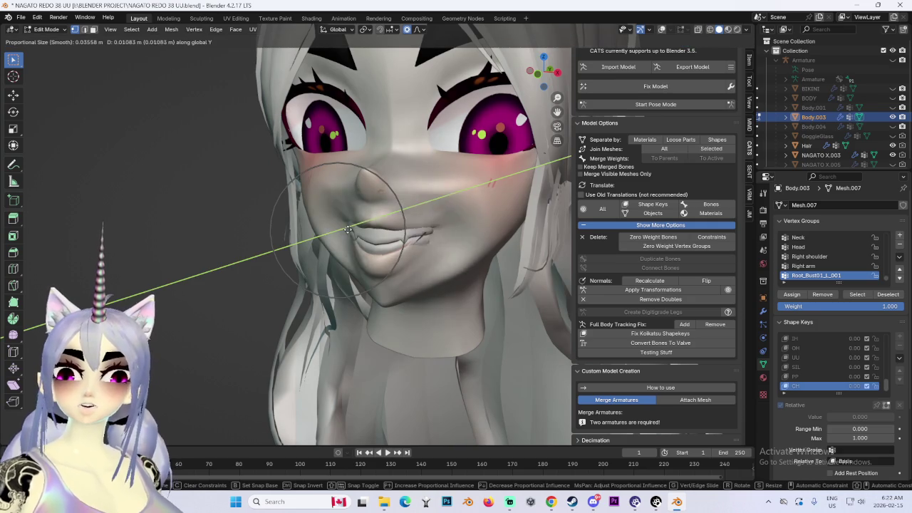
click(340, 231)
From a more frontal view, make two slight soft reshapes of the mouth area.
mouse_move(340, 231)
middle_down()
mouse_move(460, 221)
mouse_move(362, 206)
middle_up()
scroll(491, 213, down, 2)
scroll(490, 212, up, 3)
key(g)
click(384, 225)
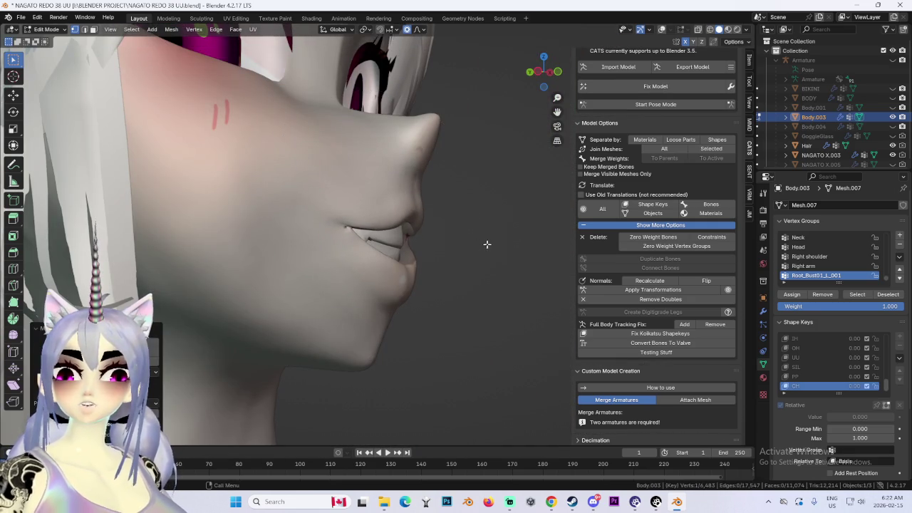
key(g)
click(428, 213)
From the opposite profile, move the mouth along Y and reshape the nose-to-lip area.
mouse_move(495, 218)
middle_down()
mouse_move(356, 214)
mouse_move(369, 201)
mouse_move(292, 178)
mouse_move(421, 214)
mouse_move(389, 217)
mouse_move(456, 210)
mouse_move(357, 239)
mouse_move(385, 207)
middle_up()
key(g)
key(y)
click(360, 211)
key(g)
click(335, 171)
Reshape the lips around the fangs, undoing one unwanted lip deformation.
key(g)
scroll(388, 217, down, 2)
click(389, 217)
key(g)
click(350, 246)
key(g)
click(385, 206)
key(ctrl+z)
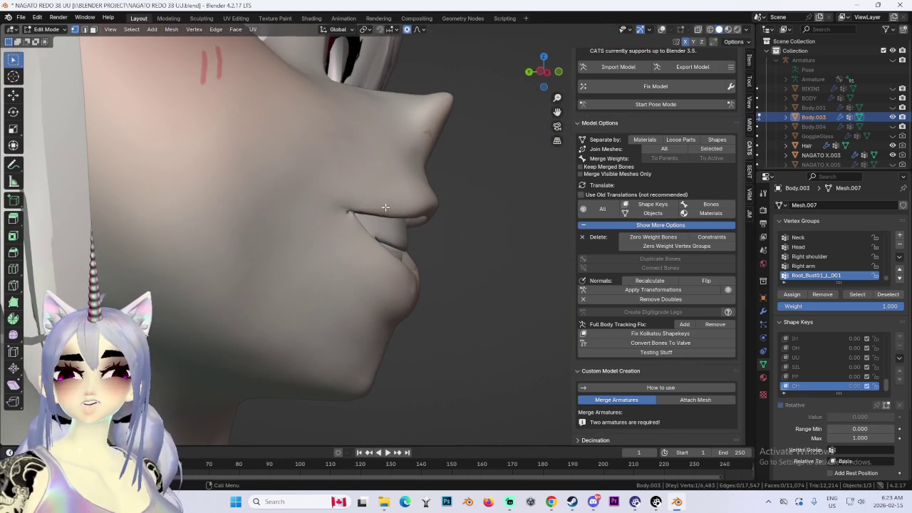
key(g)
click(392, 231)
Compare the last lip edit with undo and redo from front and three-quarter views.
mouse_move(391, 231)
middle_down()
mouse_move(455, 236)
mouse_move(572, 86)
mouse_move(454, 244)
middle_up()
key(ctrl+z)
key(ctrl+shift+z)
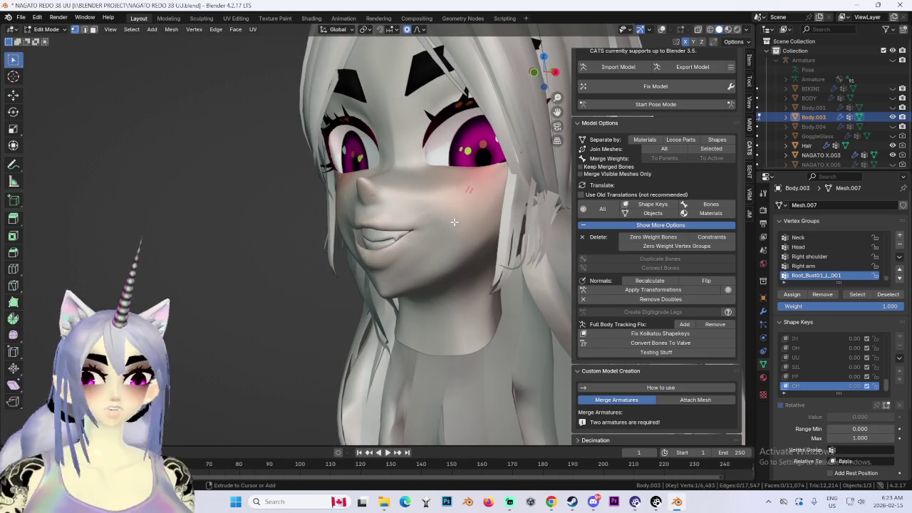
mouse_move(454, 220)
middle_down()
mouse_move(317, 212)
mouse_move(516, 212)
mouse_move(399, 214)
mouse_move(445, 216)
mouse_move(424, 239)
mouse_move(422, 218)
mouse_move(510, 219)
middle_up()
middle_drag(385, 214, 438, 219)
Switch the face mesh to Object Mode and inspect the mouth from front and side.
click(37, 17)
click(46, 29)
click(50, 37)
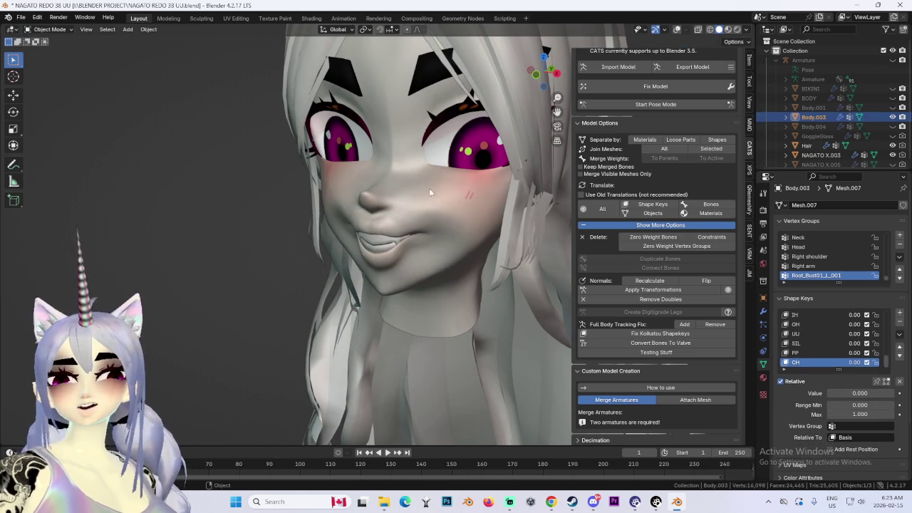
key(KP_1)
scroll(830, 339, down, 3)
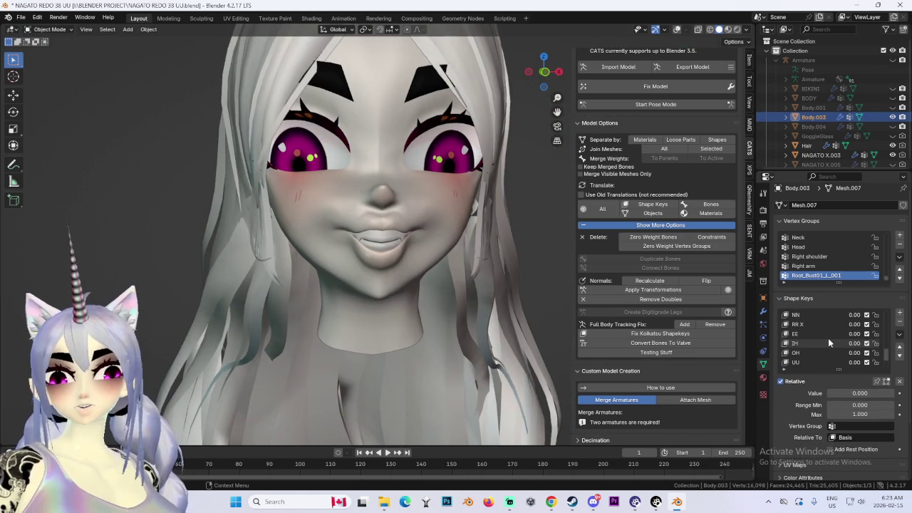
scroll(832, 341, up, 3)
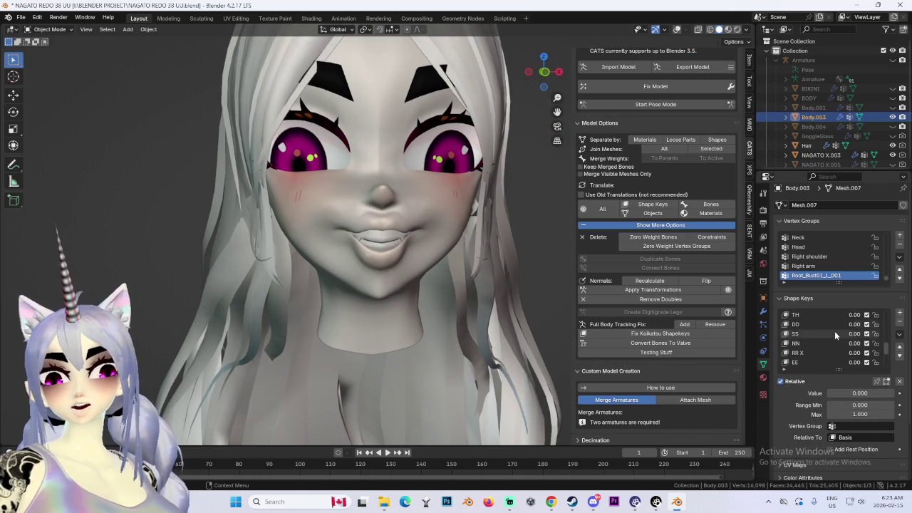
middle_drag(428, 256, 394, 254)
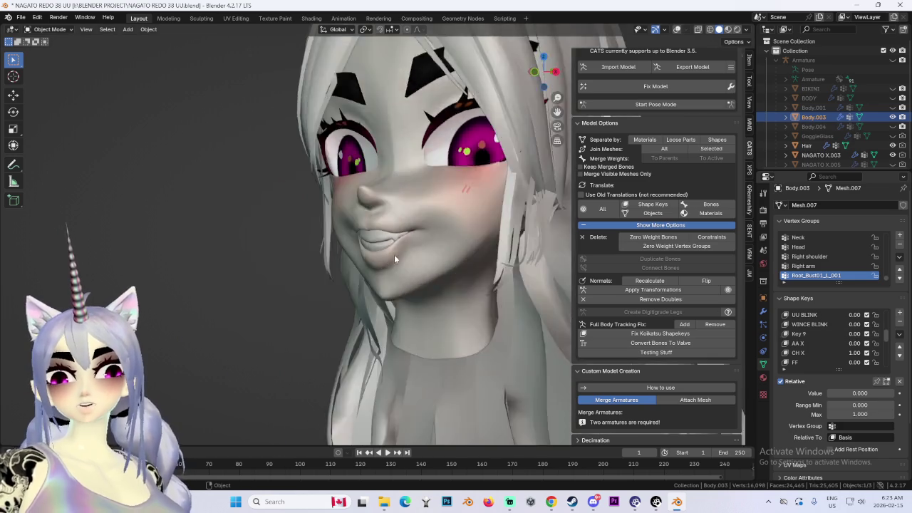
scroll(394, 254, up, 2)
mouse_move(458, 251)
middle_down()
mouse_move(370, 241)
mouse_move(452, 264)
mouse_move(500, 253)
middle_up()
Set CH X to about 0.66 and CH to 0.343 in the Shape Keys panel.
mouse_move(854, 353)
mouse_down()
mouse_move(820, 352)
mouse_move(877, 352)
mouse_up()
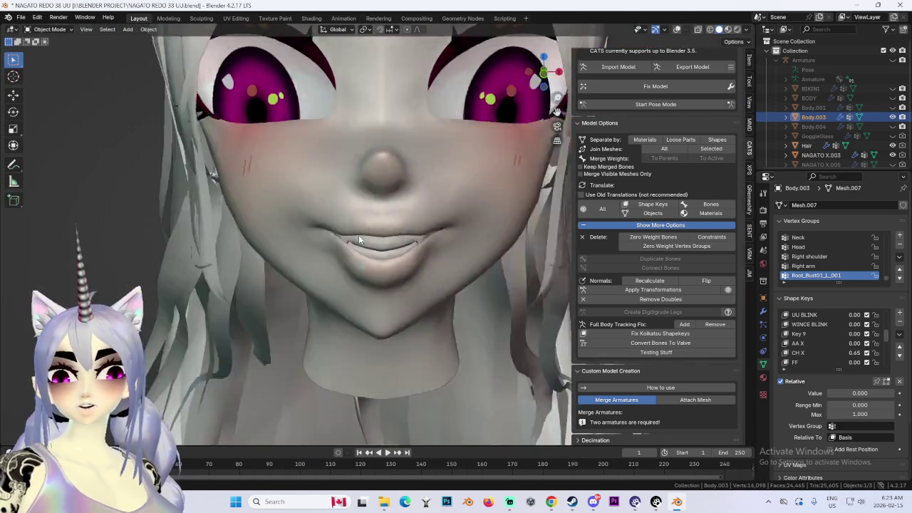
middle_drag(359, 236, 468, 260)
scroll(828, 355, down, 3)
scroll(829, 355, down, 3)
mouse_move(855, 362)
mouse_down()
mouse_move(880, 363)
mouse_move(858, 362)
mouse_up()
middle_drag(335, 249, 478, 262)
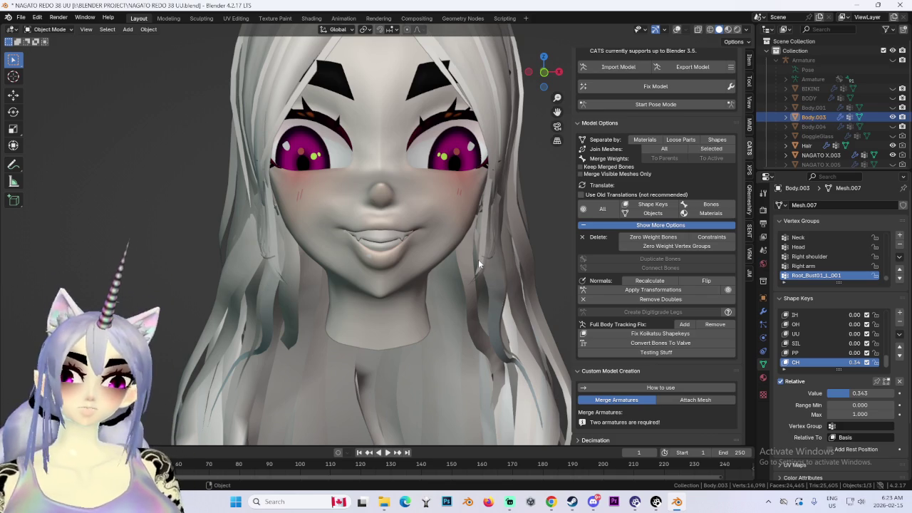
scroll(401, 259, up, 2)
mouse_move(401, 258)
middle_down()
mouse_move(432, 265)
mouse_move(376, 265)
middle_up()
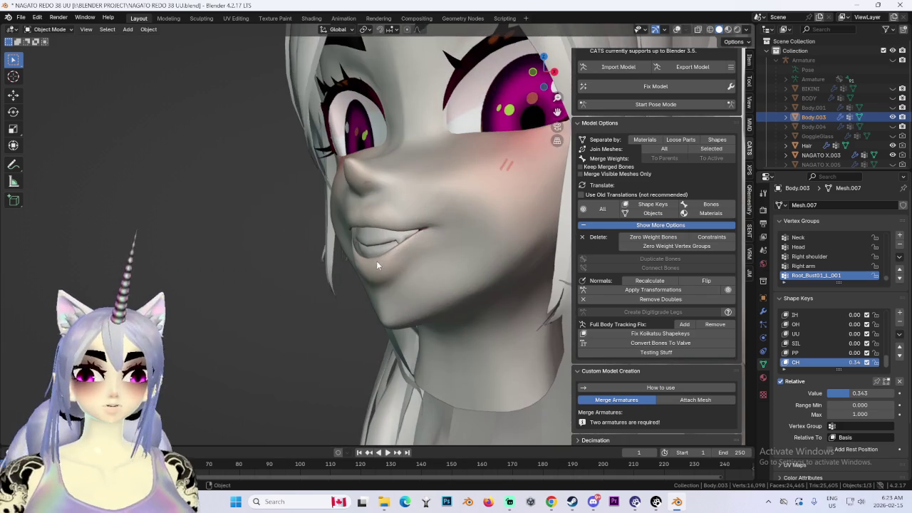
Move the CH X shape key to the bottom of the list and set it to zero.
click(899, 333)
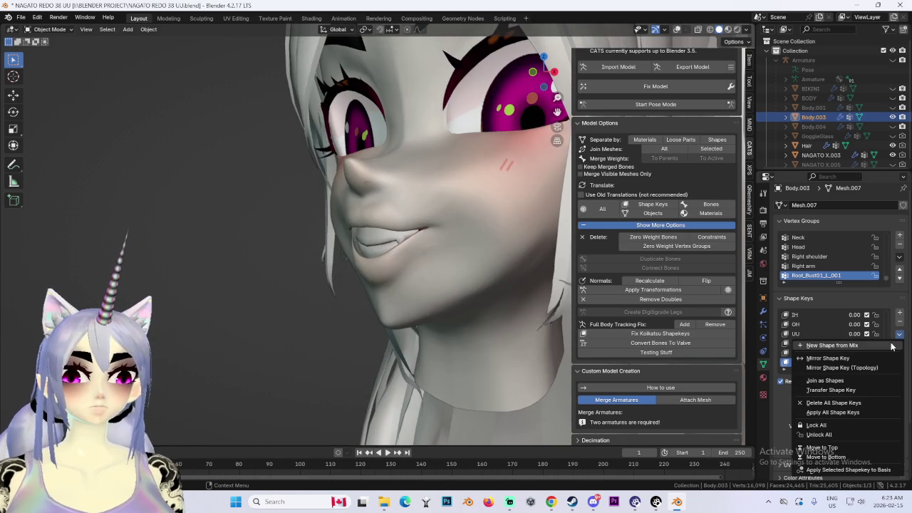
click(892, 345)
scroll(848, 342, up, 1)
click(815, 325)
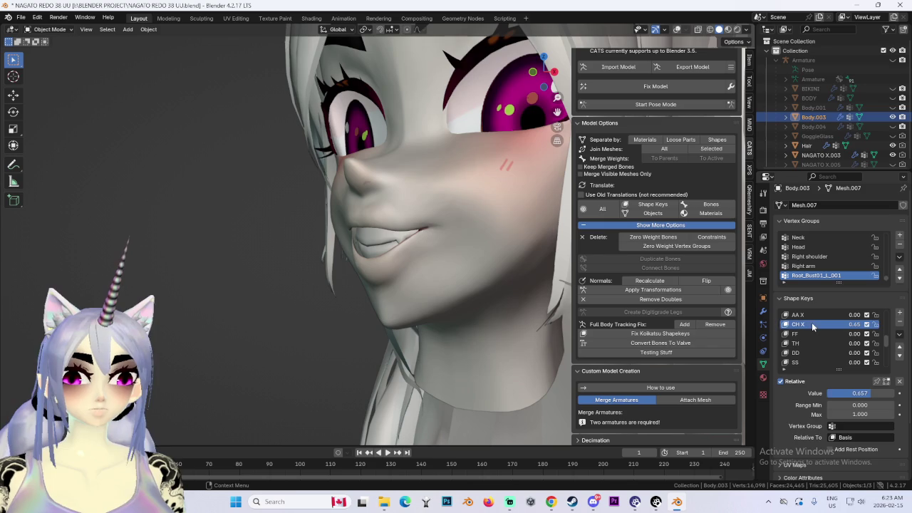
click(899, 334)
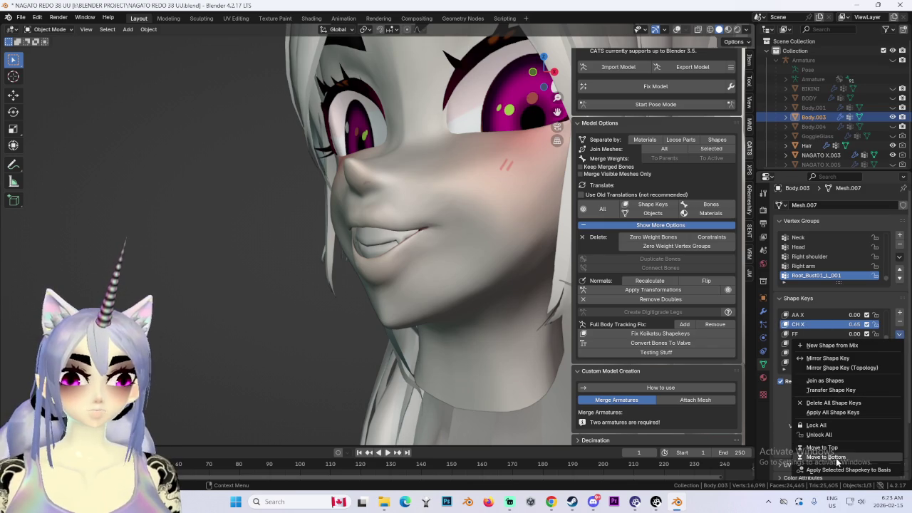
click(841, 457)
drag(860, 359, 809, 348)
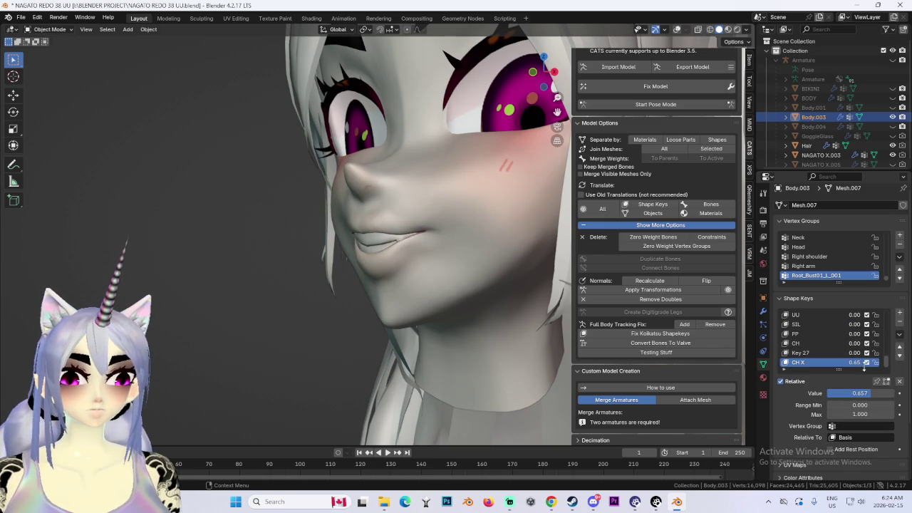
Preview CH X and CH at full strength in turn, then switch to Key 27 at full.
click(809, 346)
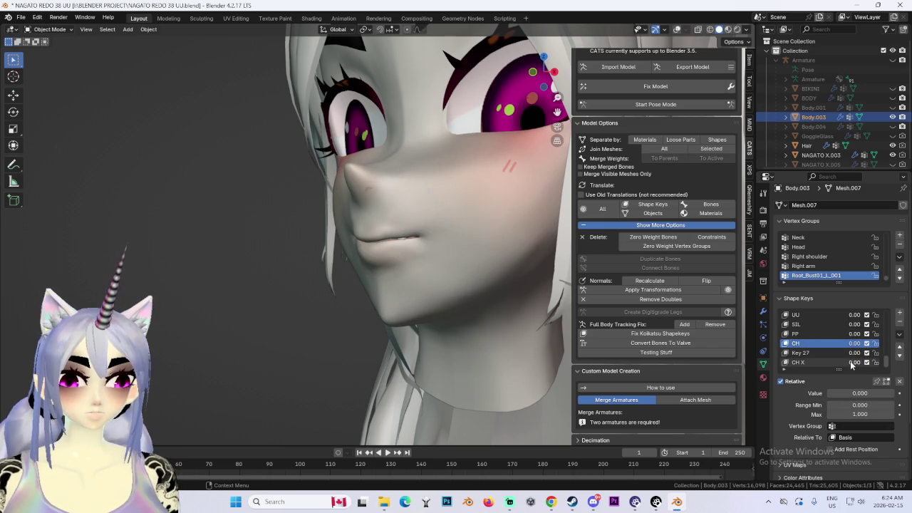
drag(851, 365, 888, 365)
middle_drag(399, 277, 470, 281)
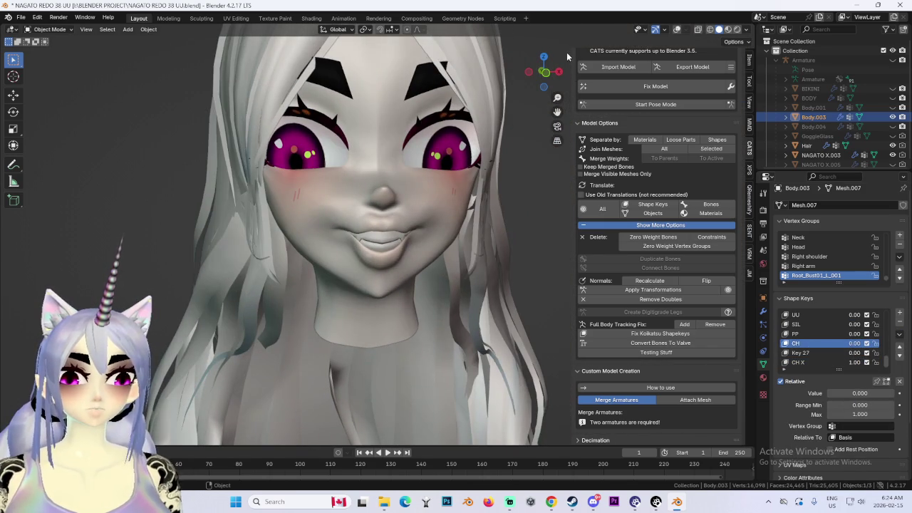
drag(860, 362, 809, 362)
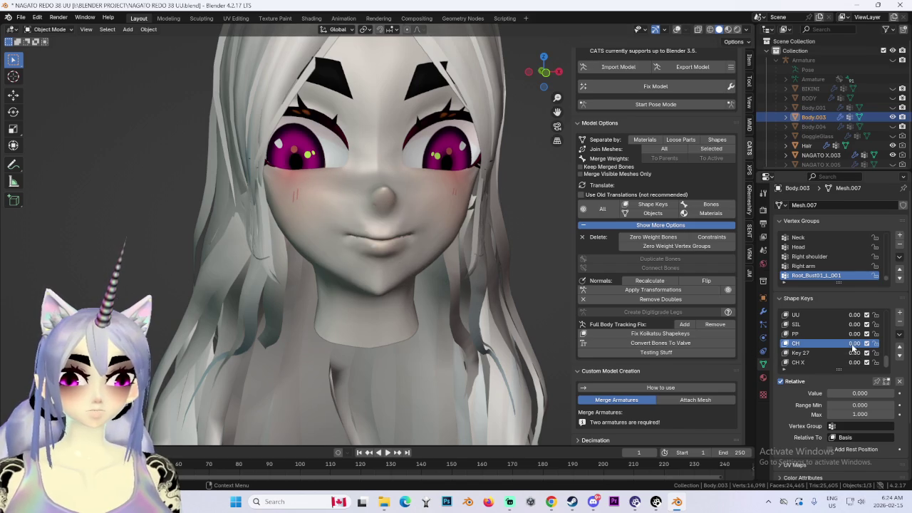
drag(834, 394, 887, 394)
mouse_move(540, 283)
middle_down()
mouse_move(445, 286)
mouse_move(468, 285)
middle_up()
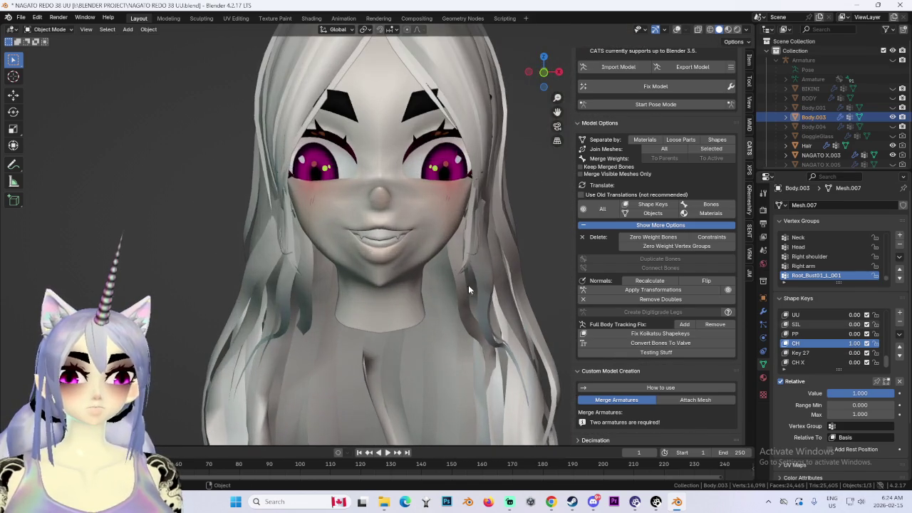
mouse_move(858, 344)
mouse_down()
mouse_move(826, 344)
mouse_move(846, 350)
mouse_up()
mouse_move(463, 285)
middle_down()
mouse_move(533, 278)
mouse_move(418, 278)
middle_up()
Soften Key 27 to about 0.68 after briefly previewing the CH X pout.
scroll(533, 278, up, 2)
scroll(417, 278, down, 1)
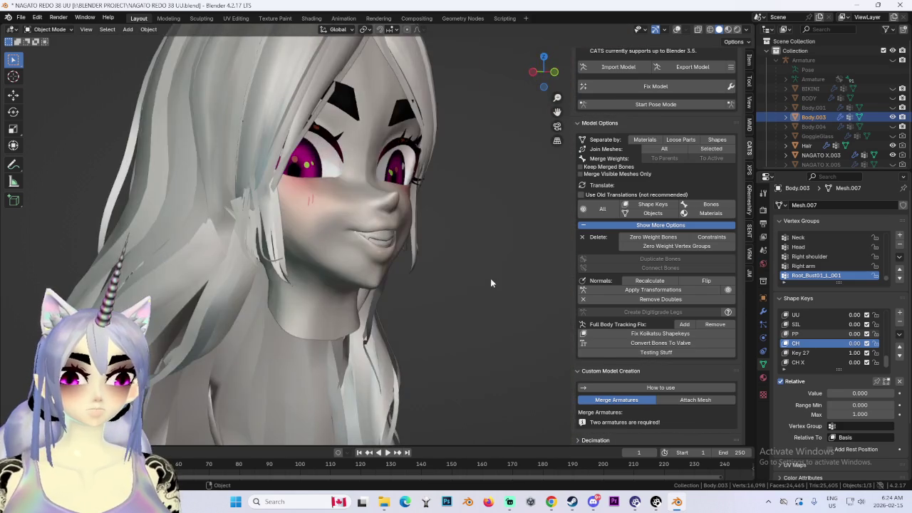
mouse_move(490, 283)
middle_down()
mouse_move(457, 280)
mouse_move(490, 273)
mouse_move(437, 269)
mouse_move(464, 280)
mouse_move(465, 266)
middle_up()
scroll(456, 275, up, 1)
scroll(464, 280, down, 2)
scroll(527, 135, up, 1)
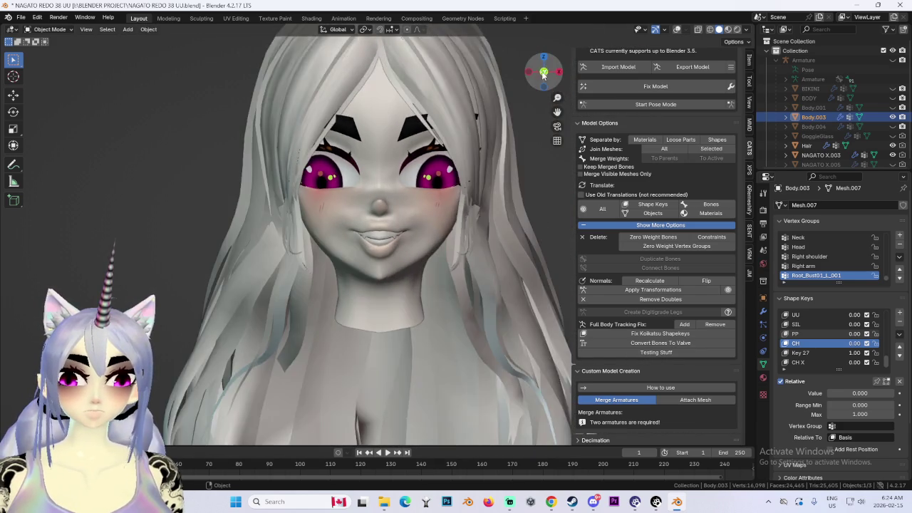
scroll(506, 208, up, 1)
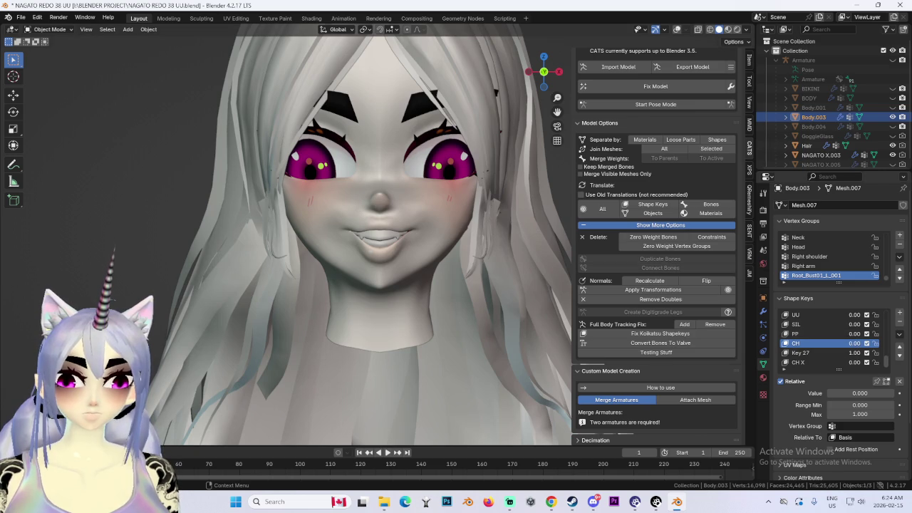
drag(850, 360, 887, 344)
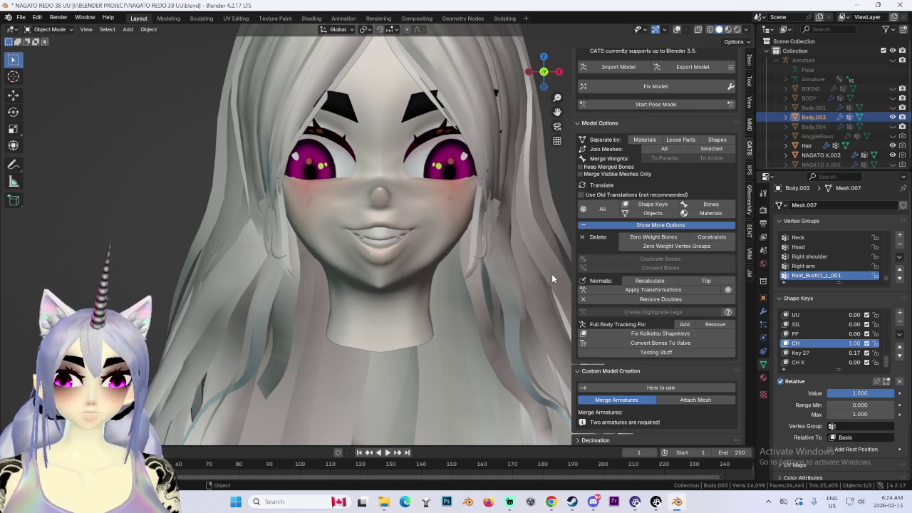
key(ctrl+z)
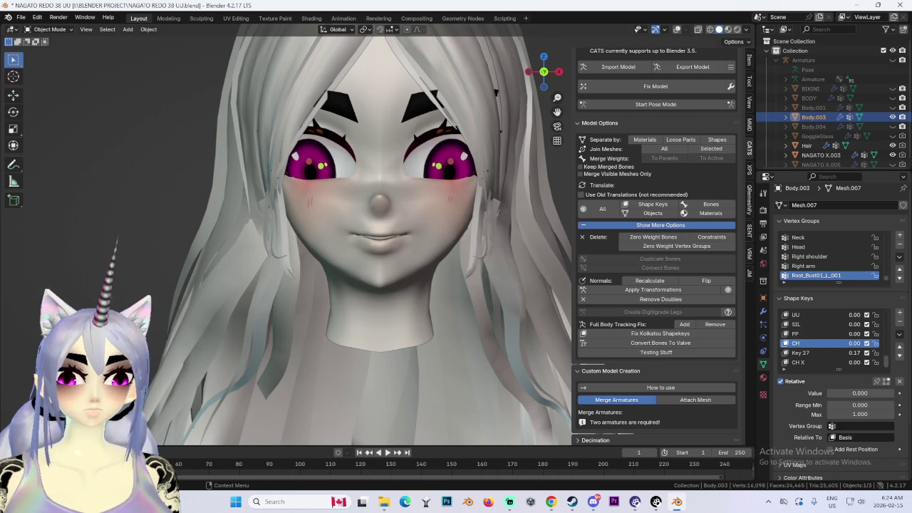
drag(855, 363, 884, 363)
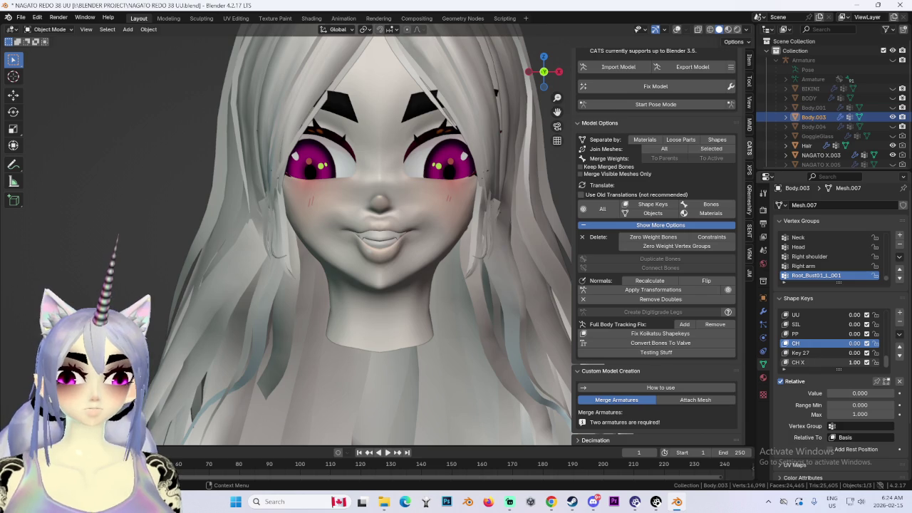
key(ctrl+z)
mouse_move(855, 353)
mouse_down()
mouse_move(883, 353)
mouse_move(851, 353)
mouse_up()
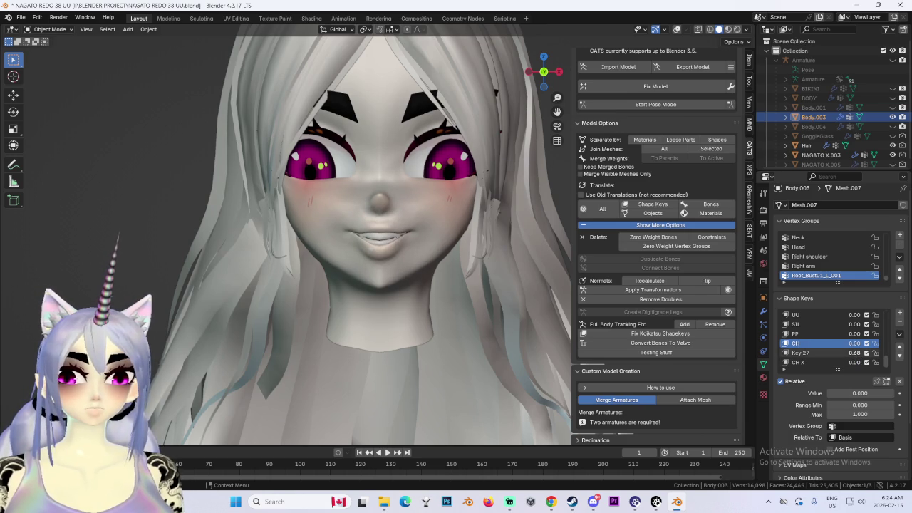
Blend in the CH shape key at about 0.257.
middle_drag(447, 259, 481, 265)
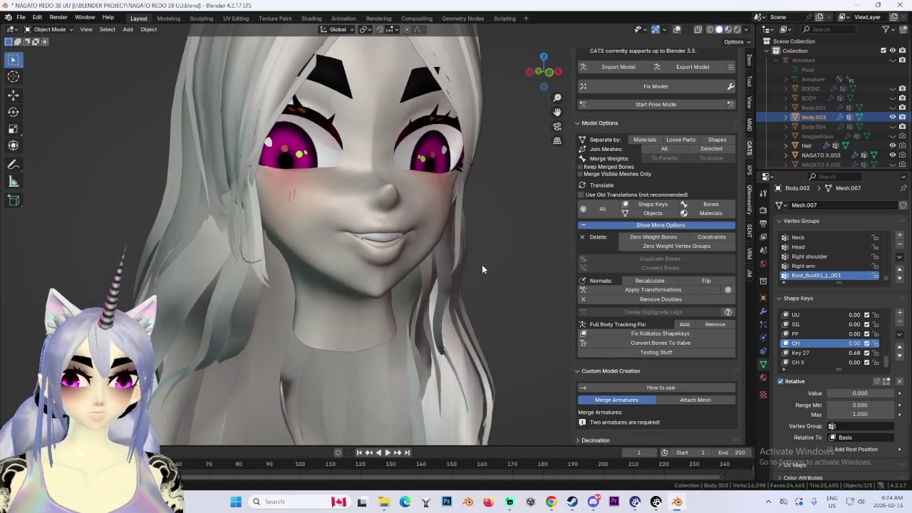
drag(860, 393, 878, 393)
mouse_move(399, 249)
middle_down()
mouse_move(485, 257)
mouse_move(441, 266)
mouse_move(478, 264)
middle_up()
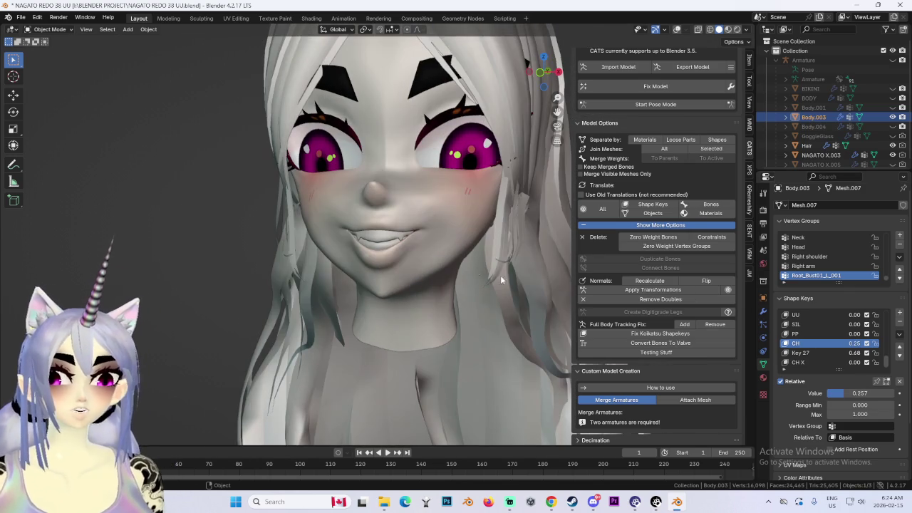
click(899, 334)
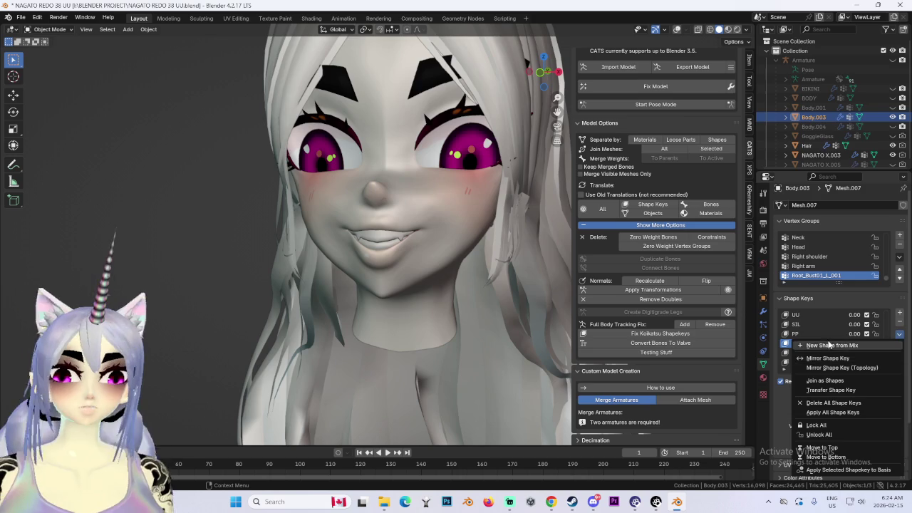
Save the mix as Key 28, rename Key 27 to CH 3, and reorder the keys as CH 1, CH 2, CH 3.
click(832, 345)
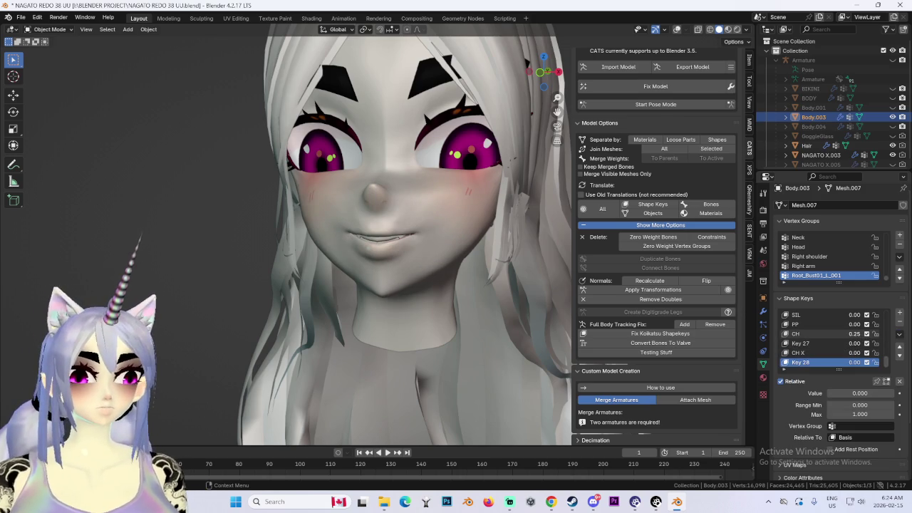
double_click(822, 335)
click(801, 355)
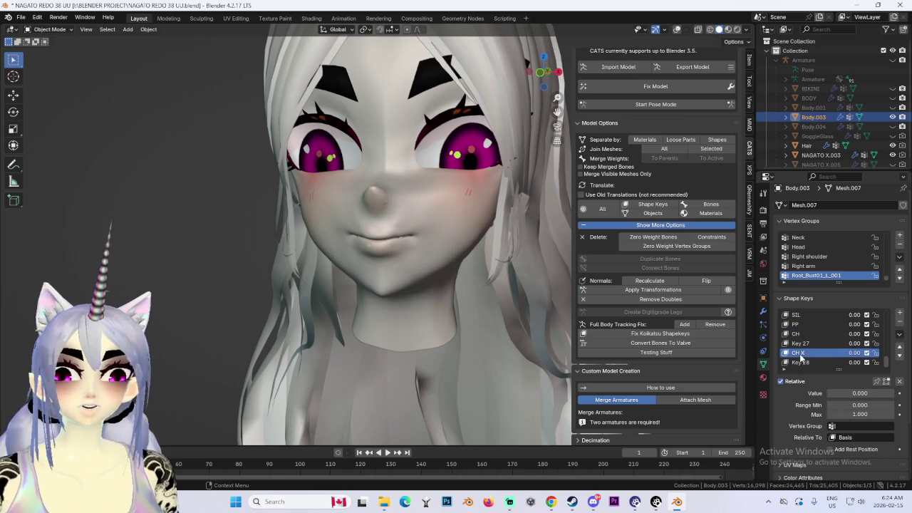
text(1)
click(806, 334)
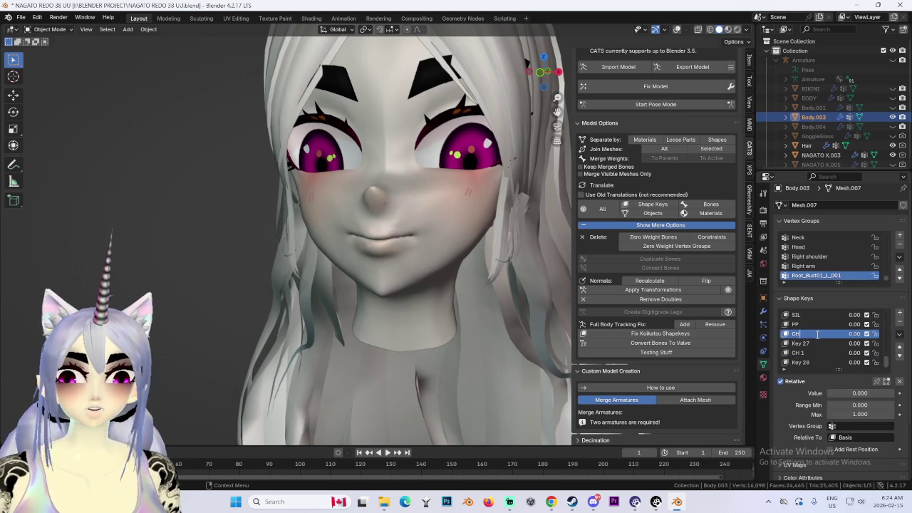
text(2)
double_click(803, 343)
text(CH 3)
key(Return)
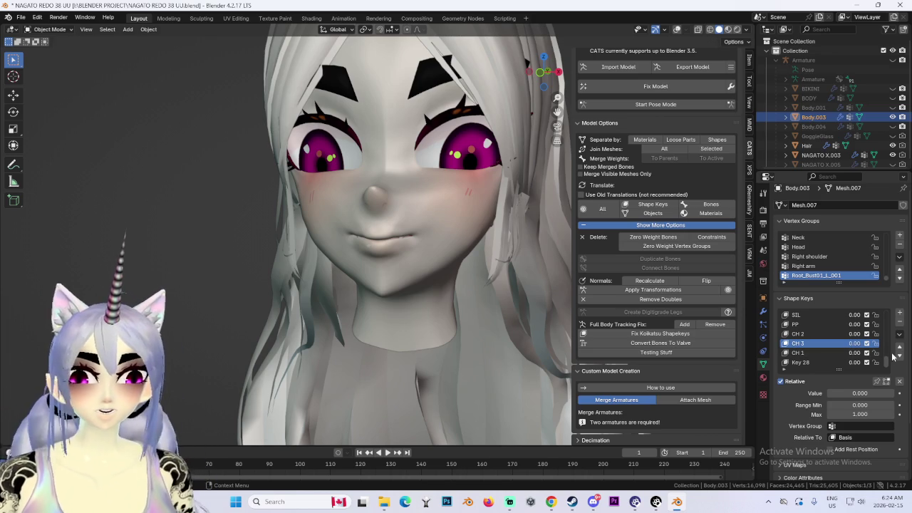
click(898, 355)
click(809, 333)
click(899, 356)
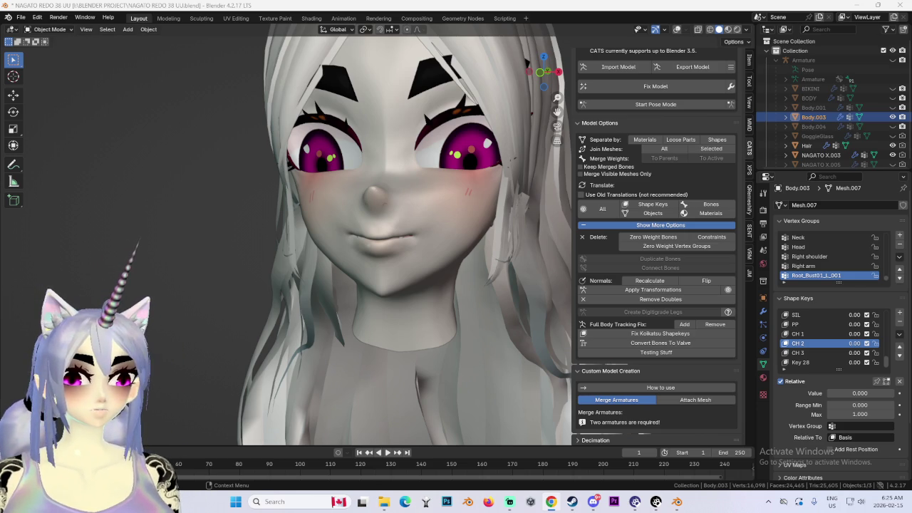
Preview Key 28 at full strength, return it to zero, and try the CH 2 shape.
click(542, 71)
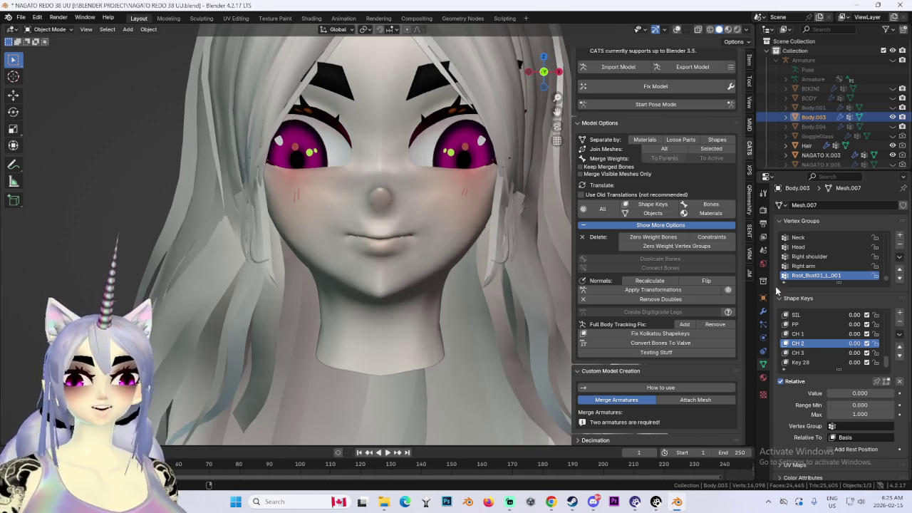
drag(848, 362, 884, 362)
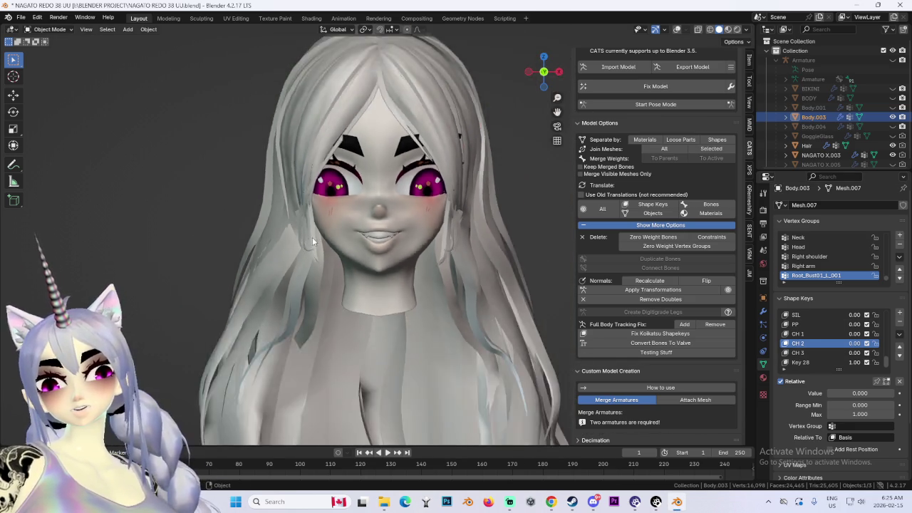
mouse_move(306, 228)
middle_down()
mouse_move(340, 223)
mouse_move(433, 242)
mouse_move(407, 270)
mouse_move(476, 268)
mouse_move(394, 280)
middle_up()
drag(845, 358, 798, 358)
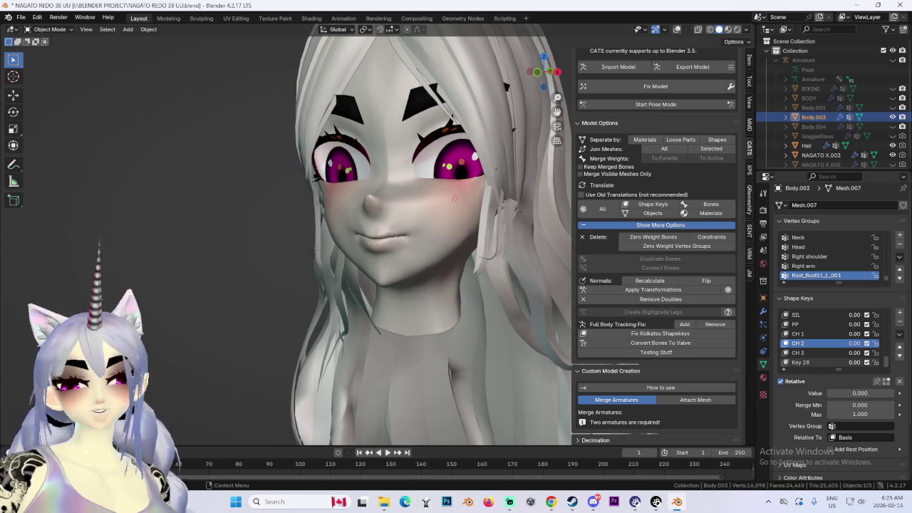
middle_drag(464, 257, 386, 217)
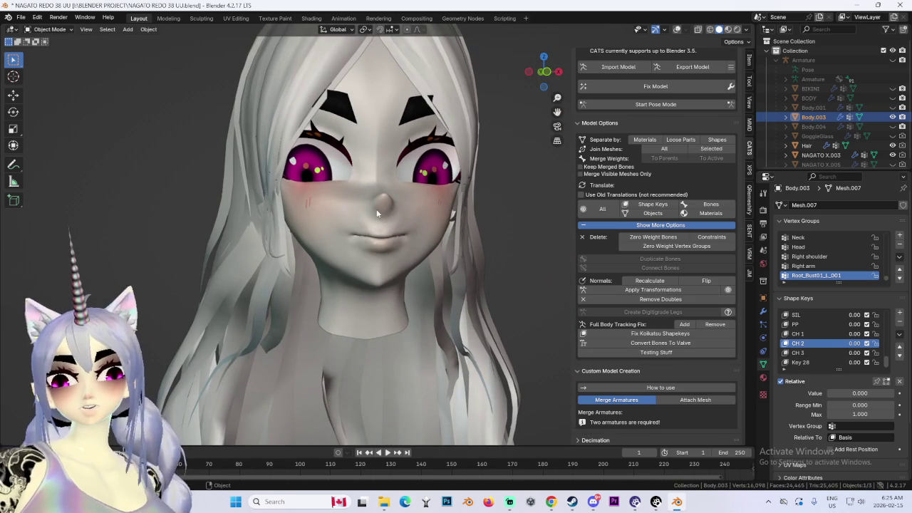
scroll(819, 345, up, 2)
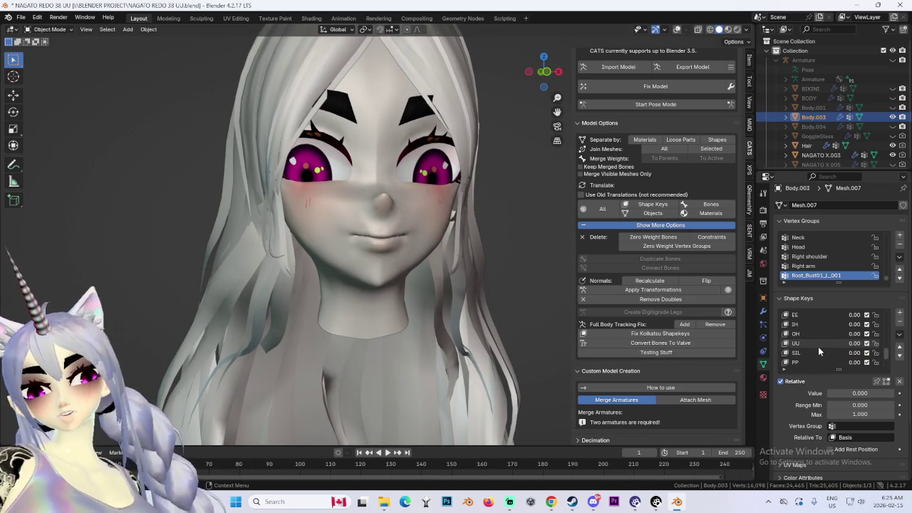
scroll(859, 364, down, 2)
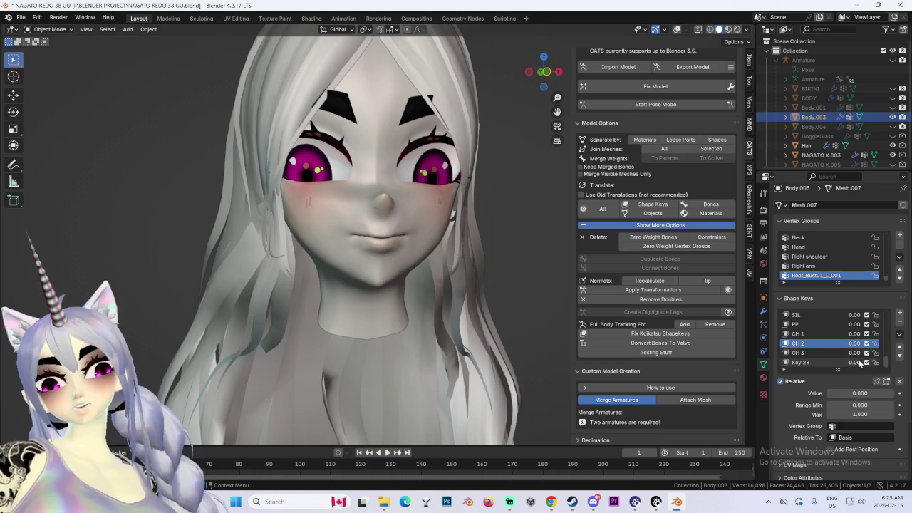
drag(850, 347, 849, 347)
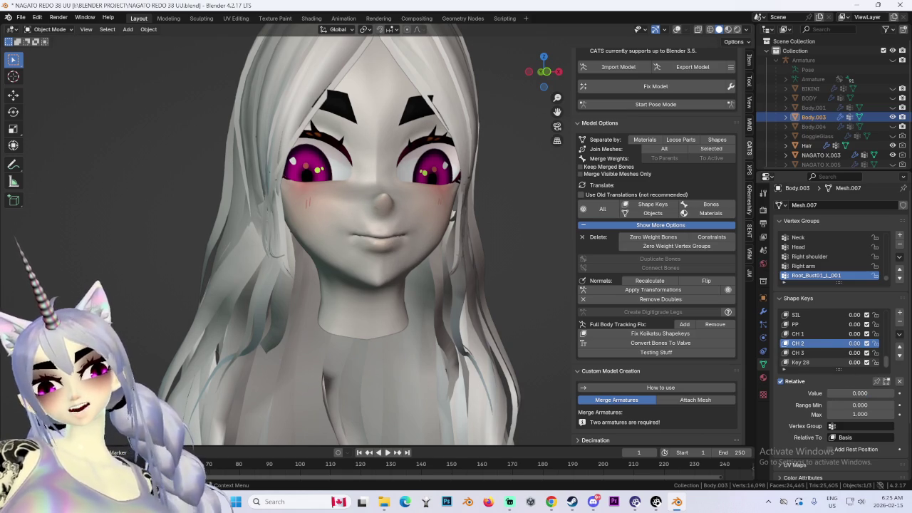
middle_drag(474, 223, 370, 215)
Rename Key 28 to 'CH 4' and check the face from the front view.
double_click(801, 362)
text(CH)
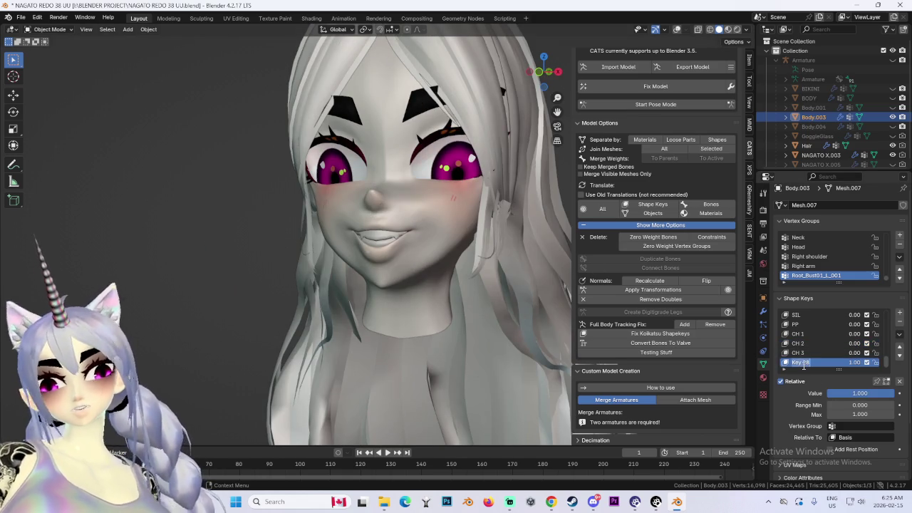
text( 4)
key(Return)
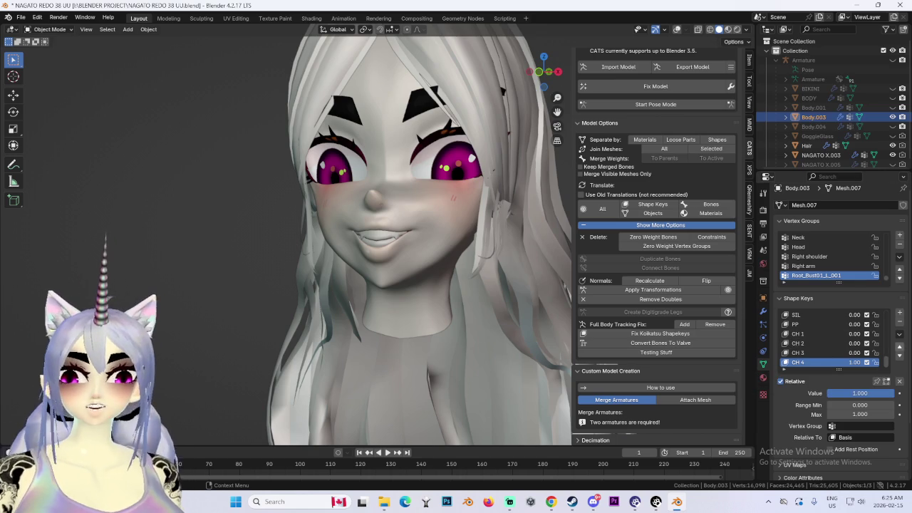
key(KP_1)
middle_drag(445, 285, 470, 274)
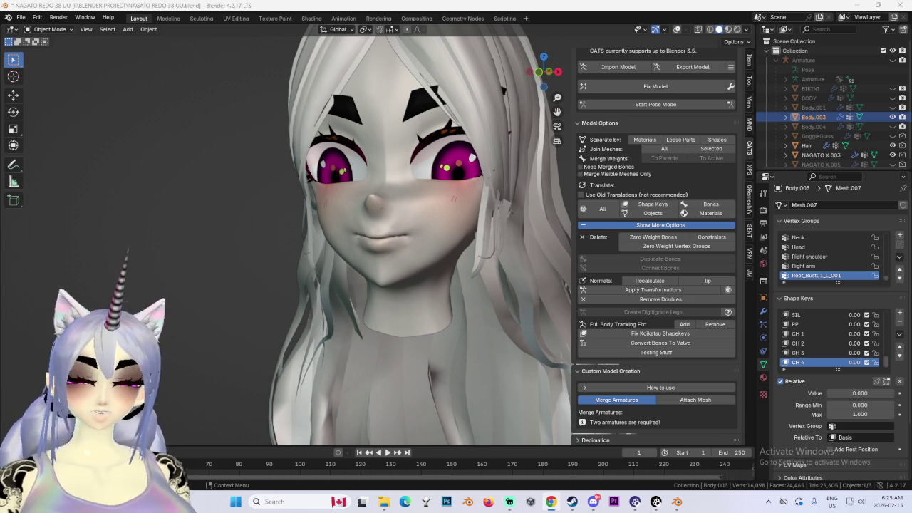
Inspect the character from side and front, reselecting the body mesh after Hair became active.
scroll(428, 178, up, 3)
scroll(454, 171, up, 2)
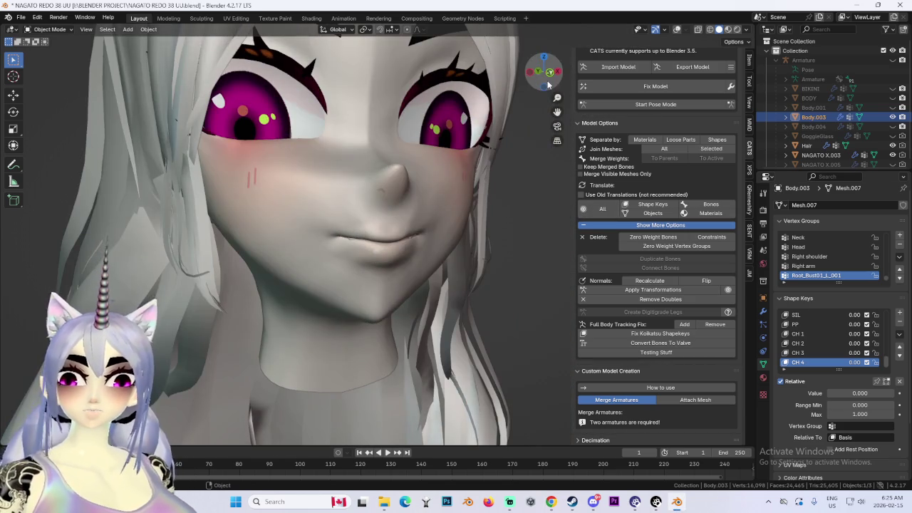
scroll(548, 85, down, 2)
scroll(476, 138, down, 1)
mouse_move(476, 138)
middle_down()
mouse_move(486, 63)
mouse_move(534, 51)
middle_up()
click(486, 63)
click(544, 72)
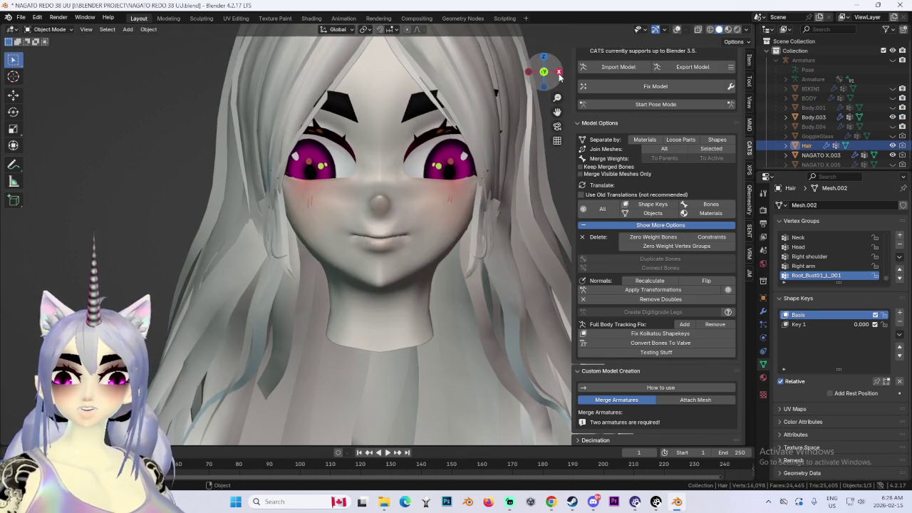
drag(559, 76, 427, 103)
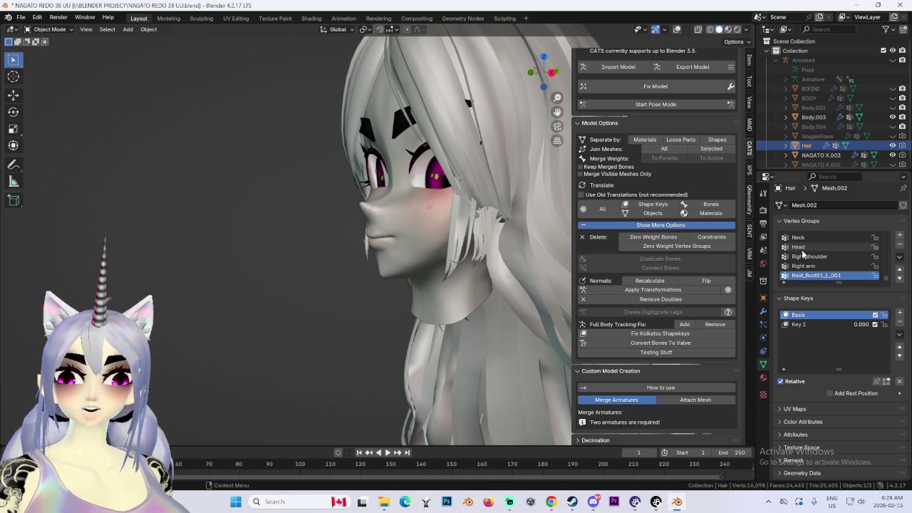
scroll(820, 285, up, 1)
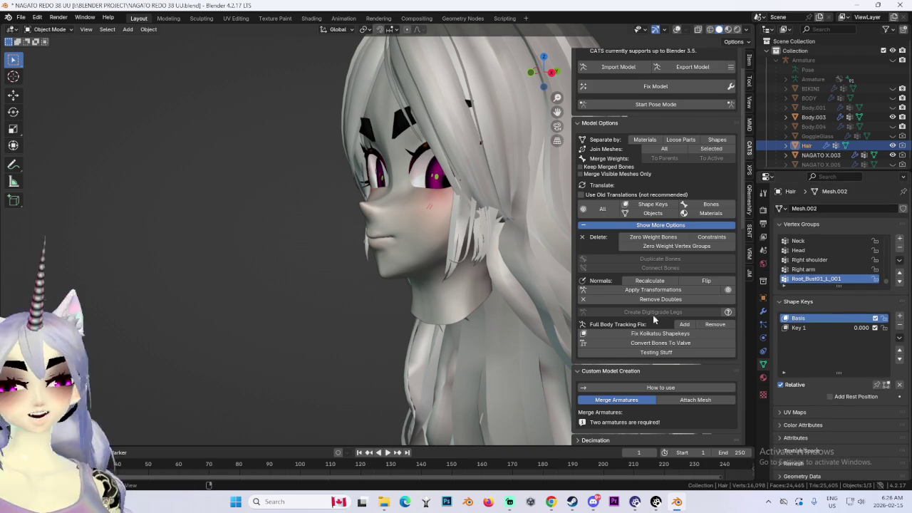
key(ctrl+z)
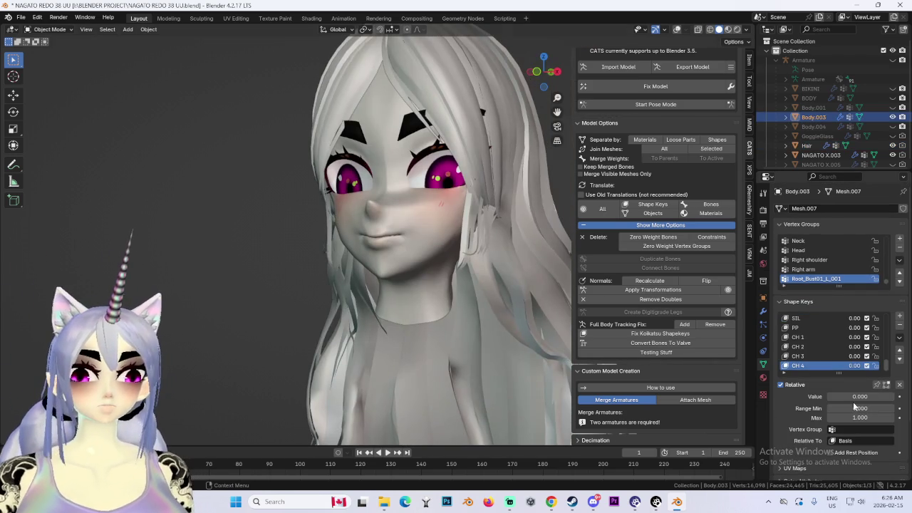
Preview CH 4 and SIL shape keys, then set CH 4 back to 0 from the front view.
drag(853, 368, 876, 368)
scroll(438, 240, up, 2)
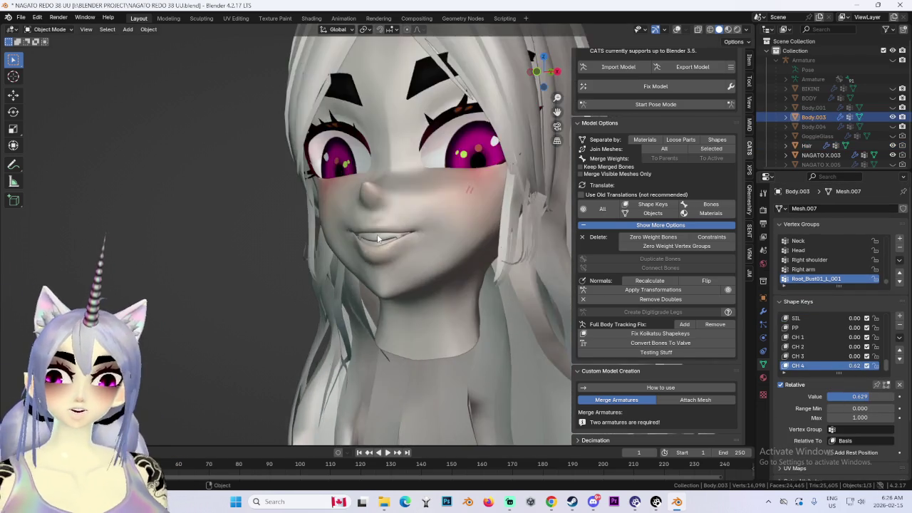
scroll(438, 240, up, 2)
scroll(439, 240, up, 2)
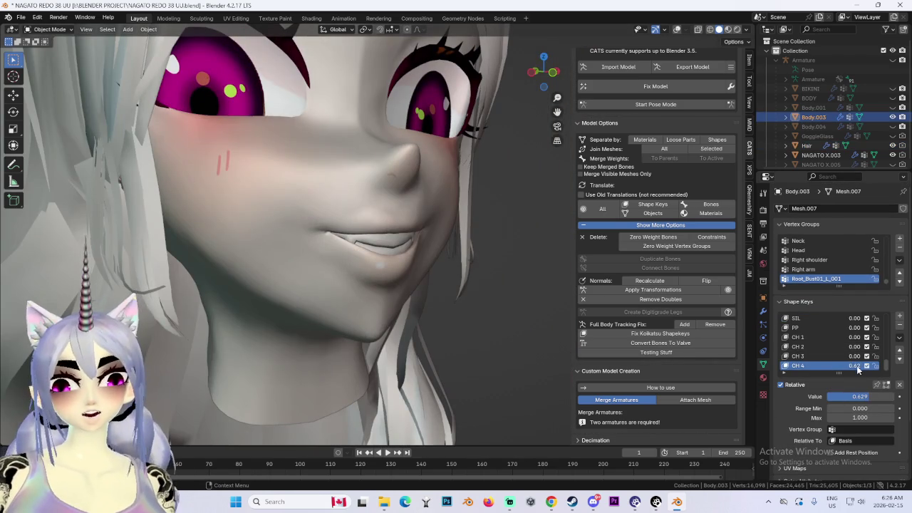
drag(854, 318, 891, 318)
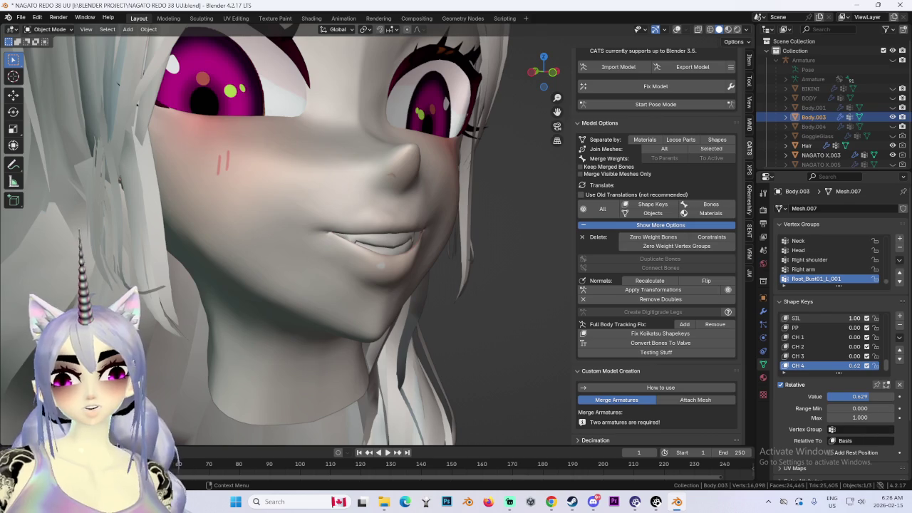
mouse_move(497, 303)
middle_down()
mouse_move(403, 304)
mouse_move(428, 299)
middle_up()
key(KP_1)
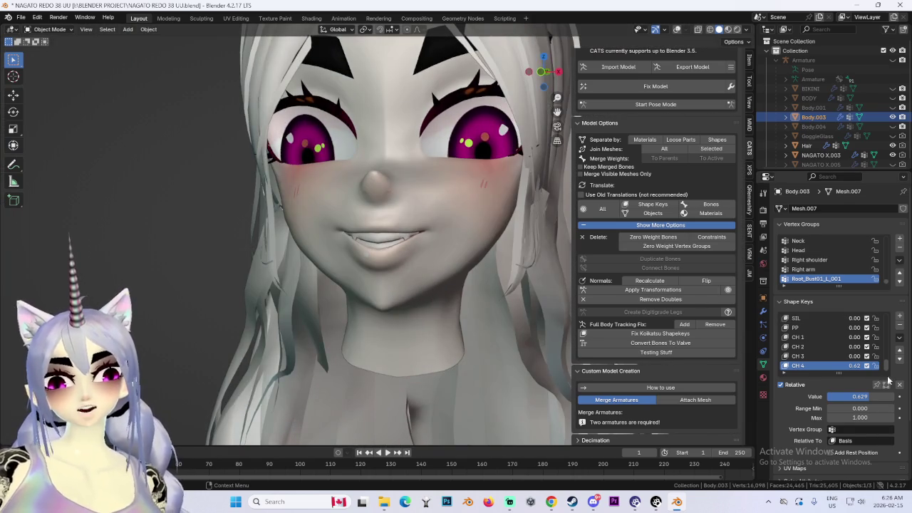
drag(854, 366, 819, 366)
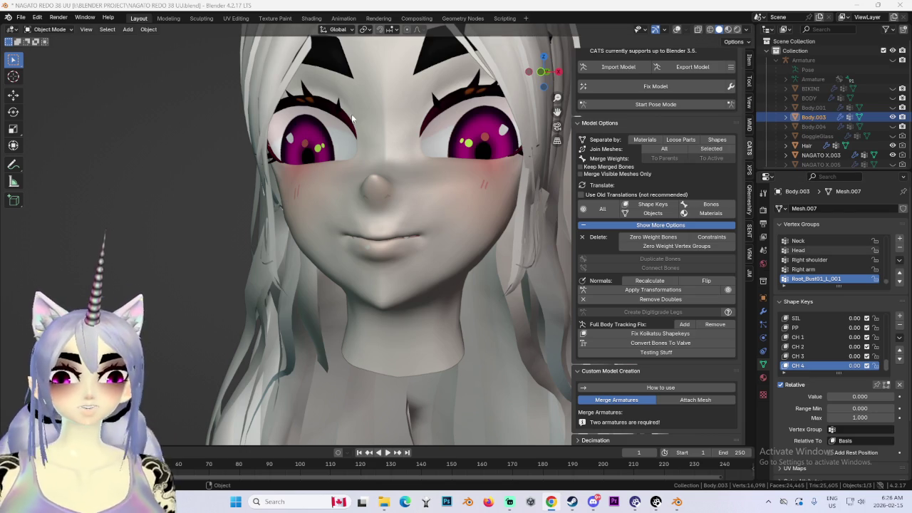
Frame the head from the front and turn the RR X mouth shape key fully on.
mouse_move(259, 150)
middle_down()
mouse_move(398, 204)
mouse_move(541, 213)
middle_up()
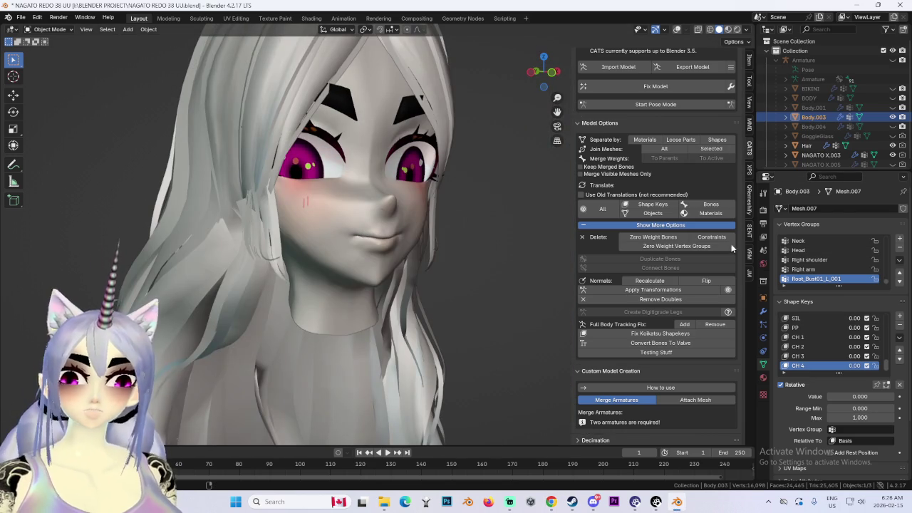
click(539, 83)
scroll(836, 335, up, 5)
mouse_move(852, 356)
mouse_down()
mouse_move(884, 356)
mouse_move(851, 356)
mouse_move(884, 346)
mouse_move(851, 346)
mouse_move(883, 337)
mouse_move(852, 337)
mouse_move(884, 328)
mouse_move(852, 327)
mouse_move(884, 318)
mouse_up()
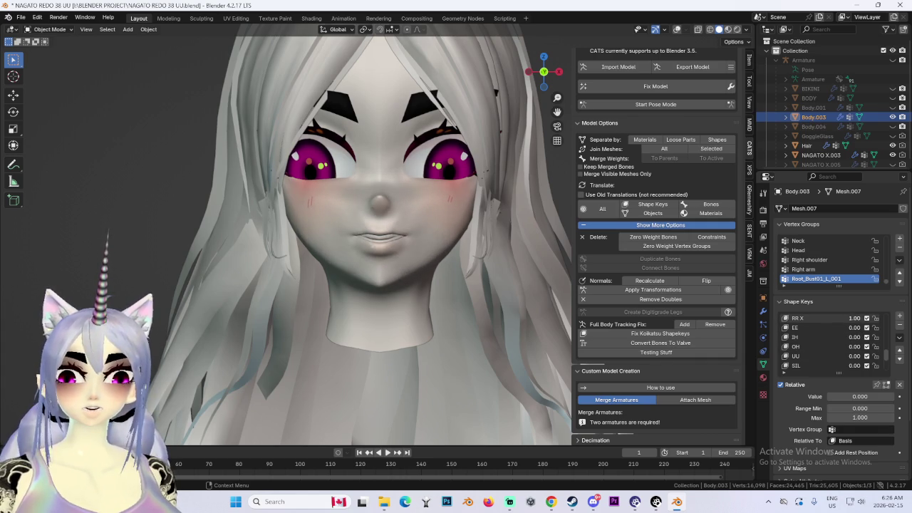
middle_drag(439, 290, 404, 265)
mouse_move(435, 232)
middle_down()
mouse_move(443, 246)
mouse_move(506, 234)
middle_up()
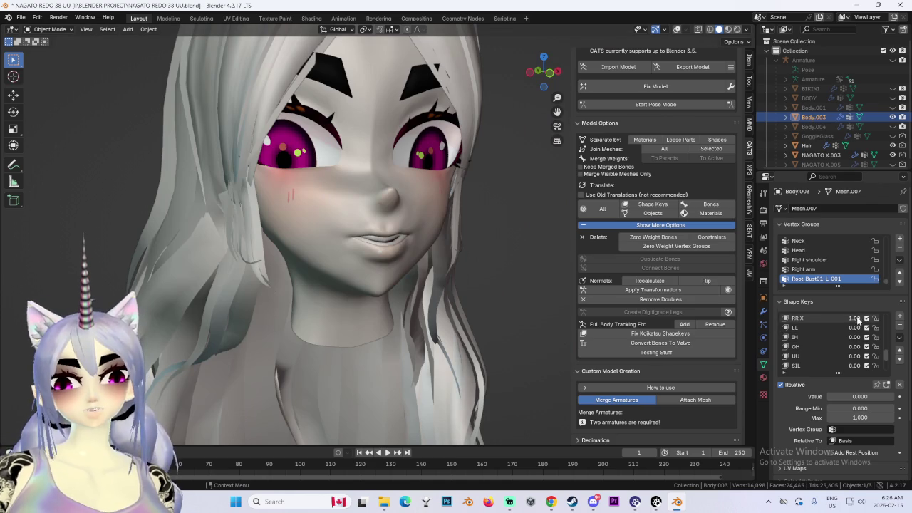
With RR X selected, add a new shape key and name it 'RR 2'.
drag(861, 319, 831, 318)
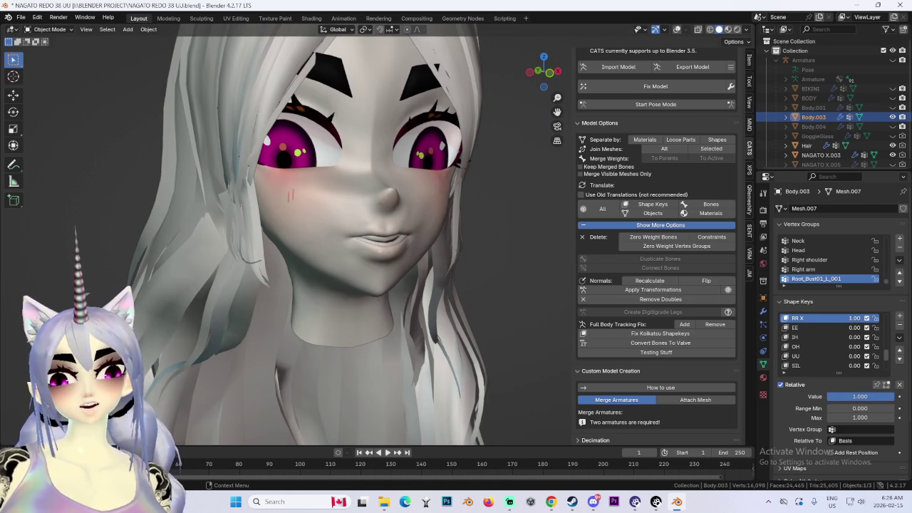
click(899, 337)
click(871, 347)
scroll(871, 347, up, 5)
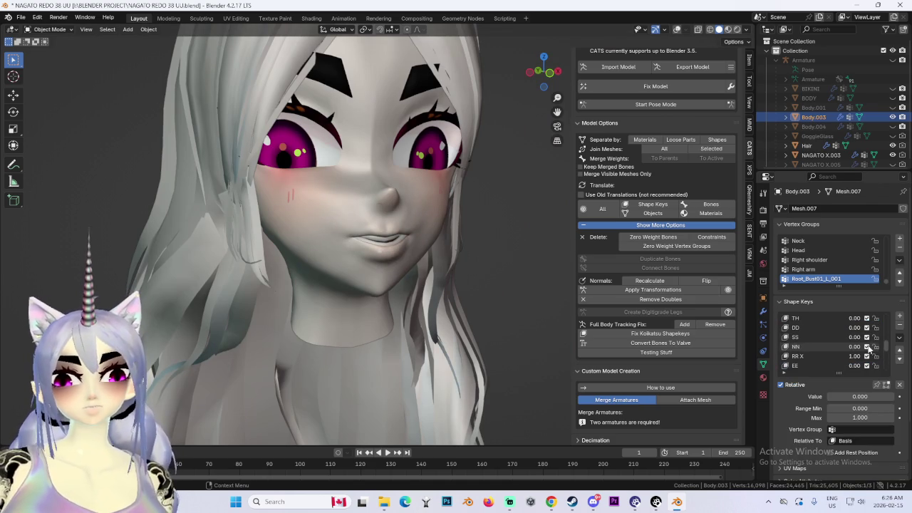
scroll(859, 352, up, 5)
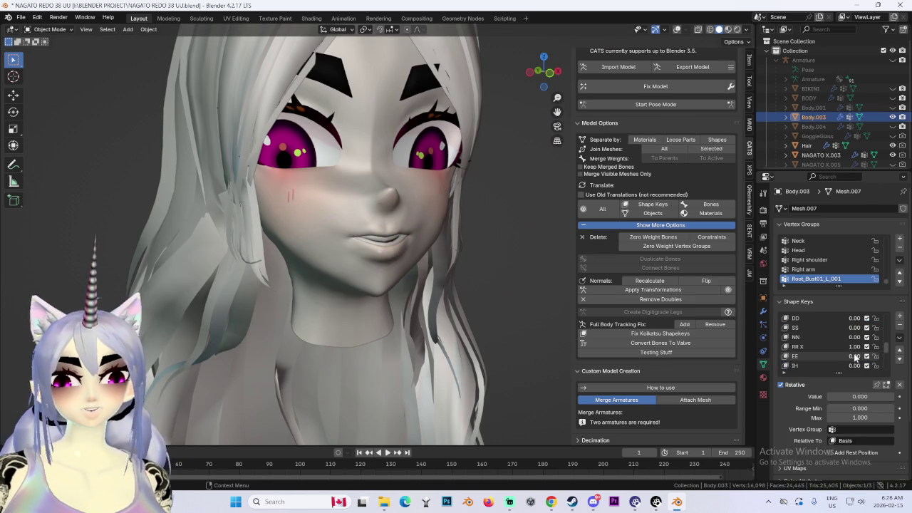
scroll(855, 358, down, 2)
scroll(852, 360, down, 3)
scroll(844, 363, down, 3)
scroll(830, 369, down, 3)
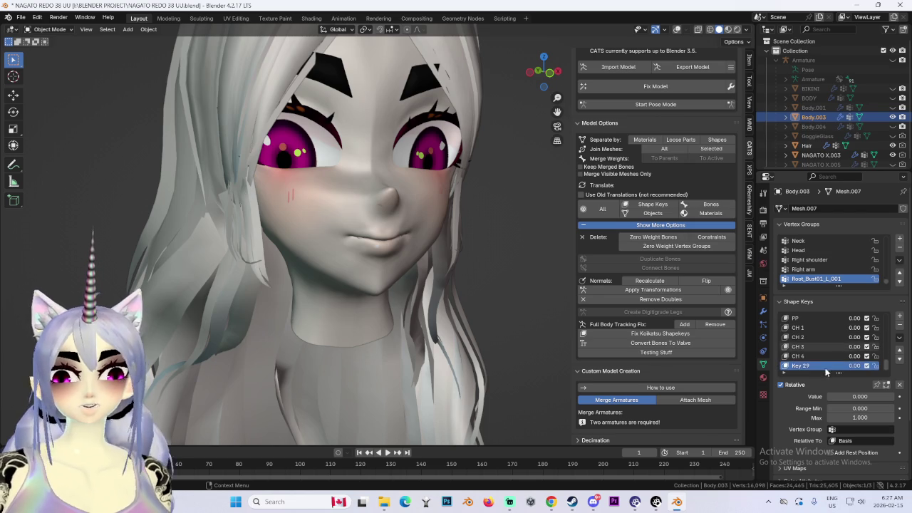
text(RR 2)
key(Return)
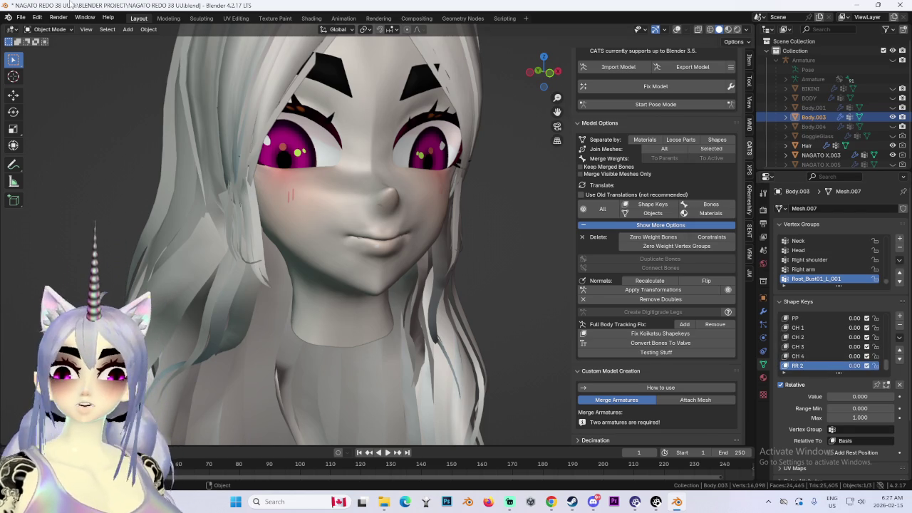
Switch the face mesh into Edit Mode and move in toward the face.
click(65, 30)
click(49, 50)
middle_drag(321, 249, 357, 242)
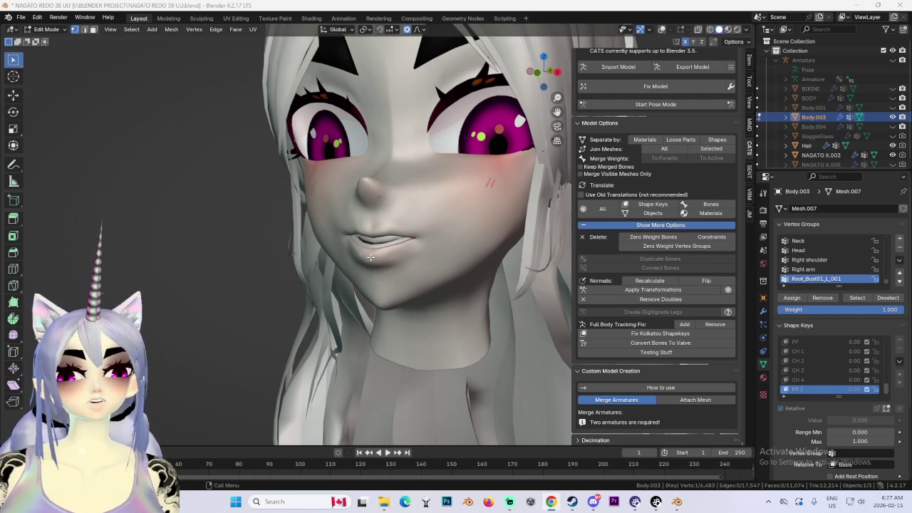
Show the wireframe overlay and move the mouth and chin vertices vertically with soft falloff.
click(662, 29)
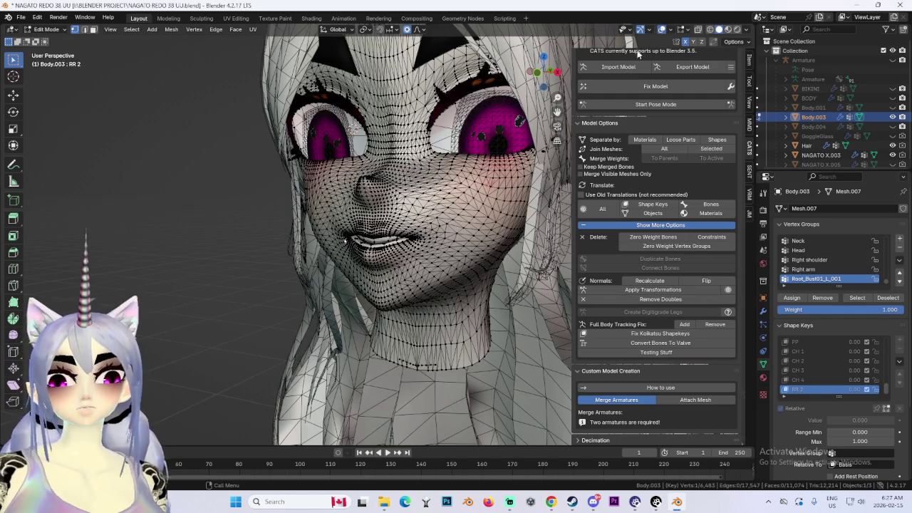
key(ctrl+z)
key(g)
key(z)
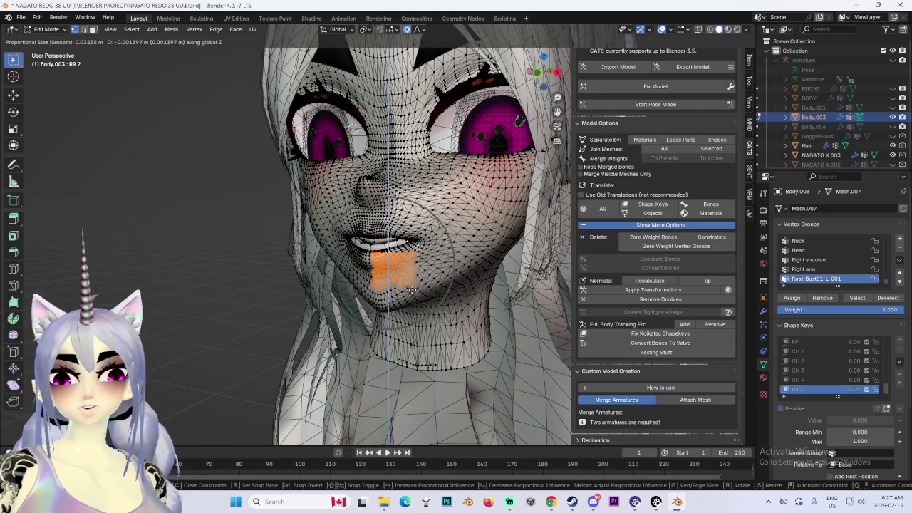
click(442, 278)
middle_drag(443, 277, 422, 240)
mouse_move(495, 271)
middle_down()
mouse_move(438, 289)
mouse_move(472, 284)
middle_up()
Undo that mouth move and redo it vertically at a new height.
key(ctrl+z)
key(g)
key(z)
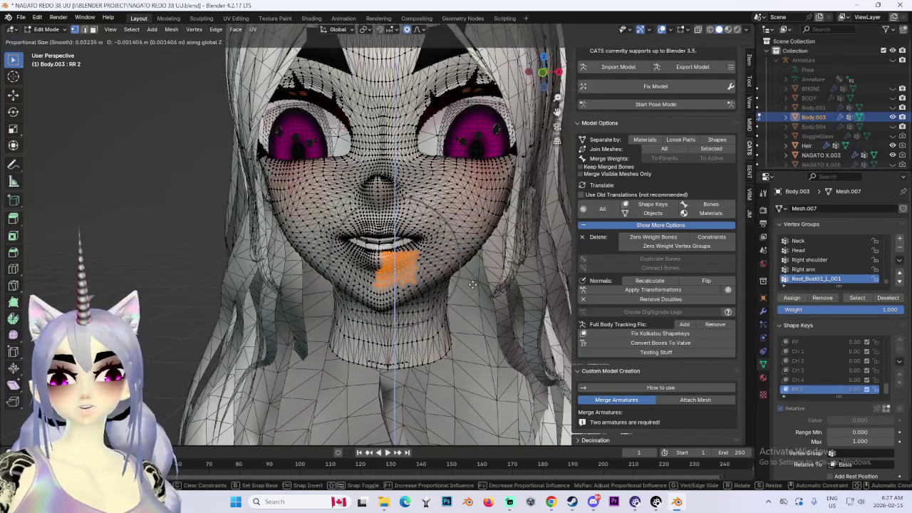
click(472, 285)
mouse_move(471, 285)
middle_down()
mouse_move(452, 271)
mouse_move(388, 284)
middle_up()
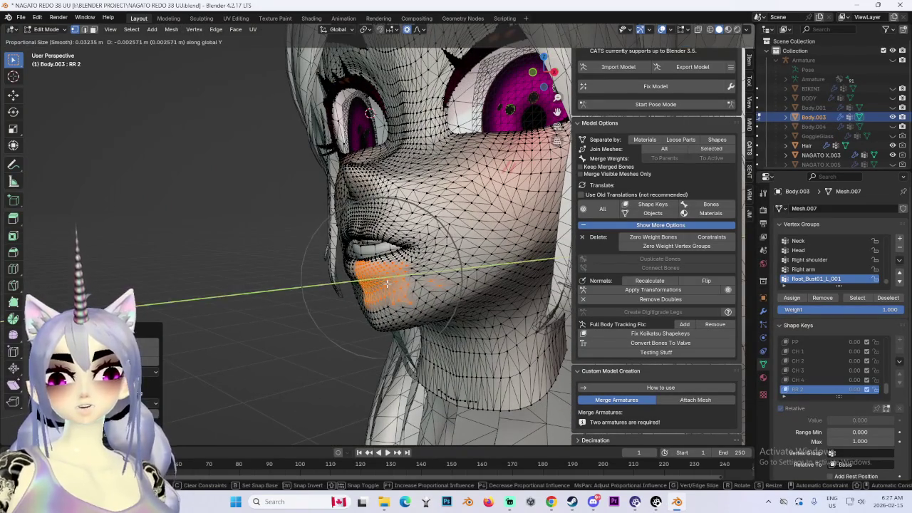
From a side profile, circle-select the lip vertices.
middle_drag(394, 283, 531, 134)
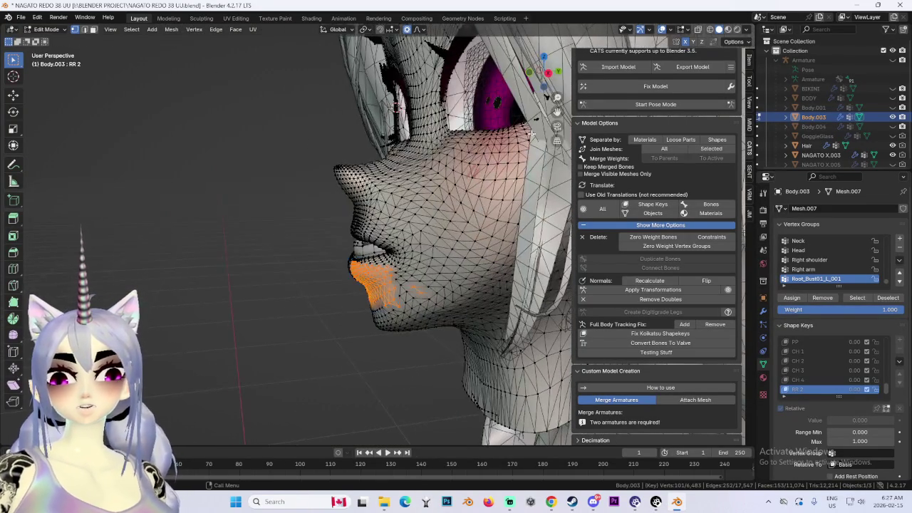
click(548, 73)
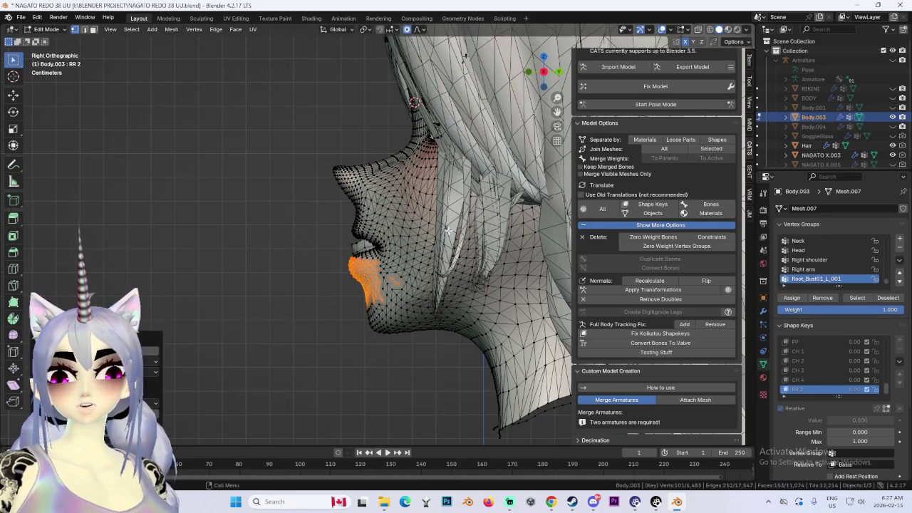
scroll(301, 245, up, 2)
mouse_move(301, 246)
middle_down()
mouse_move(489, 271)
mouse_move(355, 239)
mouse_move(437, 300)
mouse_move(477, 210)
mouse_move(483, 258)
mouse_move(477, 248)
mouse_move(392, 237)
mouse_move(393, 216)
mouse_move(358, 211)
middle_up()
key(c)
key(Escape)
key(c)
key(Escape)
scroll(479, 253, up, 3)
Move the selected lips vertically with soft falloff, then begin another vertical lip move.
key(g)
key(z)
key(z)
key(z)
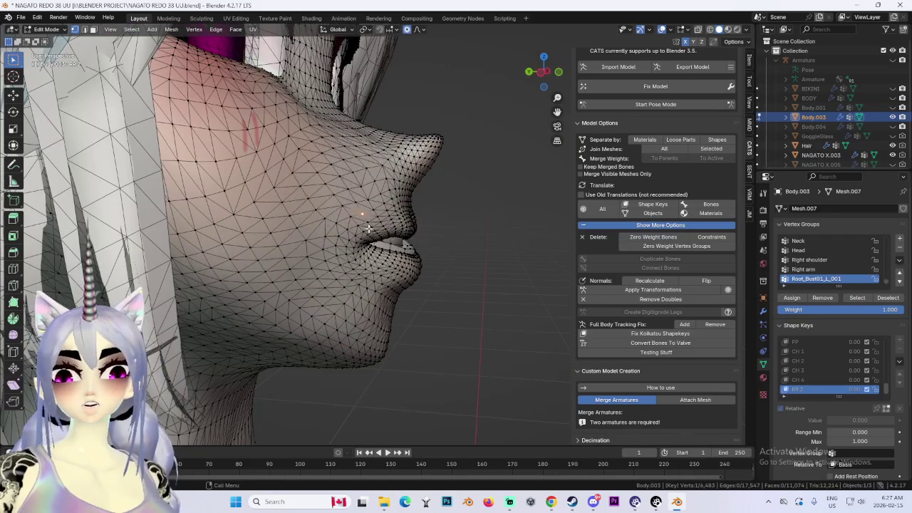
click(358, 210)
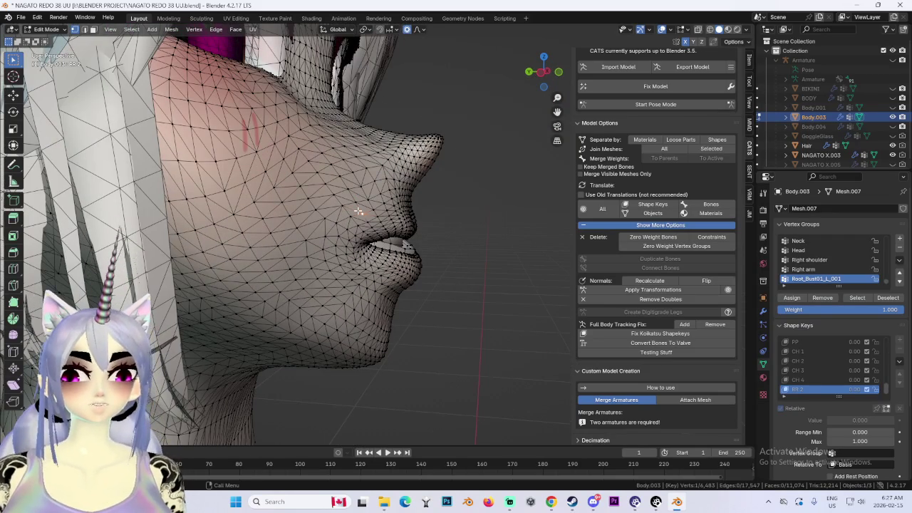
middle_drag(358, 210, 340, 226)
key(g)
key(z)
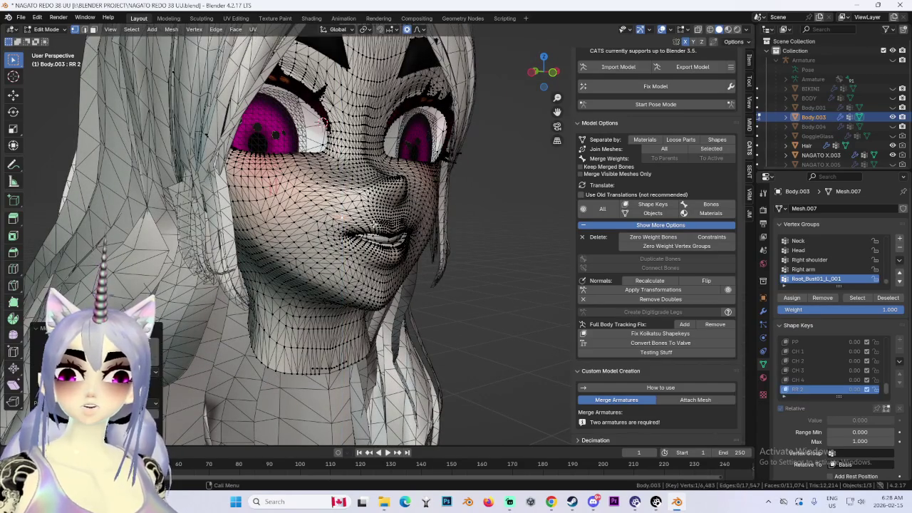
Nudge the lips sideways with a constrained soft-falloff move and check from another angle.
key(x)
key(y)
mouse_move(342, 226)
middle_down()
mouse_move(437, 236)
mouse_move(456, 213)
middle_up()
key(z)
key(x)
click(382, 242)
middle_drag(382, 242, 421, 239)
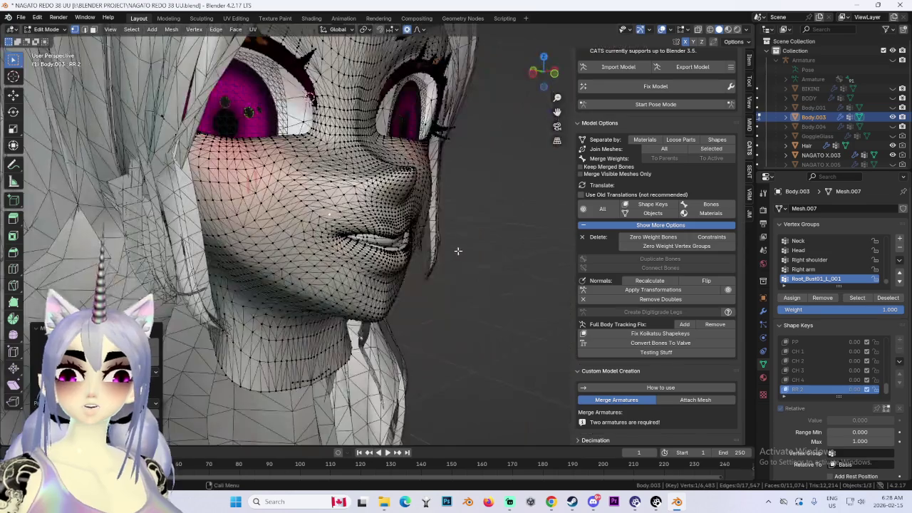
scroll(421, 239, up, 3)
mouse_move(491, 235)
middle_down()
mouse_move(383, 260)
mouse_move(383, 251)
middle_up()
scroll(382, 260, down, 3)
Fix the stray spike on the face by raising its vertices back into place.
key(g)
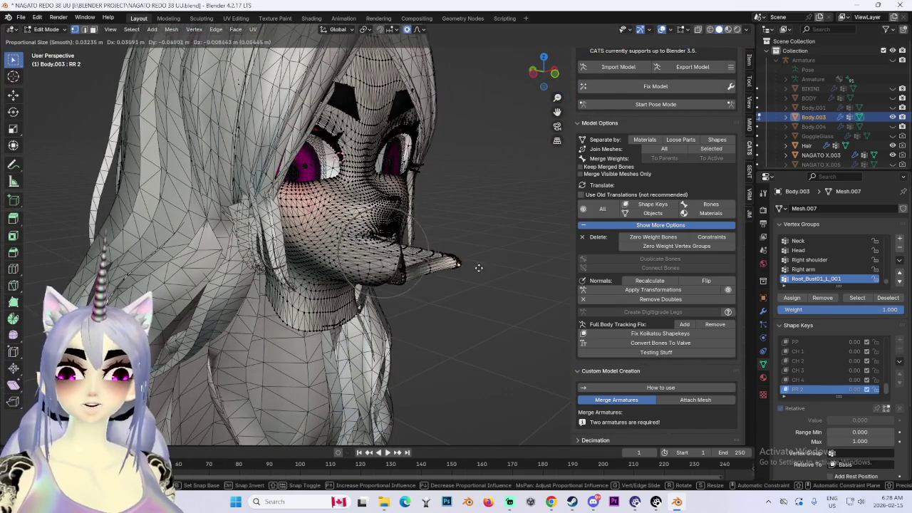
click(501, 89)
scroll(466, 254, down, 3)
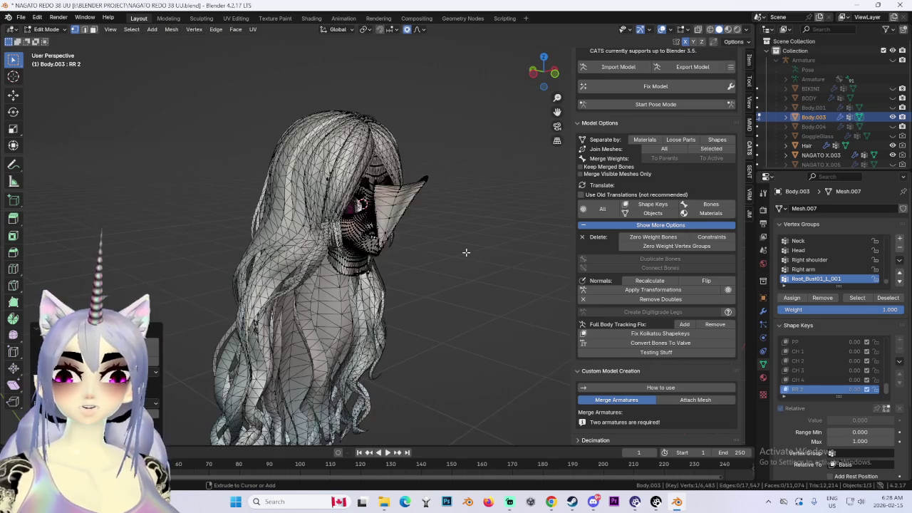
key(g)
click(527, 152)
mouse_move(527, 152)
middle_down()
mouse_move(525, 179)
mouse_move(516, 165)
middle_up()
key(g)
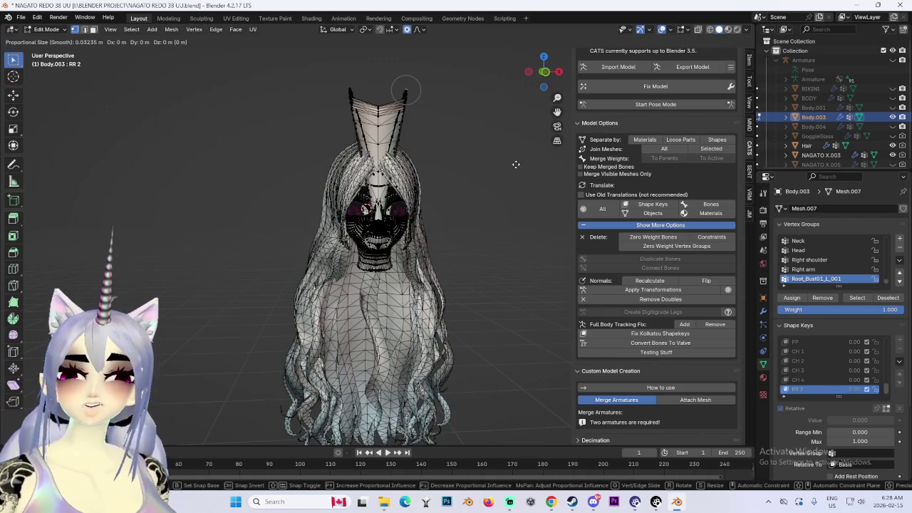
right_click(486, 136)
mouse_move(456, 166)
middle_down()
mouse_move(478, 176)
mouse_move(397, 249)
mouse_move(460, 240)
mouse_move(446, 285)
mouse_move(495, 277)
mouse_move(499, 267)
mouse_move(452, 258)
mouse_move(450, 287)
mouse_move(478, 271)
mouse_move(483, 249)
mouse_move(475, 277)
mouse_move(483, 278)
mouse_move(376, 246)
mouse_move(345, 266)
middle_up()
key(g)
click(509, 152)
Move the mouth vertices with falloff to smooth the grin.
scroll(397, 249, up, 3)
scroll(397, 249, up, 2)
scroll(446, 285, up, 2)
key(g)
click(446, 288)
scroll(477, 271, down, 2)
scroll(482, 263, up, 2)
Push the lip vertices along the front-back axis in two soft-falloff moves.
scroll(483, 279, up, 2)
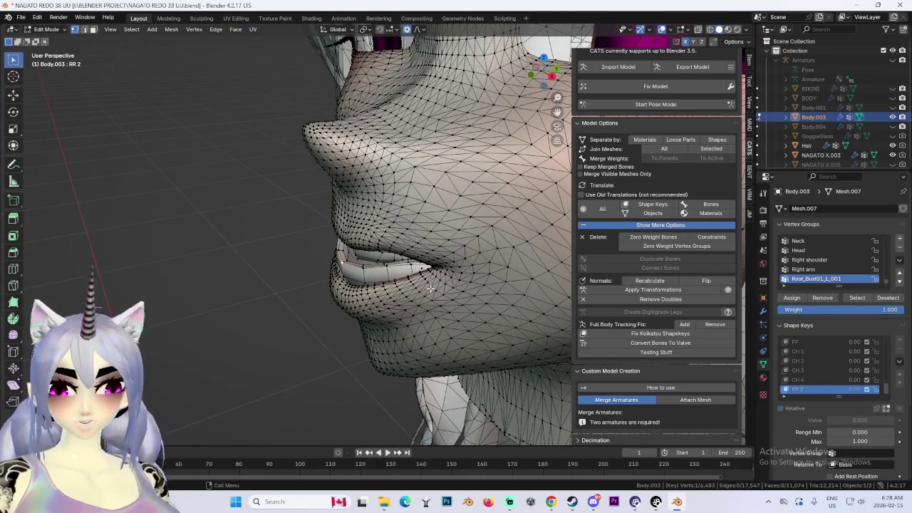
mouse_move(426, 285)
middle_down()
mouse_move(407, 256)
mouse_move(343, 277)
middle_up()
key(g)
key(y)
click(412, 258)
key(g)
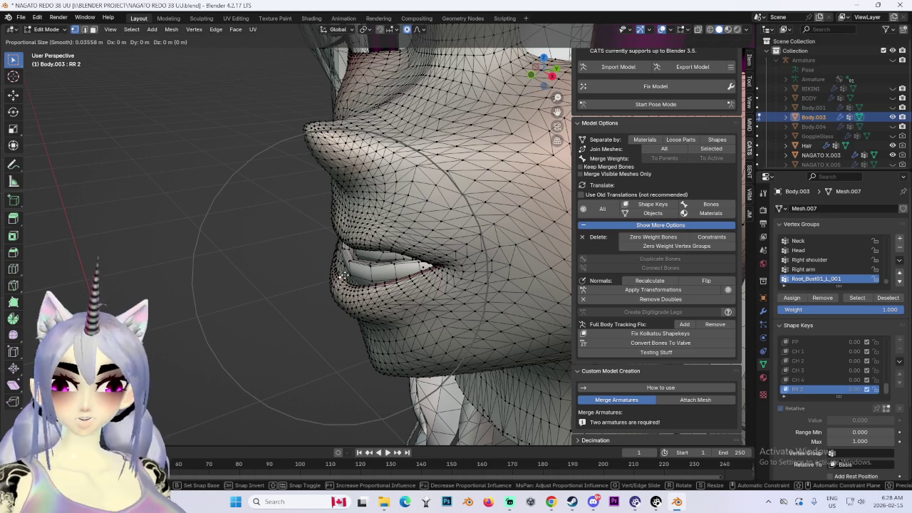
key(y)
click(352, 276)
Adjust the lip from the front view, cancelling a second unwanted move.
mouse_move(352, 276)
middle_down()
mouse_move(419, 246)
mouse_move(477, 249)
mouse_move(365, 241)
mouse_move(368, 222)
middle_up()
scroll(365, 241, up, 2)
key(g)
click(368, 222)
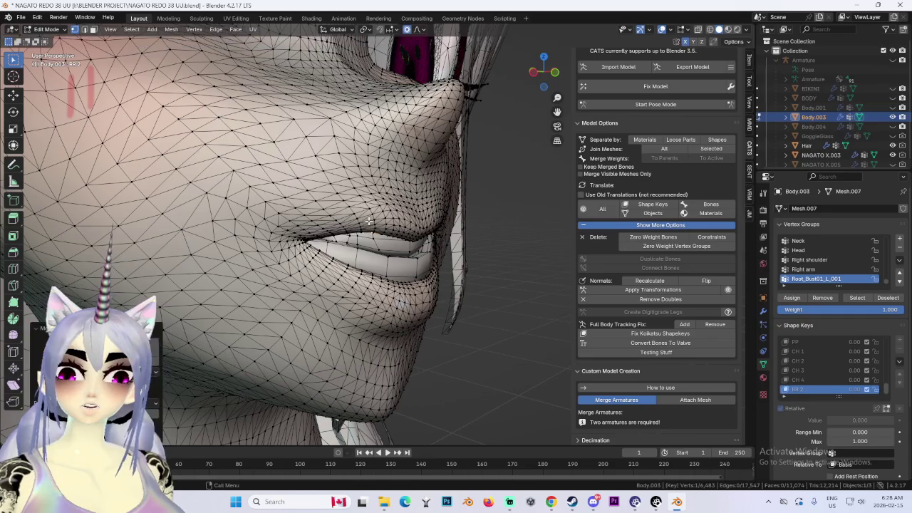
key(g)
key(Escape)
mouse_move(370, 221)
middle_down()
mouse_move(453, 211)
mouse_move(434, 226)
middle_up()
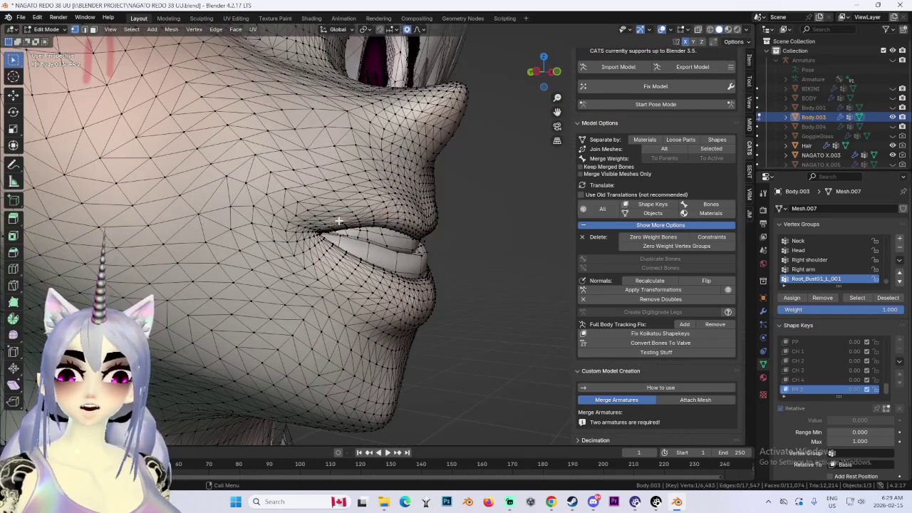
middle_drag(338, 222, 478, 245)
scroll(475, 239, down, 2)
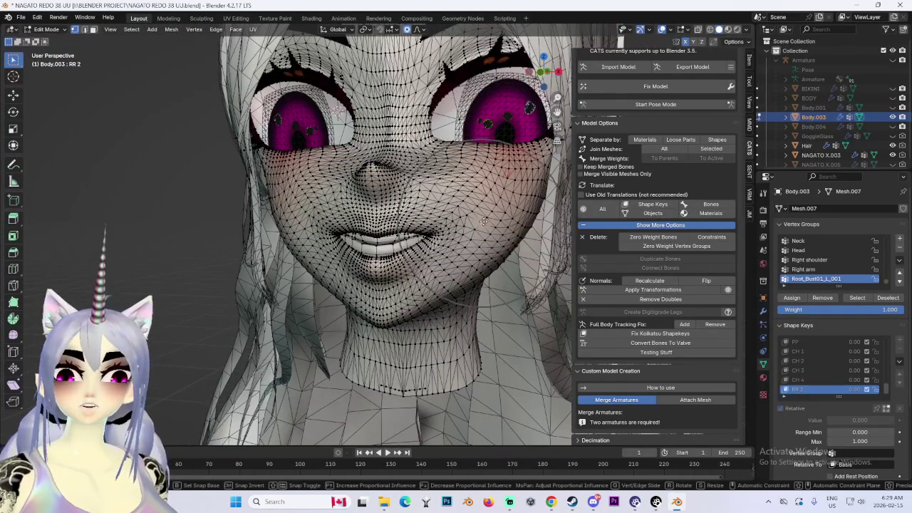
From a three-quarter side view, move the selected mouth vertices along the front-back axis.
mouse_move(489, 211)
middle_down()
mouse_move(497, 260)
mouse_move(481, 243)
middle_up()
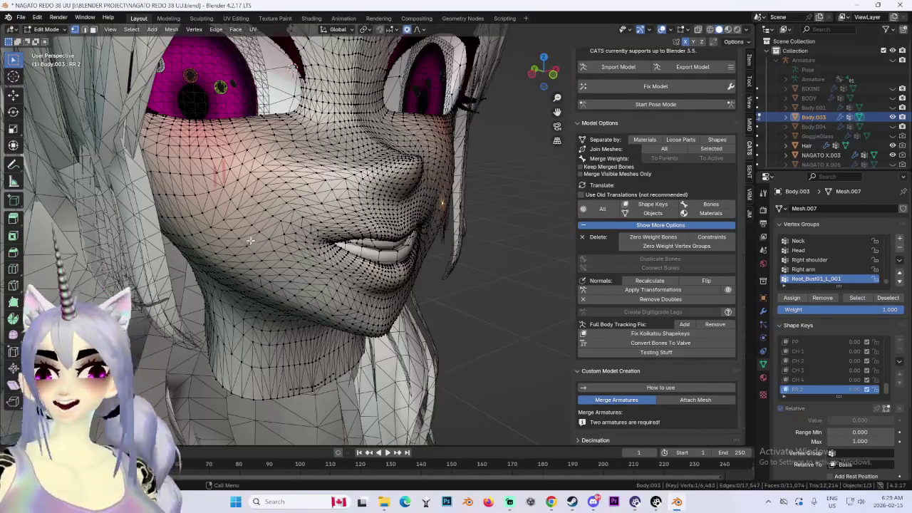
key(g)
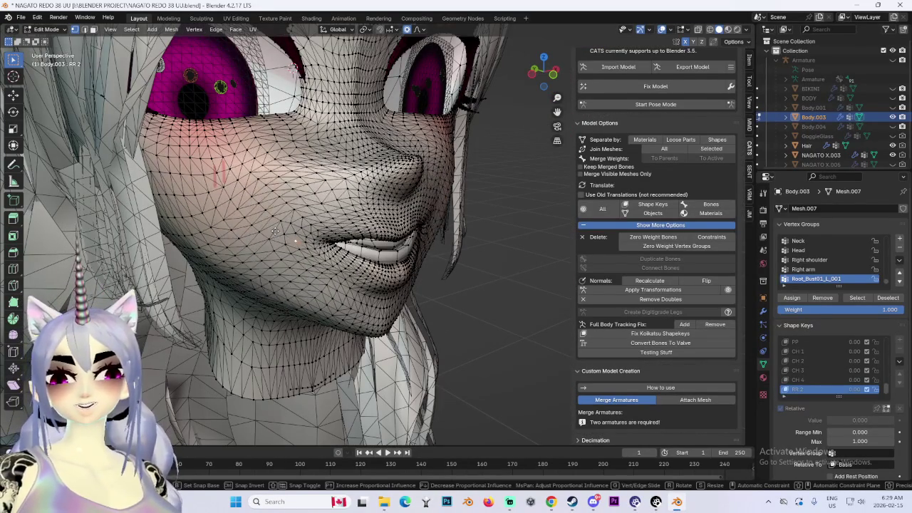
middle_drag(275, 232, 330, 204)
key(y)
click(331, 203)
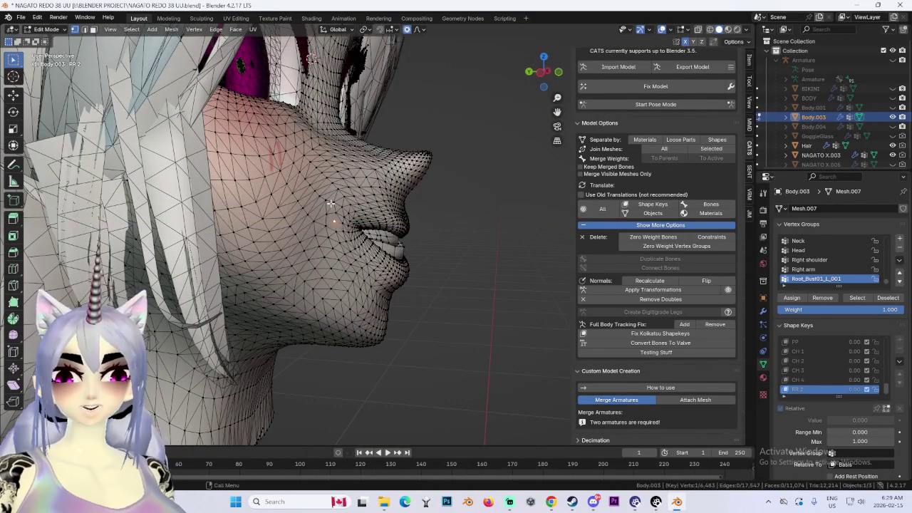
Reshape the lips with a smooth-falloff move locked to the front-back axis.
mouse_move(423, 230)
middle_down()
mouse_move(340, 258)
mouse_move(427, 239)
middle_up()
key(g)
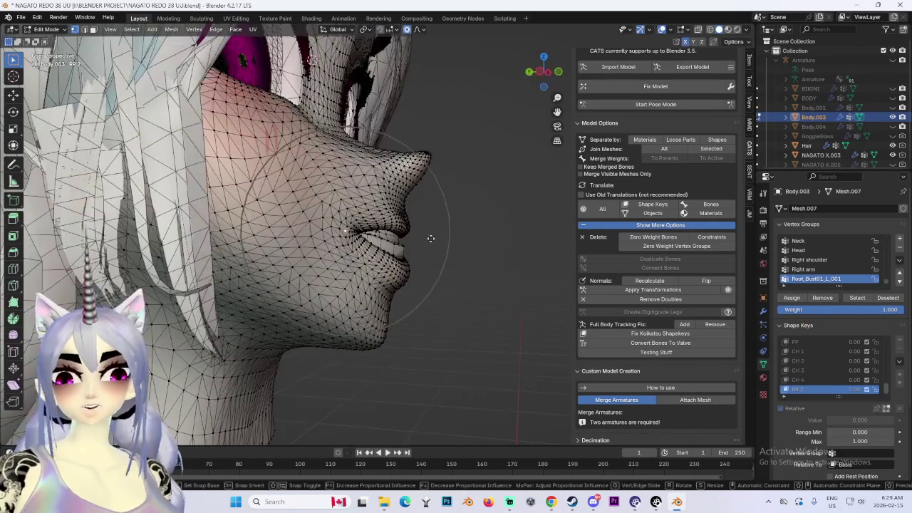
key(y)
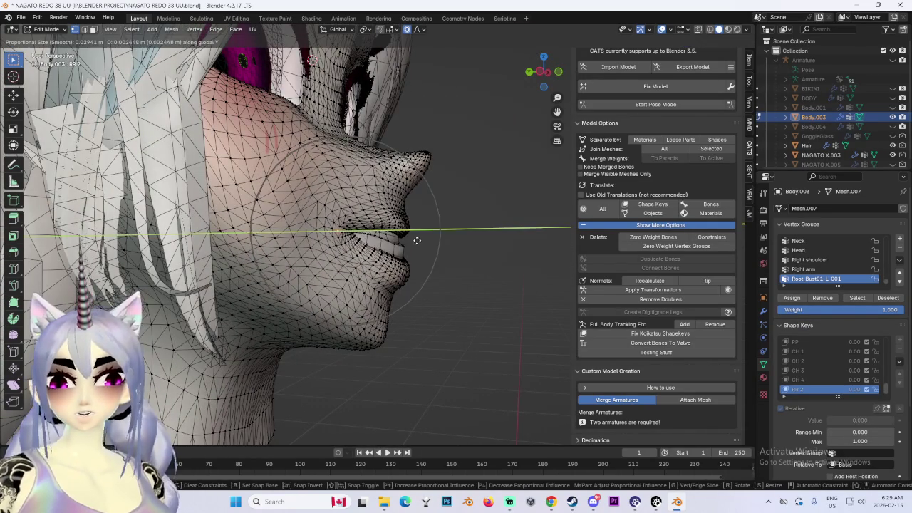
key(z)
mouse_move(418, 235)
middle_down()
mouse_move(338, 252)
mouse_move(342, 212)
middle_up()
key(y)
click(338, 252)
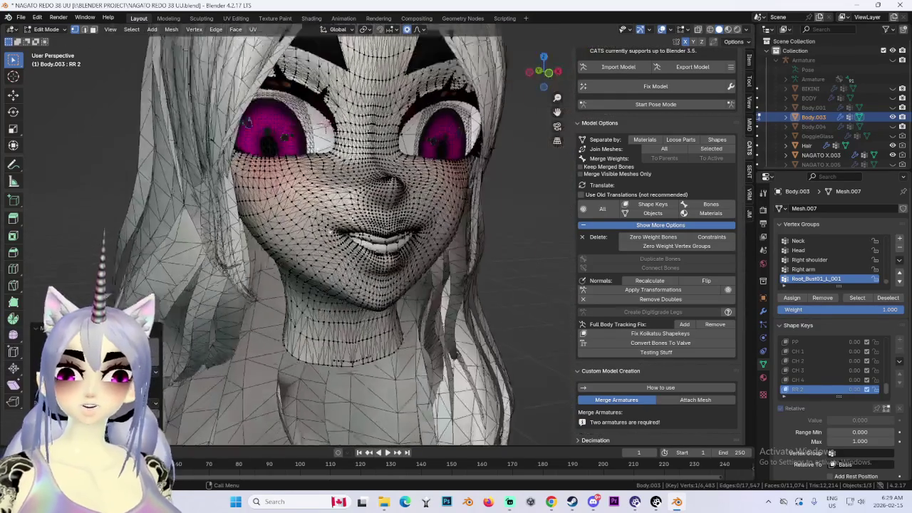
Pull the mouth into a wider upturned smile, refining the lips from the side.
key(g)
click(340, 201)
mouse_move(478, 232)
middle_down()
mouse_move(399, 235)
mouse_move(342, 267)
middle_up()
key(g)
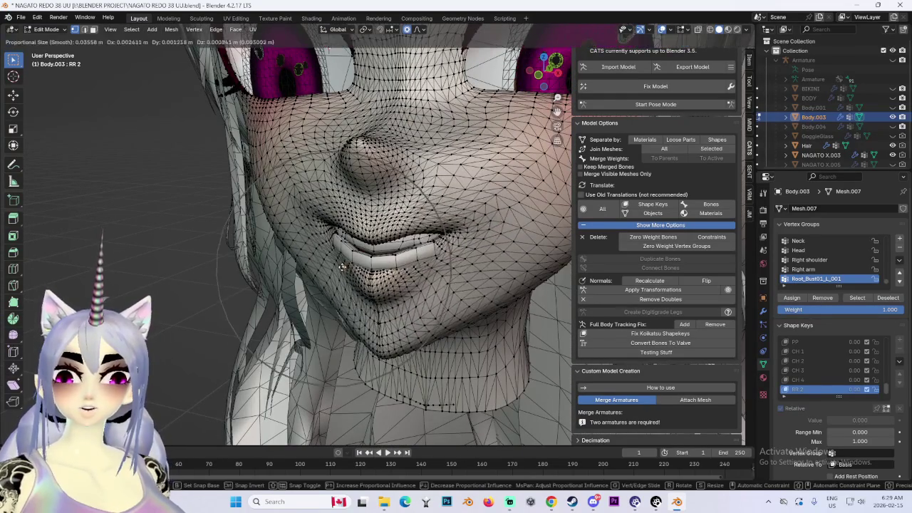
click(343, 279)
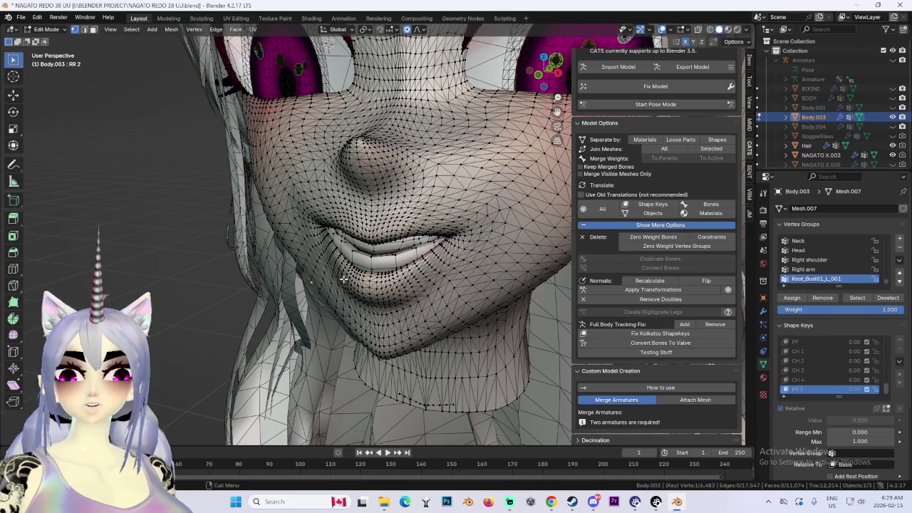
mouse_move(486, 254)
middle_down()
mouse_move(466, 303)
mouse_move(462, 278)
mouse_move(395, 275)
mouse_move(513, 278)
middle_up()
key(g)
click(473, 287)
scroll(427, 256, down, 3)
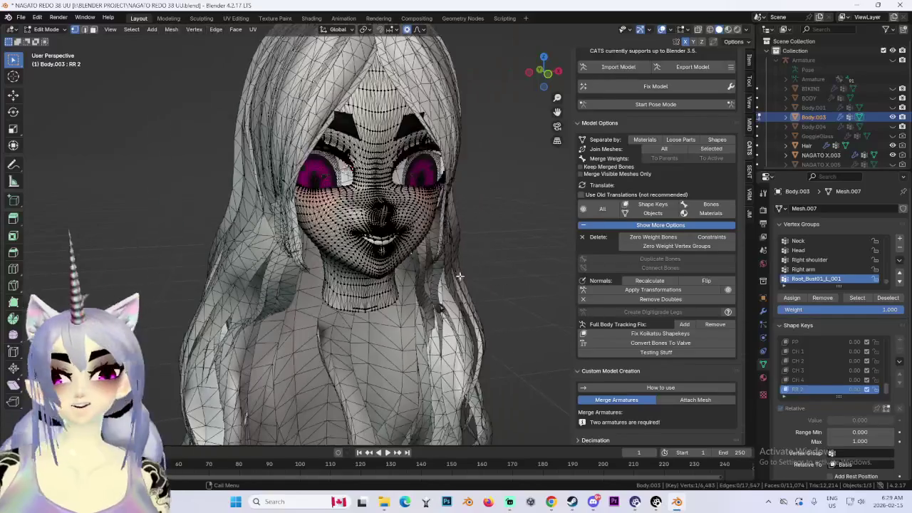
Zoom in on the front view and pull the mouth corners outward.
scroll(417, 231, up, 4)
ctrl+middle_drag(417, 231, 420, 182)
mouse_move(453, 241)
middle_down()
mouse_move(249, 377)
mouse_move(336, 350)
mouse_move(342, 320)
mouse_move(322, 314)
mouse_move(363, 321)
mouse_move(453, 311)
mouse_move(463, 257)
mouse_move(499, 285)
mouse_move(488, 299)
mouse_move(544, 86)
middle_up()
click(545, 72)
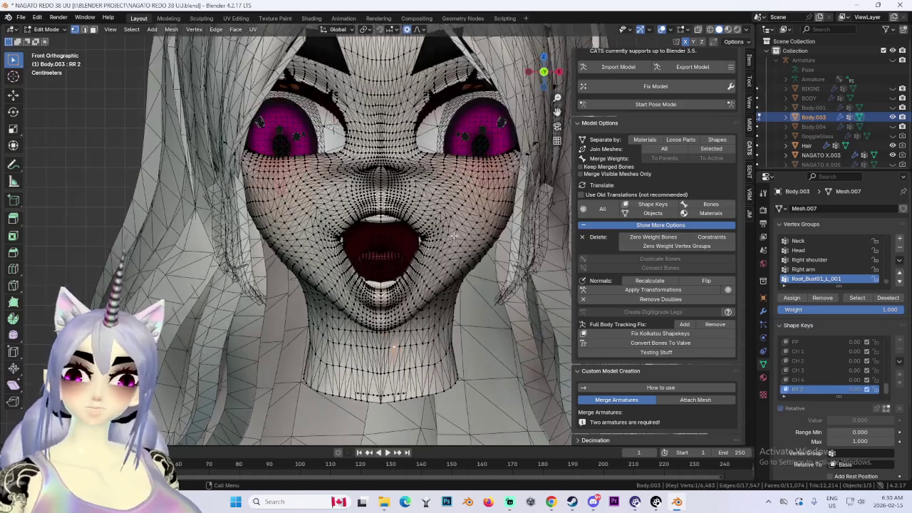
scroll(354, 265, up, 2)
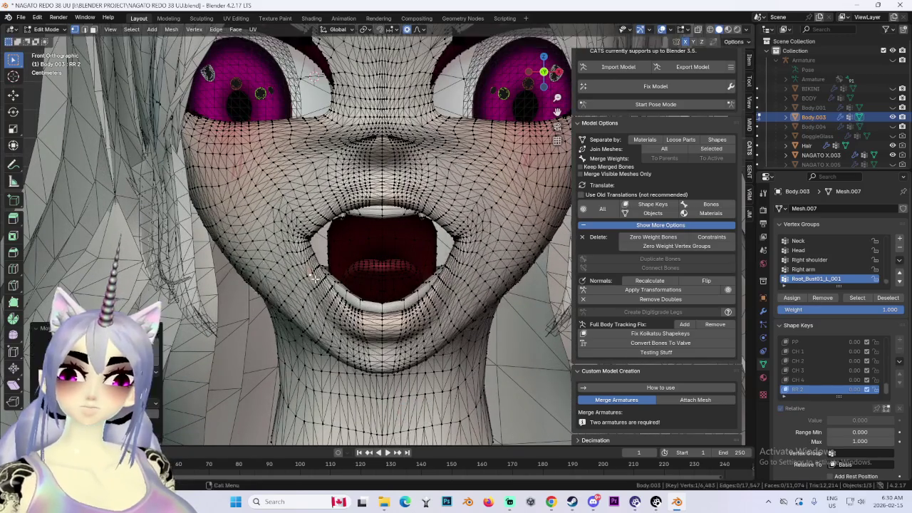
scroll(338, 271, up, 2)
key(g)
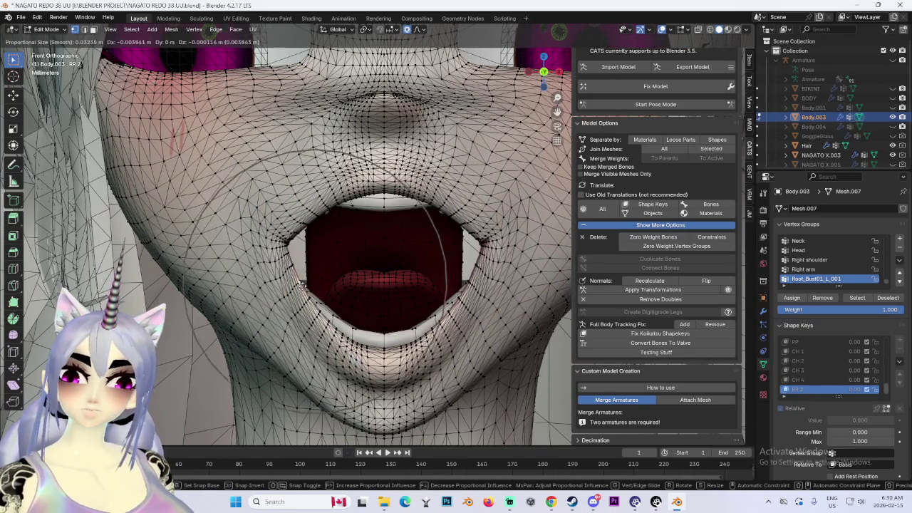
click(298, 285)
Undo the widening to restore the closed smile and review it from the front.
scroll(335, 229, down, 2)
mouse_move(335, 228)
middle_down()
mouse_move(423, 218)
mouse_move(363, 255)
mouse_move(367, 261)
mouse_move(444, 220)
mouse_move(494, 229)
mouse_move(442, 214)
mouse_move(401, 223)
middle_up()
scroll(428, 224, up, 2)
key(ctrl+z)
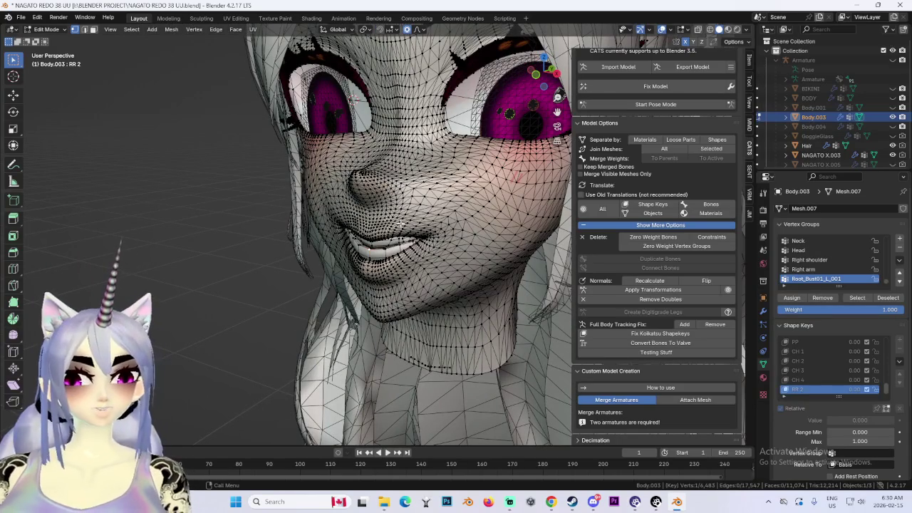
middle_drag(399, 235, 376, 239)
Move the nose vertices, then raise the nose area along Z with proportional editing.
key(g)
click(391, 204)
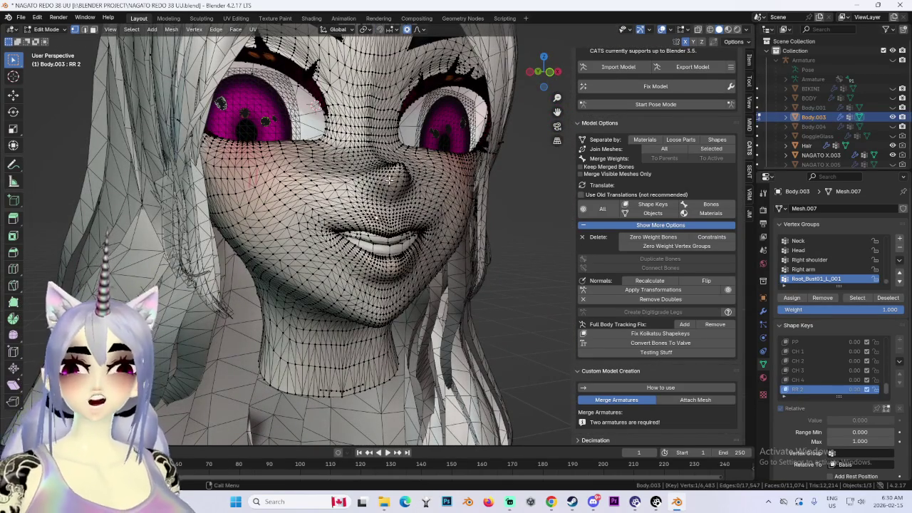
key(g)
key(z)
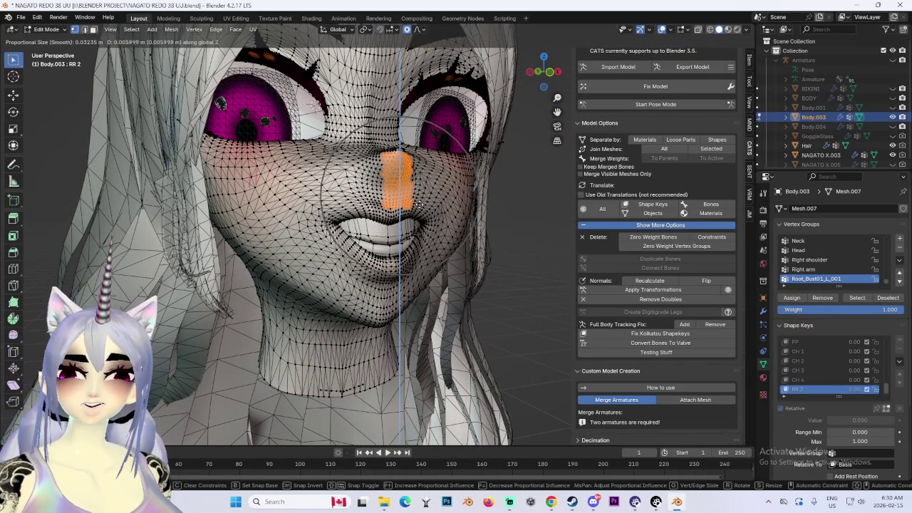
click(419, 204)
key(g)
key(z)
click(419, 205)
Adjust the nose height and shape from three-quarter and side views.
middle_drag(419, 205, 442, 191)
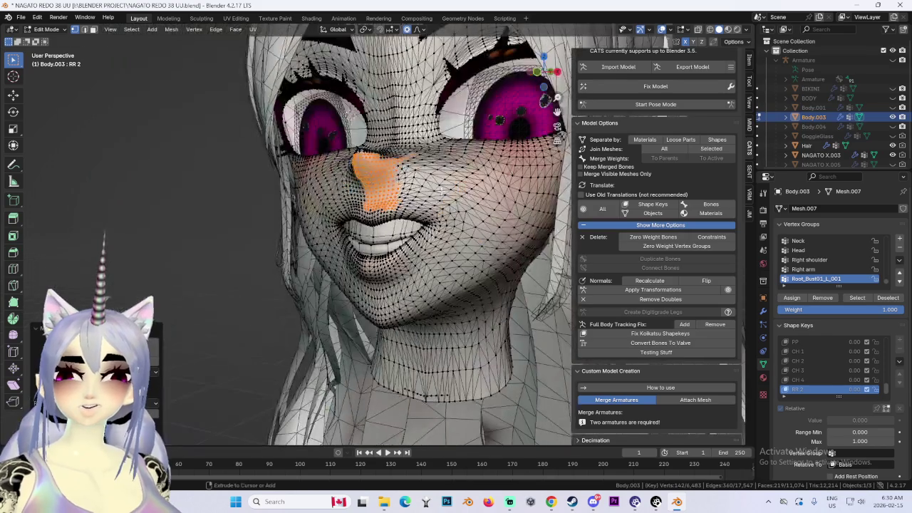
key(g)
key(z)
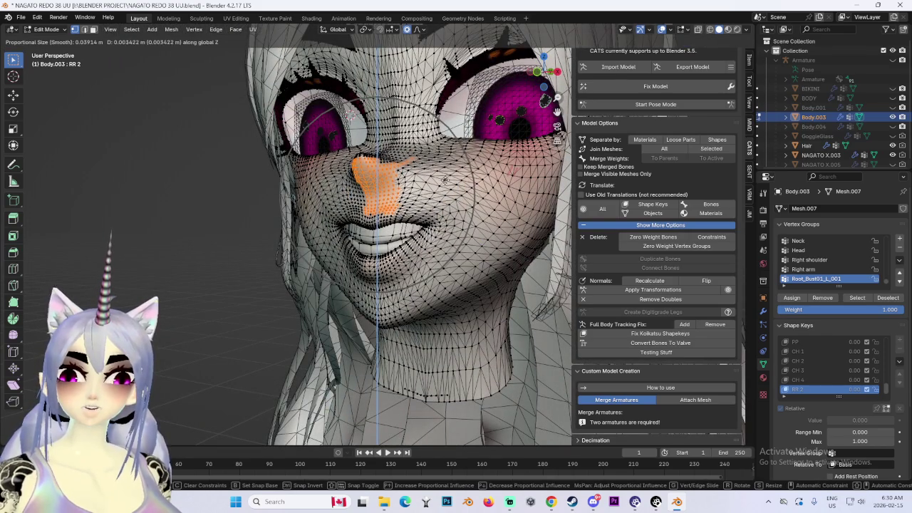
click(445, 181)
middle_drag(445, 180, 424, 204)
key(g)
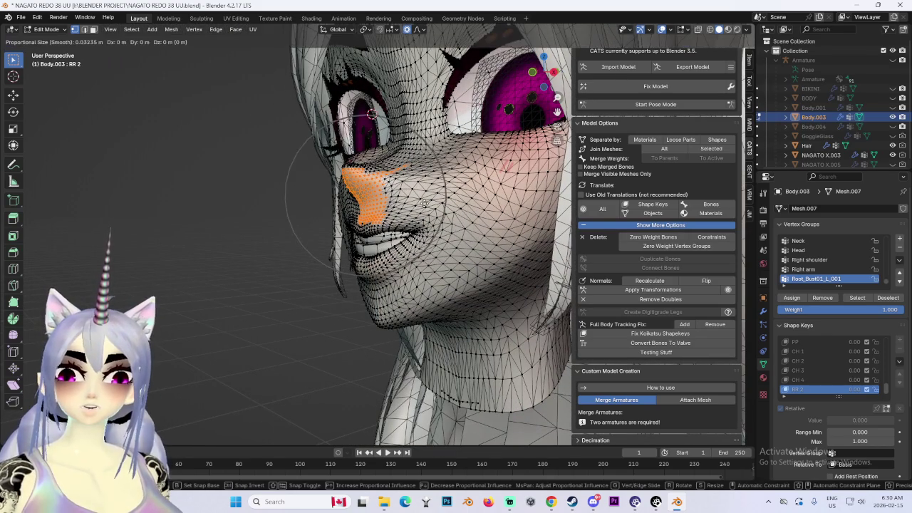
click(426, 196)
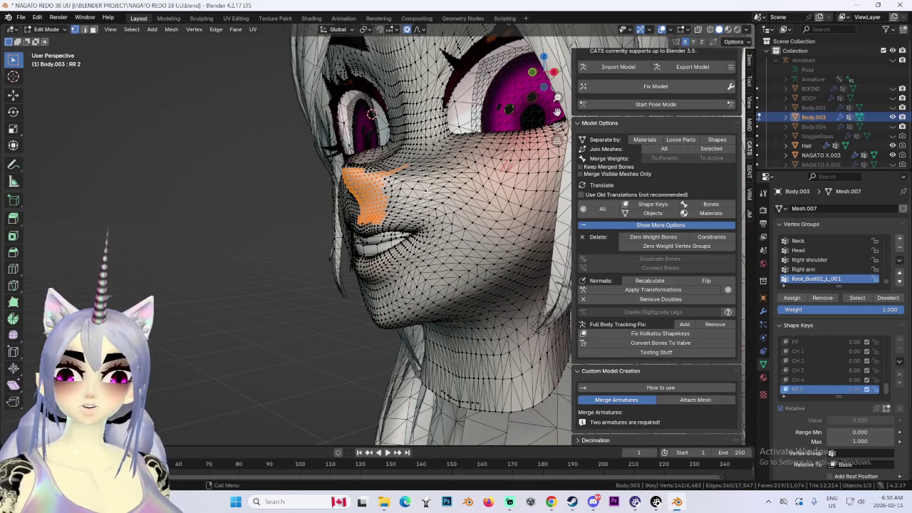
From the front view, nudge the nose area vertically along Z.
middle_drag(427, 192, 428, 184)
key(g)
key(z)
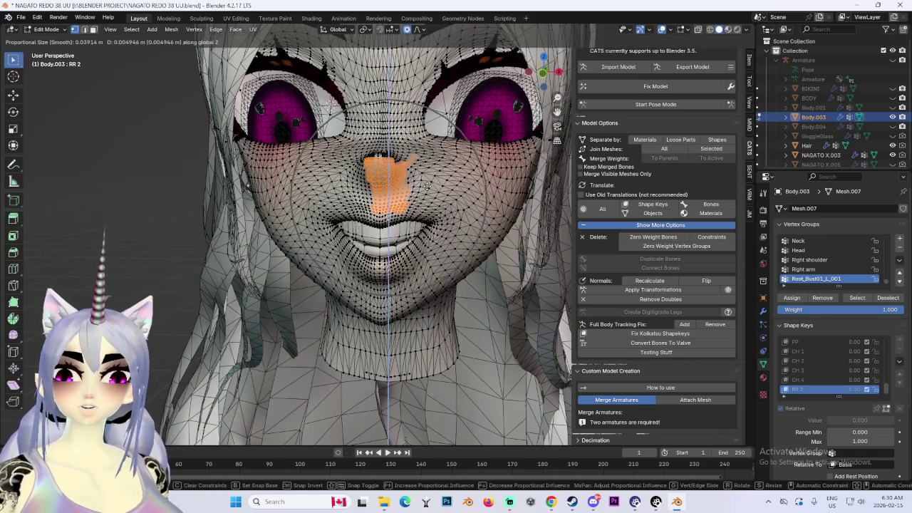
click(427, 186)
Set how far the nose tip projects with two moves along the Y axis.
mouse_move(427, 186)
middle_down()
mouse_move(499, 200)
mouse_move(447, 203)
mouse_move(523, 206)
mouse_move(464, 204)
middle_up()
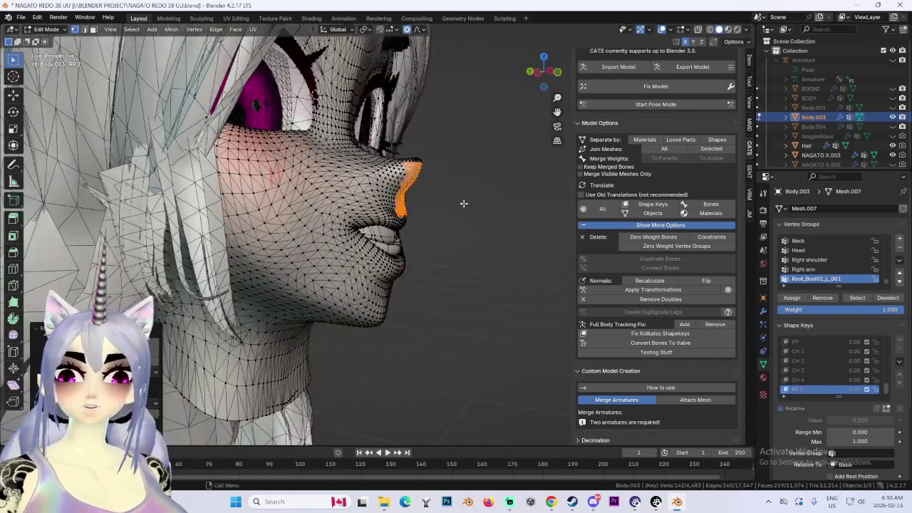
key(g)
key(y)
click(459, 200)
key(g)
key(y)
click(466, 199)
Make a final free move of the nose area, checking it from the front and side.
middle_drag(466, 204, 253, 206)
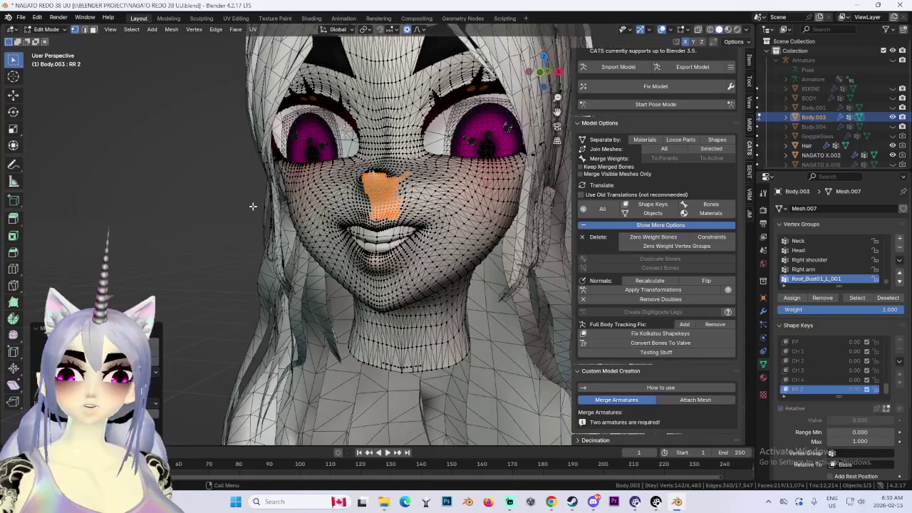
key(g)
middle_drag(310, 223, 322, 232)
click(283, 255)
middle_drag(284, 255, 452, 227)
Reshape the mouth area, then push the selected vertices along Y from a side view.
key(g)
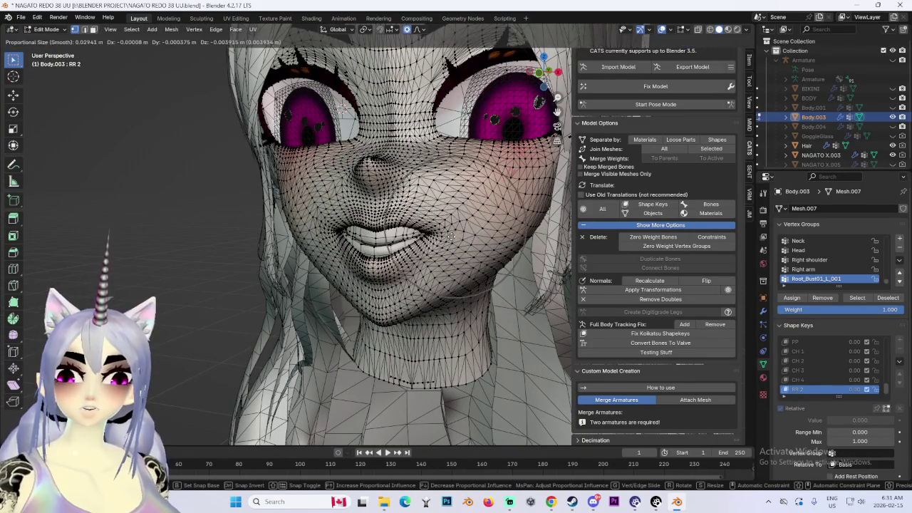
click(471, 239)
scroll(479, 245, down, 2)
mouse_move(361, 245)
middle_down()
mouse_move(390, 249)
mouse_move(340, 226)
mouse_move(370, 243)
mouse_move(489, 254)
mouse_move(428, 250)
middle_up()
key(g)
key(z)
key(y)
click(371, 243)
scroll(421, 249, up, 3)
Displace the mouth corners and adjust the lip vertices vertically along Z.
key(g)
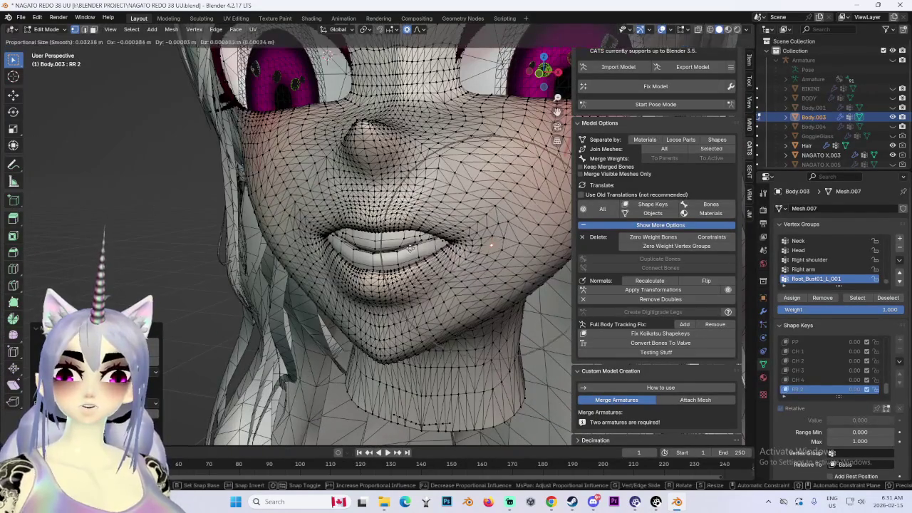
click(417, 250)
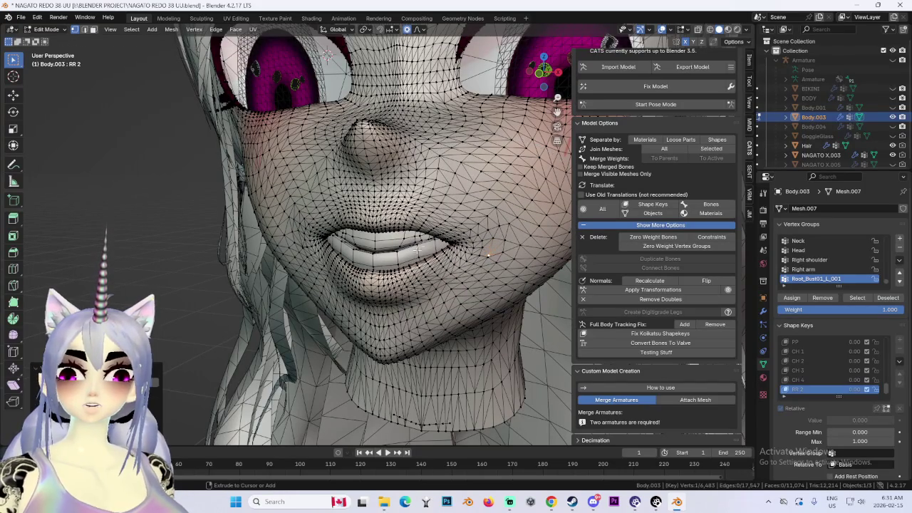
middle_drag(458, 195, 445, 235)
key(g)
key(z)
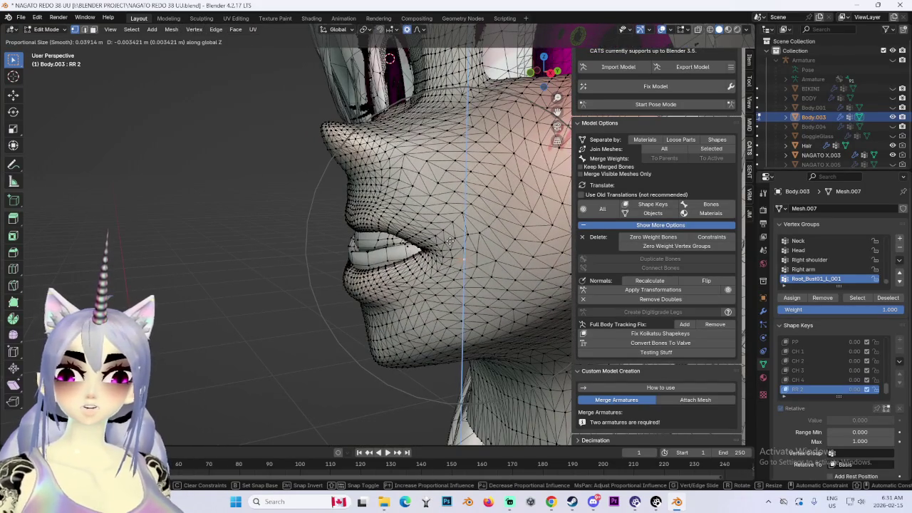
click(451, 246)
mouse_move(450, 245)
middle_down()
mouse_move(457, 262)
mouse_move(451, 253)
middle_up()
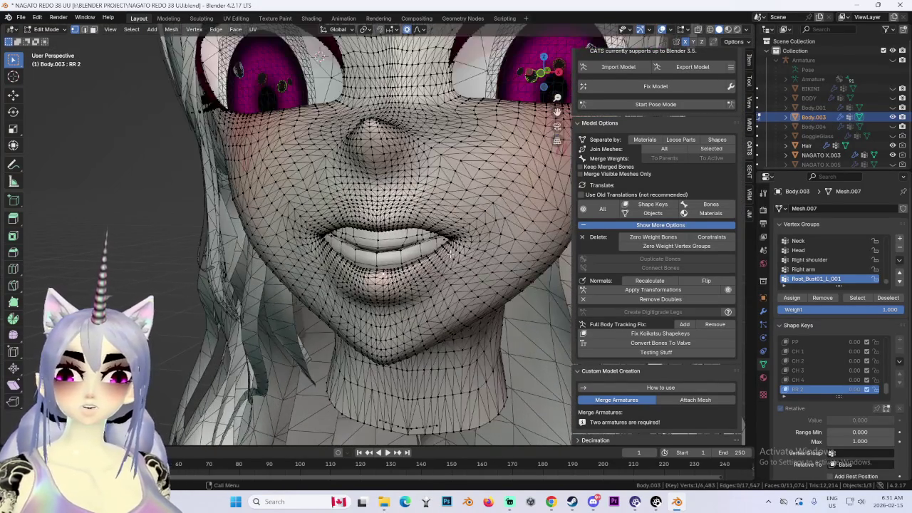
key(g)
click(450, 253)
Make several free proportional moves of the lip vertices from a three-quarter view.
mouse_move(450, 253)
middle_down()
mouse_move(292, 267)
mouse_move(414, 227)
mouse_move(467, 227)
mouse_move(354, 218)
middle_up()
key(g)
click(292, 266)
key(g)
click(362, 211)
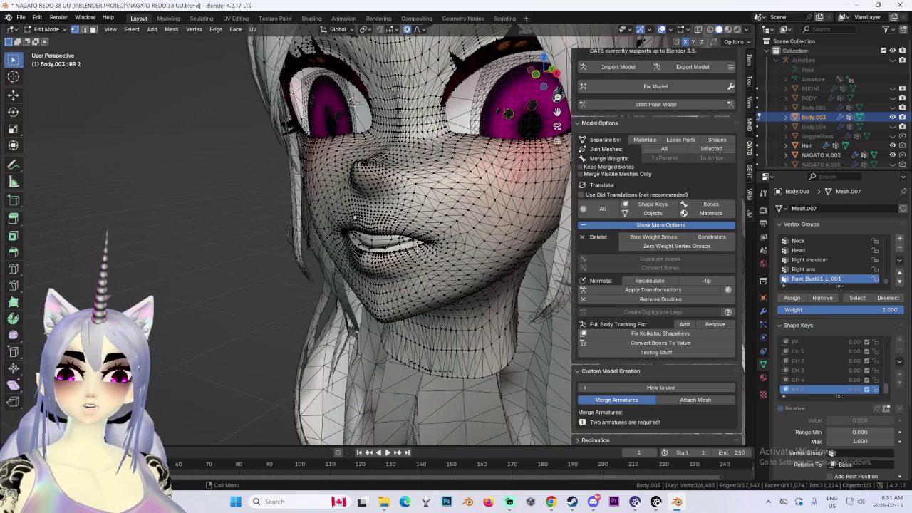
key(g)
mouse_move(438, 236)
middle_down()
mouse_move(426, 221)
mouse_move(533, 230)
middle_up()
click(426, 221)
Nudge the selected mouth vertices twice more with free moves.
key(g)
click(418, 230)
key(g)
click(531, 225)
middle_drag(462, 254, 447, 238)
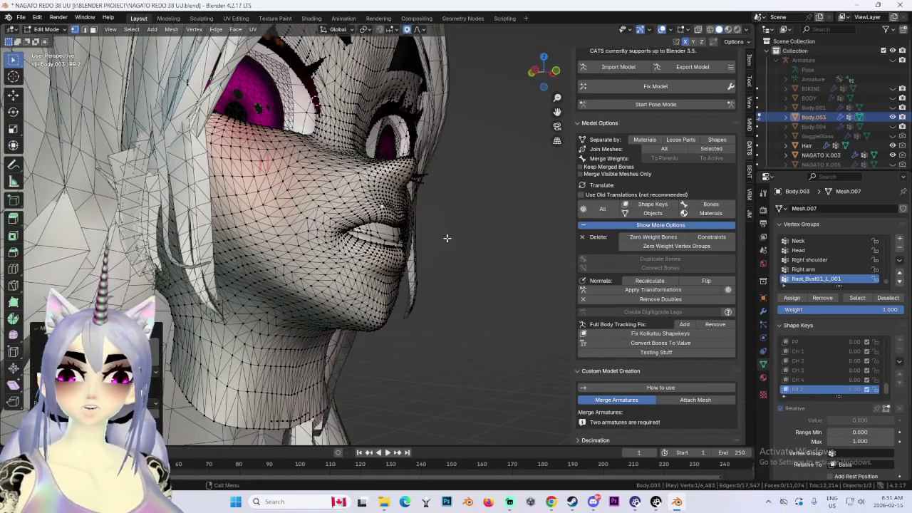
Shift the cheek twice with smooth proportional falloff.
key(g)
click(342, 206)
key(g)
click(328, 186)
middle_drag(328, 185, 333, 213)
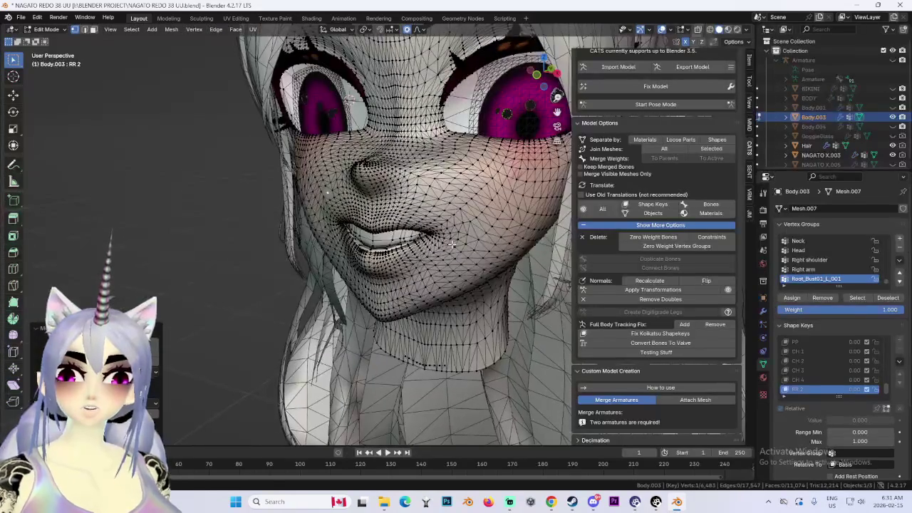
Pull the chin vertex down and back, then refine its height along Z.
key(g)
click(442, 285)
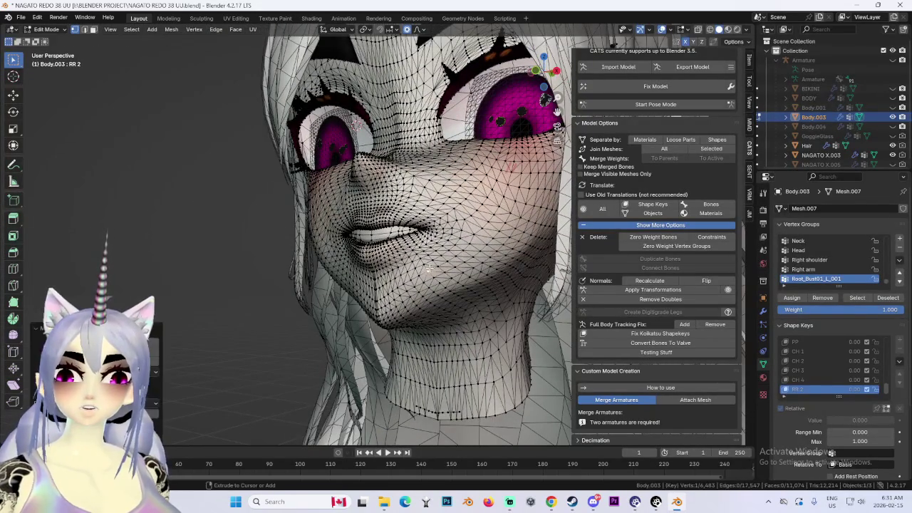
middle_drag(442, 285, 451, 298)
key(g)
click(450, 298)
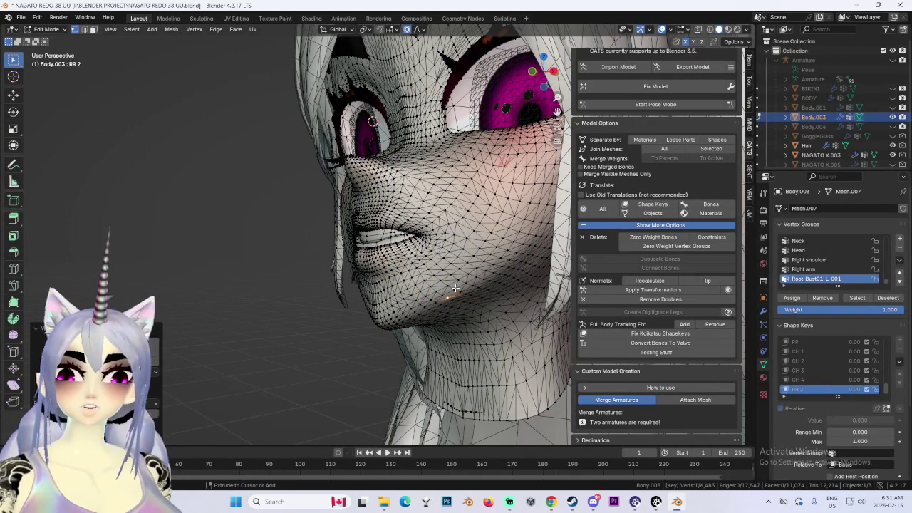
key(g)
click(438, 306)
key(g)
key(z)
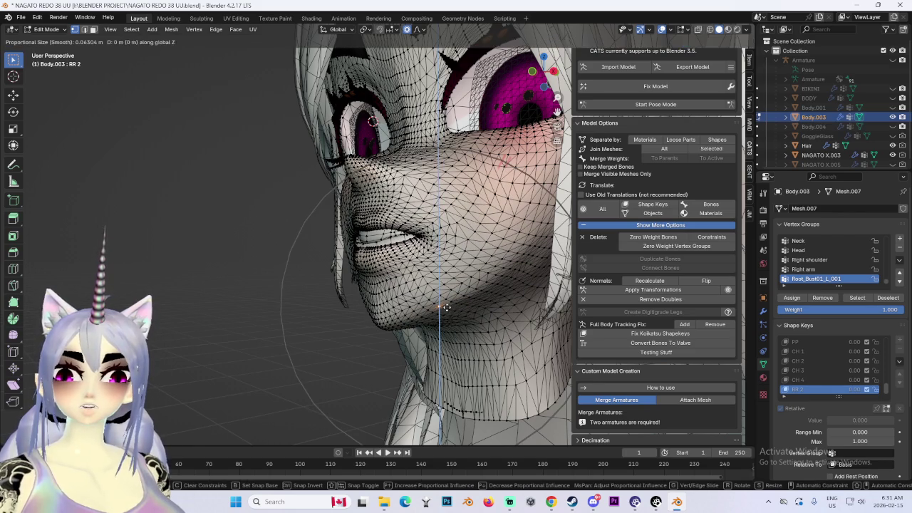
click(446, 308)
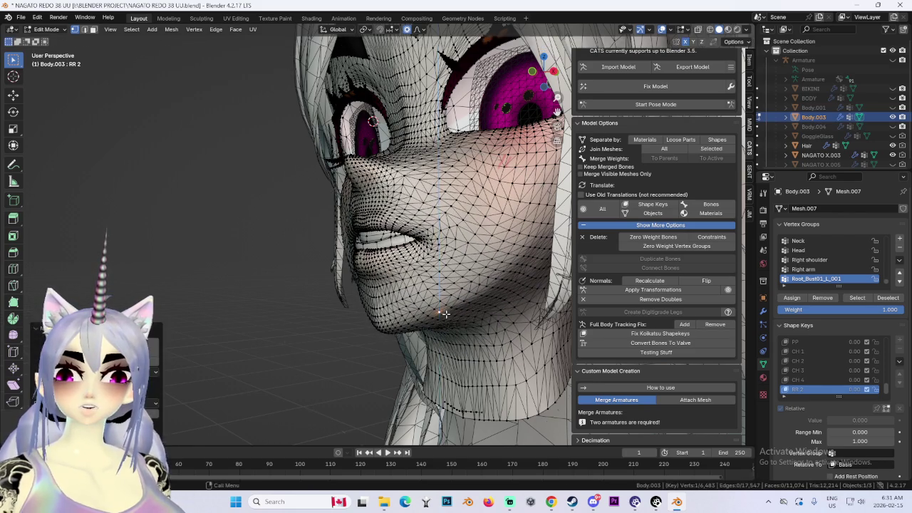
Try Y- and Z-axis chin moves from the profile, cancelling each one.
middle_drag(446, 308, 443, 282)
key(g)
key(y)
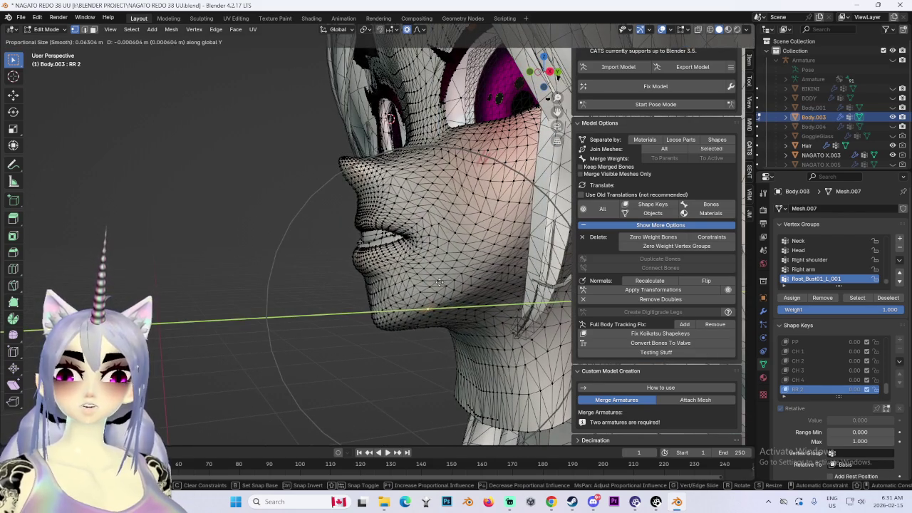
right_click(434, 283)
key(g)
key(y)
right_click(434, 283)
key(g)
key(z)
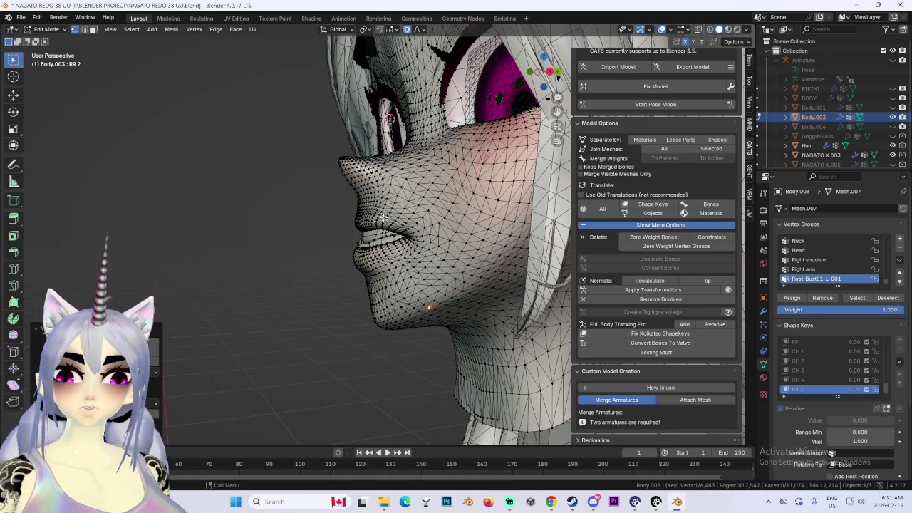
right_click(384, 217)
middle_drag(384, 216, 393, 225)
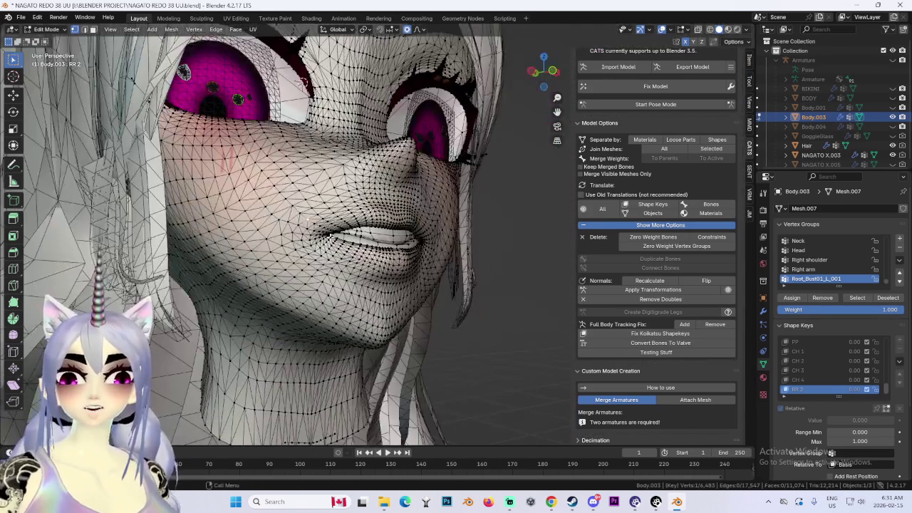
Widen the lip opening with a Z-axis lip move after two cancelled attempts.
key(g)
key(z)
middle_drag(386, 277, 496, 273)
right_click(385, 278)
key(g)
key(z)
right_click(385, 278)
key(g)
key(z)
click(345, 243)
mouse_move(364, 246)
middle_down()
mouse_move(352, 257)
mouse_move(417, 265)
middle_up()
Nudge the mouth vertices twice with soft falloff, then undo the last change.
scroll(343, 270, up, 2)
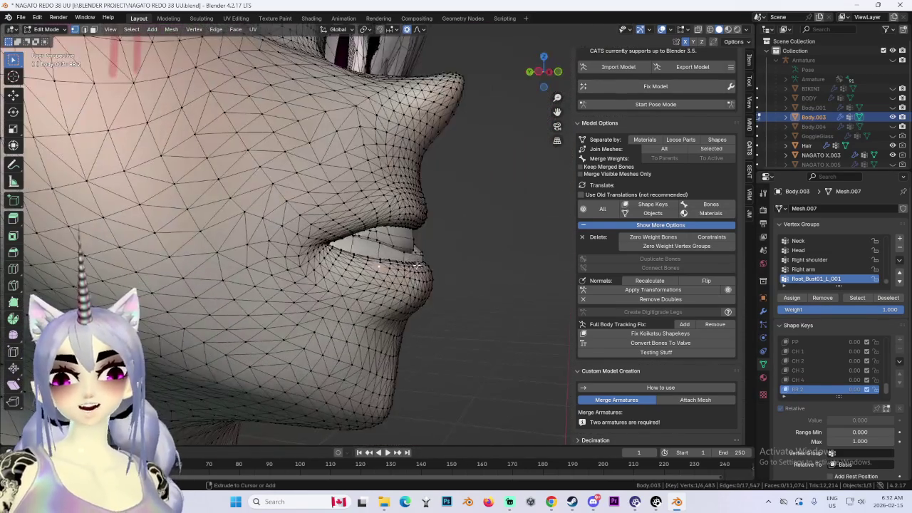
key(g)
click(384, 272)
key(g)
click(382, 267)
middle_drag(382, 266, 458, 245)
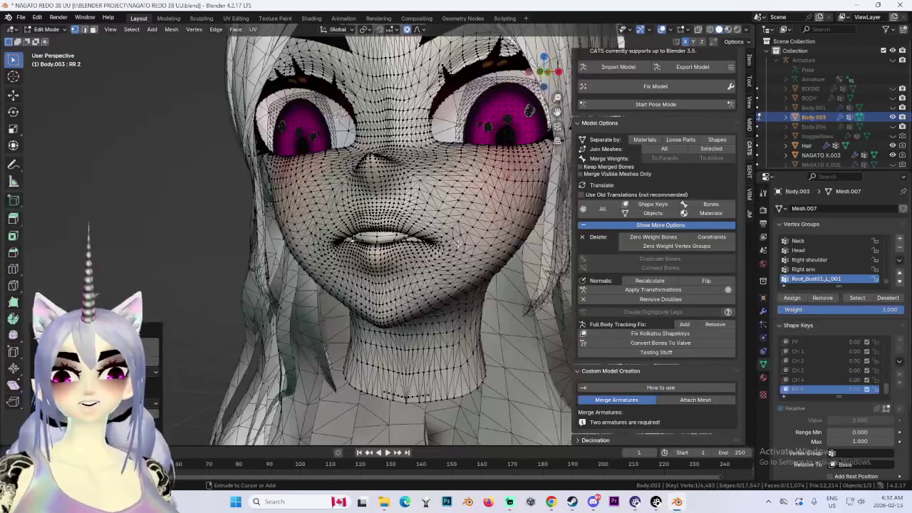
key(ctrl+z)
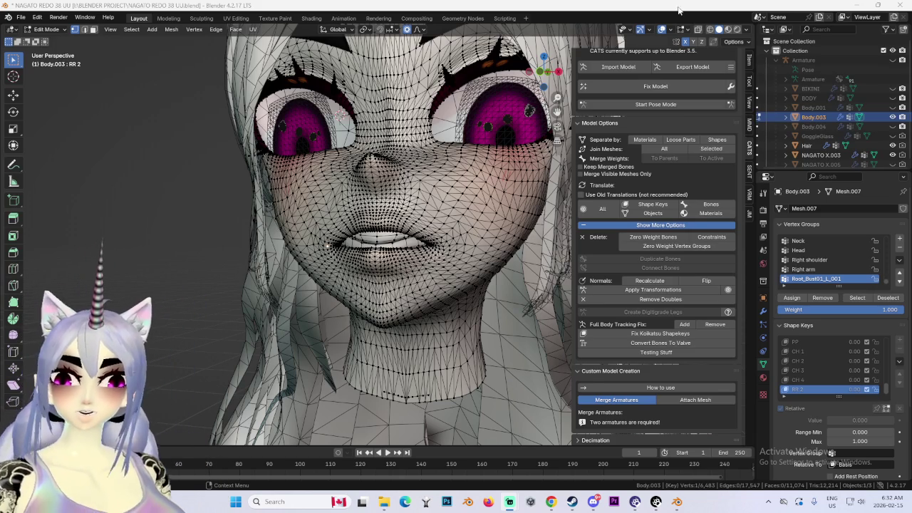
From a side profile, try Y-axis and free lip moves, cancelling each.
mouse_move(337, 225)
middle_down()
mouse_move(444, 204)
mouse_move(466, 228)
mouse_move(458, 218)
mouse_move(357, 229)
mouse_move(453, 229)
mouse_move(399, 229)
middle_up()
key(g)
key(y)
right_click(458, 219)
key(g)
right_click(360, 232)
key(g)
right_click(441, 227)
Try vertical Z-axis and soft lip moves from a three-quarter view, cancelling all.
key(g)
key(z)
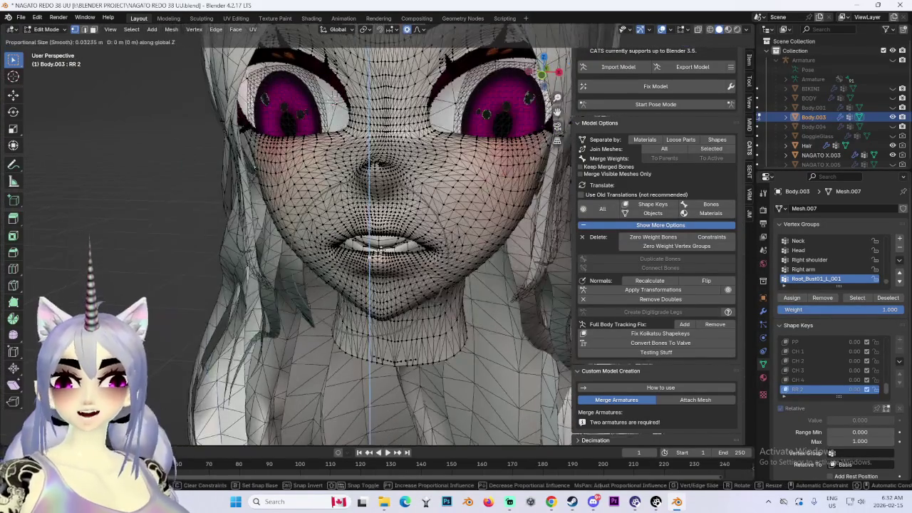
right_click(381, 259)
mouse_move(382, 259)
middle_down()
mouse_move(467, 233)
mouse_move(462, 267)
mouse_move(453, 260)
middle_up()
key(g)
key(z)
right_click(467, 233)
key(g)
right_click(453, 259)
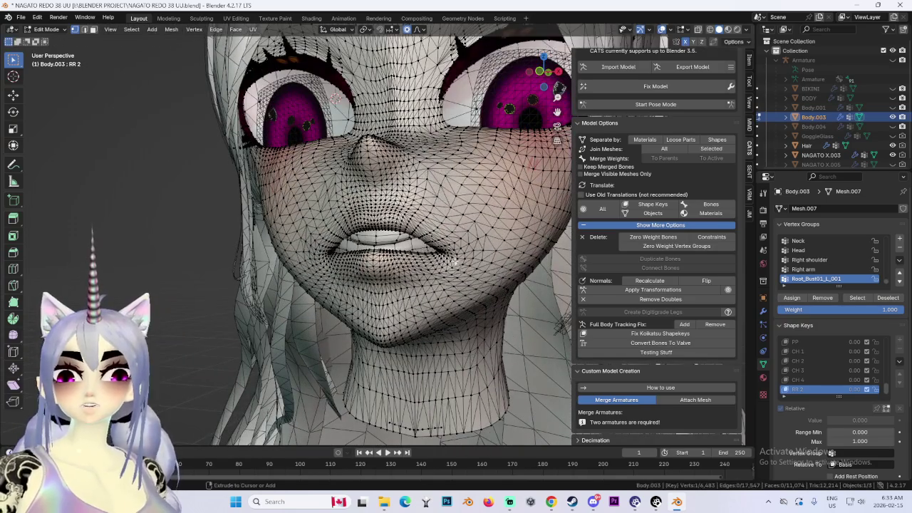
Raise and reshape the RR 2 mouth corner vertices with soft grabs.
scroll(464, 263, up, 3)
scroll(507, 280, up, 1)
key(g)
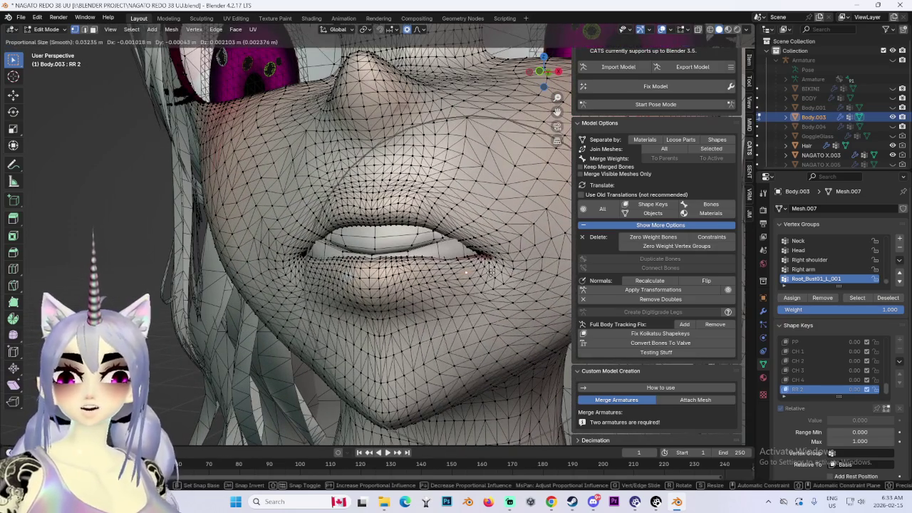
click(501, 275)
middle_drag(500, 275, 464, 278)
key(g)
click(449, 283)
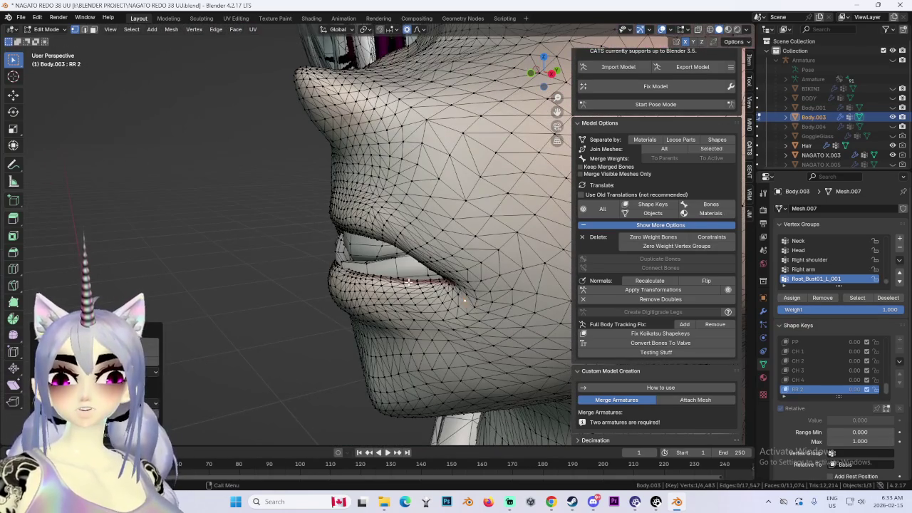
Shift the lower lip front-to-back with two Y-constrained soft moves.
middle_drag(408, 282, 389, 284)
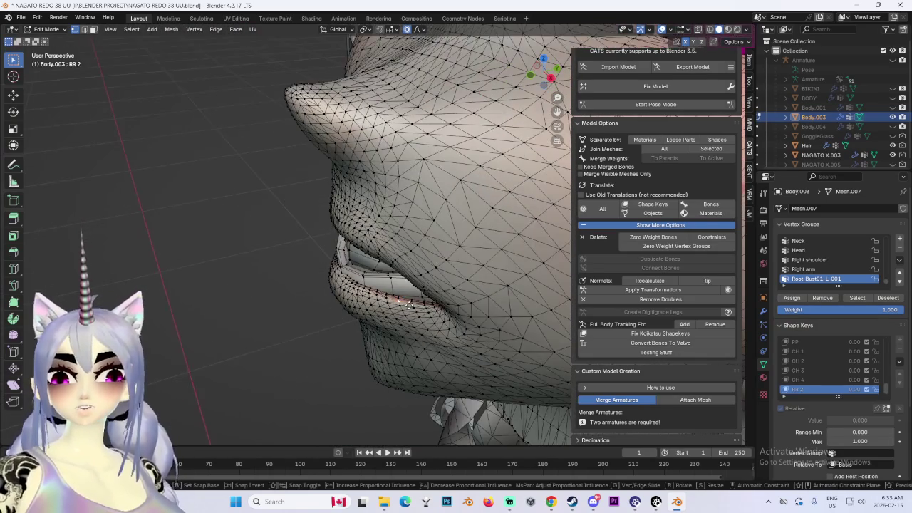
key(g)
key(y)
click(340, 278)
key(g)
key(y)
click(334, 259)
Refine the mouth and lip vertices with several soft moves from a three-quarter view.
mouse_move(426, 303)
middle_down()
mouse_move(315, 206)
mouse_move(486, 222)
mouse_move(527, 211)
mouse_move(422, 219)
mouse_move(342, 249)
middle_up()
key(g)
click(320, 210)
key(g)
click(528, 207)
key(g)
click(529, 206)
key(g)
click(311, 286)
scroll(312, 286, up, 2)
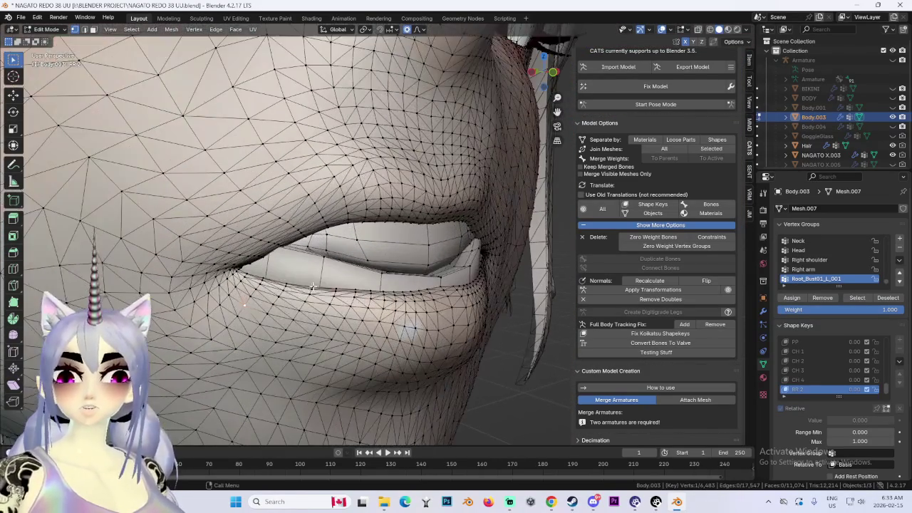
Reshape the lip edge with three more soft moves.
key(g)
click(253, 283)
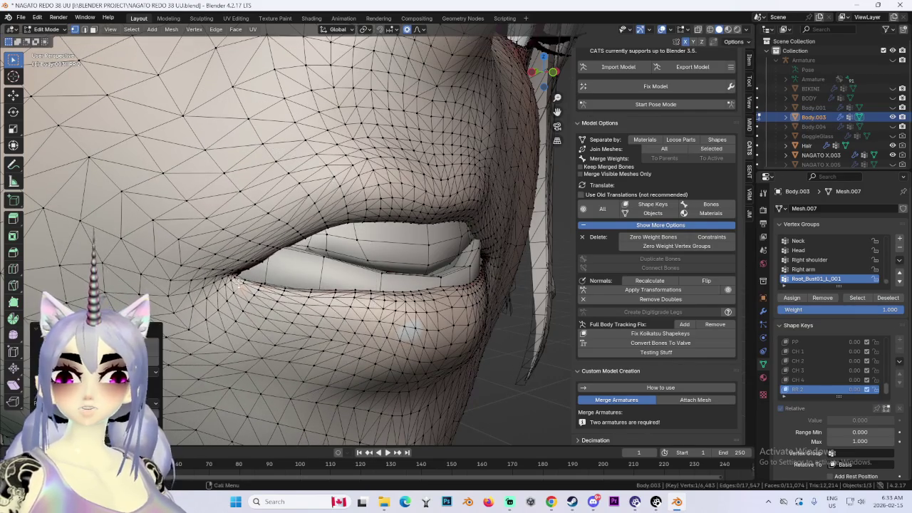
key(g)
click(262, 297)
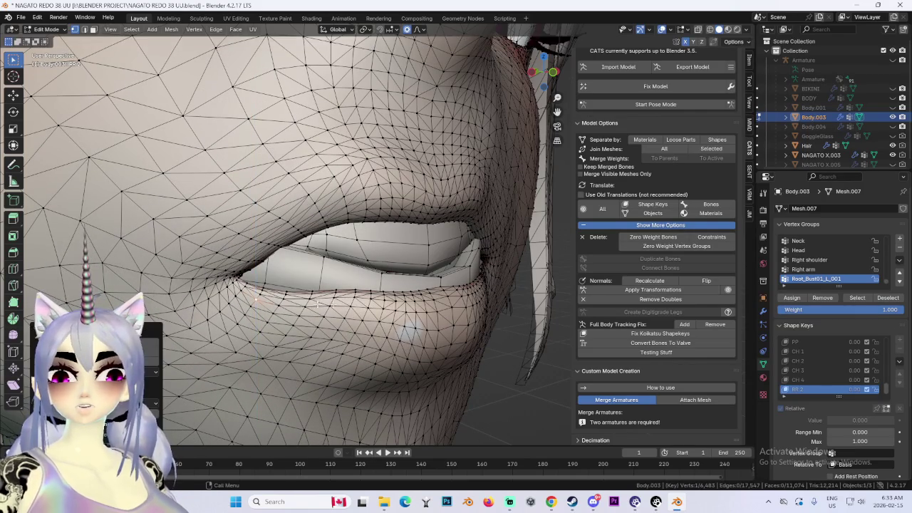
key(g)
click(313, 292)
From the front, make slight soft adjustments to the lower face and mouth mesh.
mouse_move(314, 292)
middle_down()
mouse_move(464, 267)
mouse_move(424, 205)
middle_up()
scroll(451, 273, down, 3)
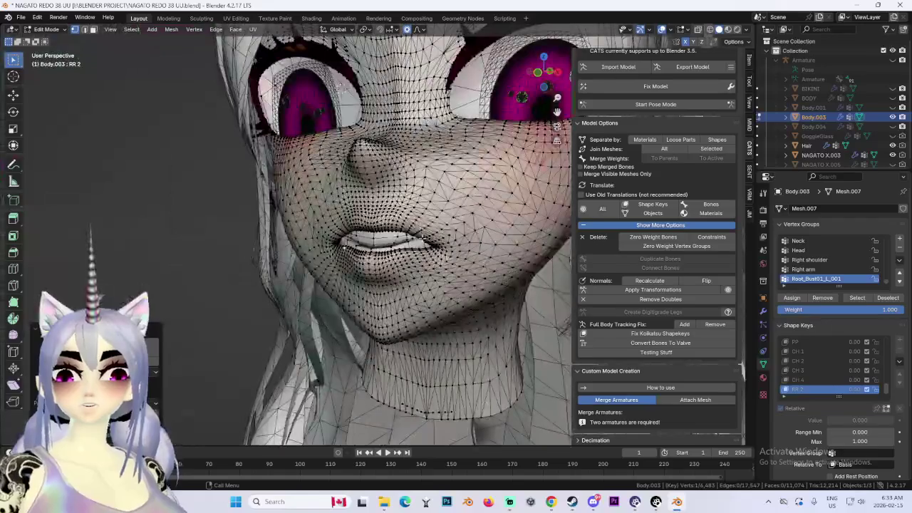
key(g)
click(423, 205)
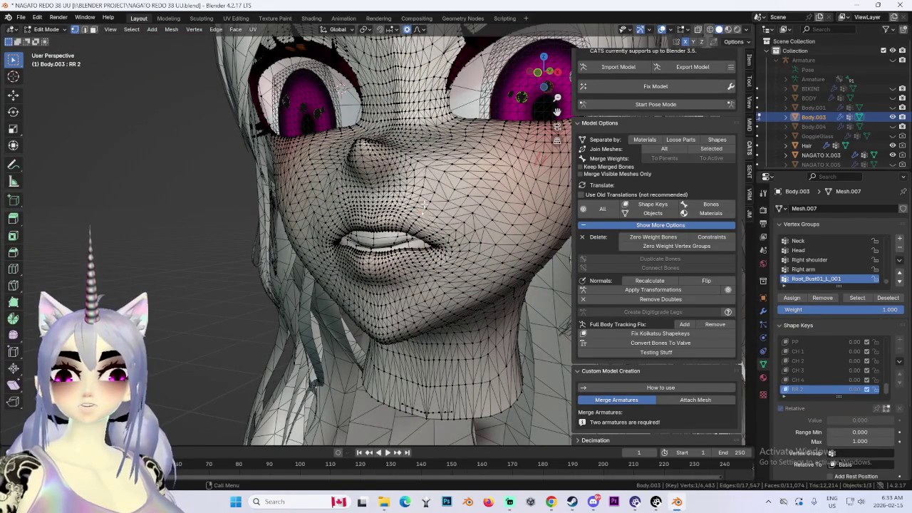
key(g)
click(422, 215)
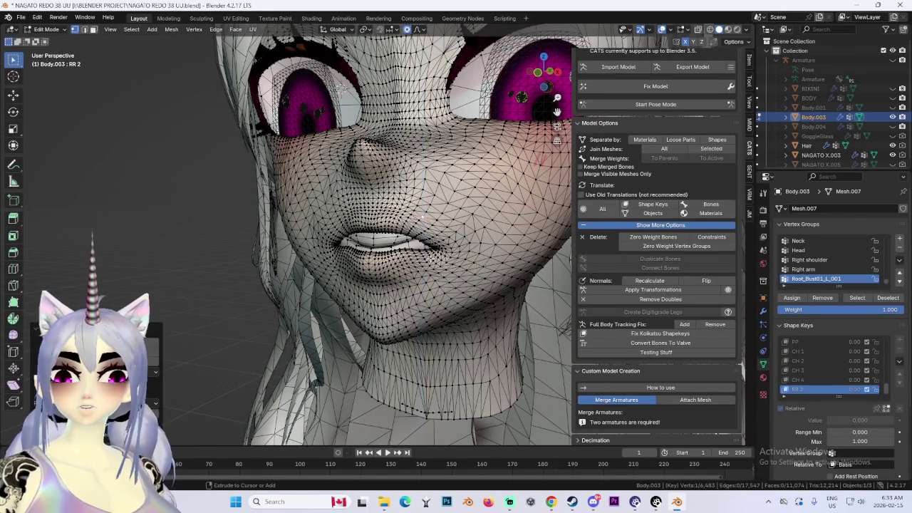
key(g)
click(428, 221)
scroll(442, 228, down, 3)
Select the connected inner mouth piece with L and move it.
mouse_move(442, 228)
middle_down()
mouse_move(523, 243)
mouse_move(505, 239)
middle_up()
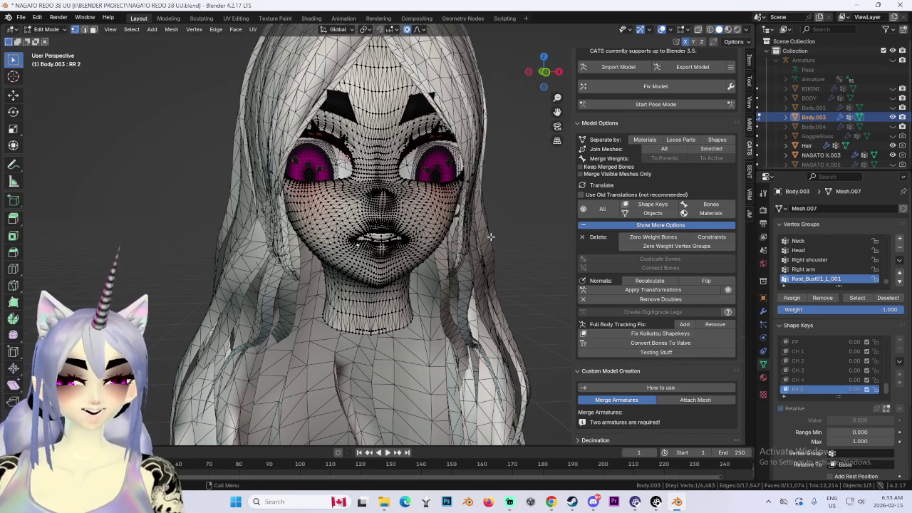
mouse_move(493, 223)
middle_down()
mouse_move(331, 198)
mouse_move(435, 210)
middle_up()
middle_drag(420, 248, 366, 245)
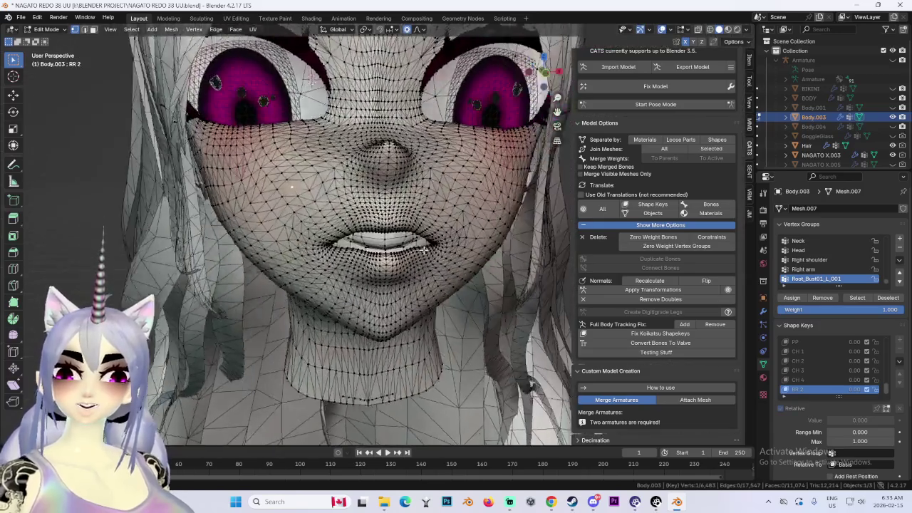
scroll(365, 245, up, 5)
mouse_move(366, 245)
middle_down()
mouse_move(446, 286)
mouse_move(493, 232)
middle_up()
key(l)
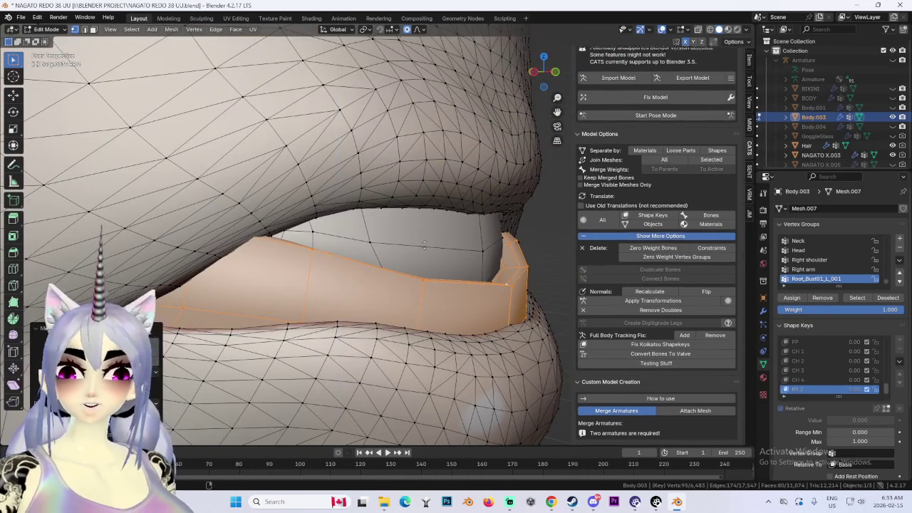
scroll(424, 244, down, 3)
scroll(414, 241, down, 2)
scroll(402, 235, down, 2)
key(g)
click(406, 238)
Adjust the chin area with two vertical Z-constrained soft moves.
mouse_move(405, 237)
middle_down()
mouse_move(393, 235)
mouse_move(406, 236)
middle_up()
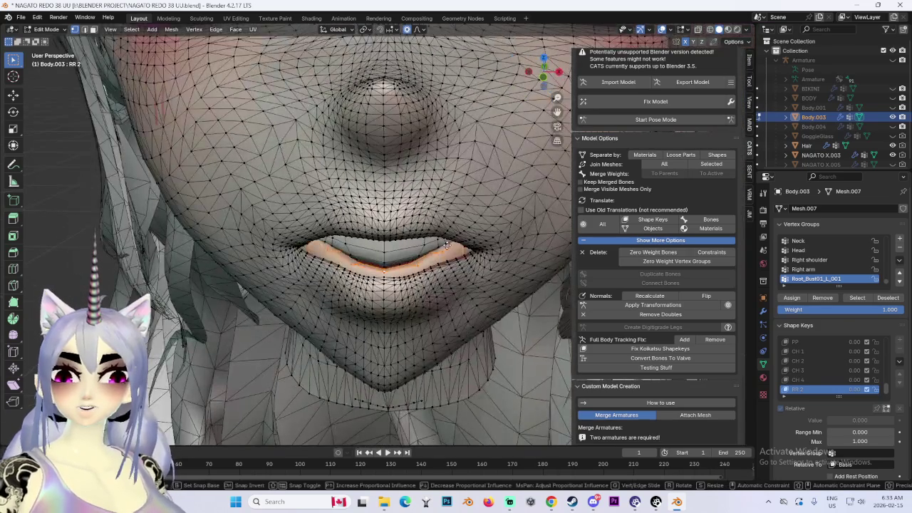
scroll(408, 235, down, 1)
scroll(408, 234, down, 2)
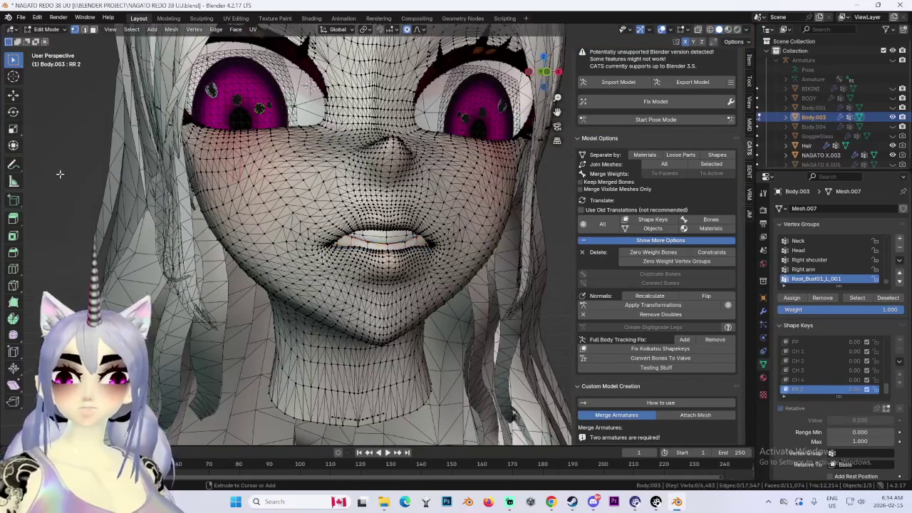
middle_drag(182, 203, 390, 228)
key(g)
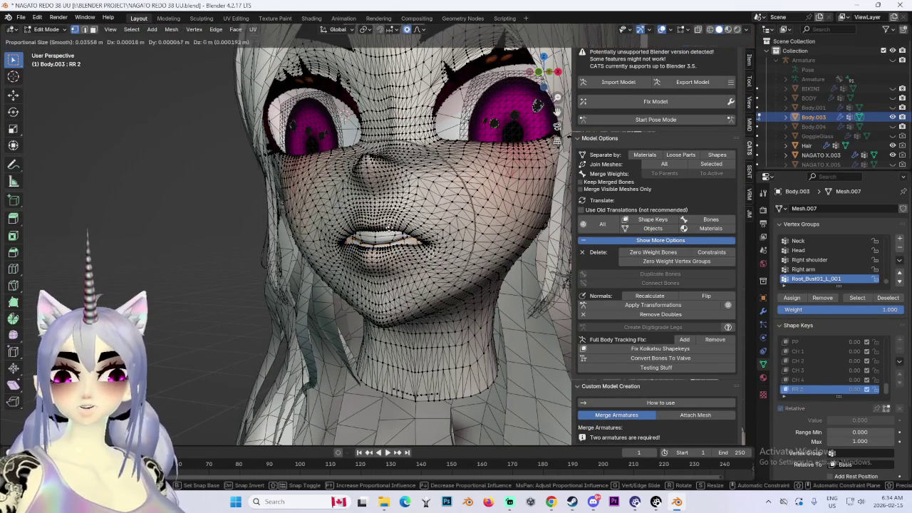
key(z)
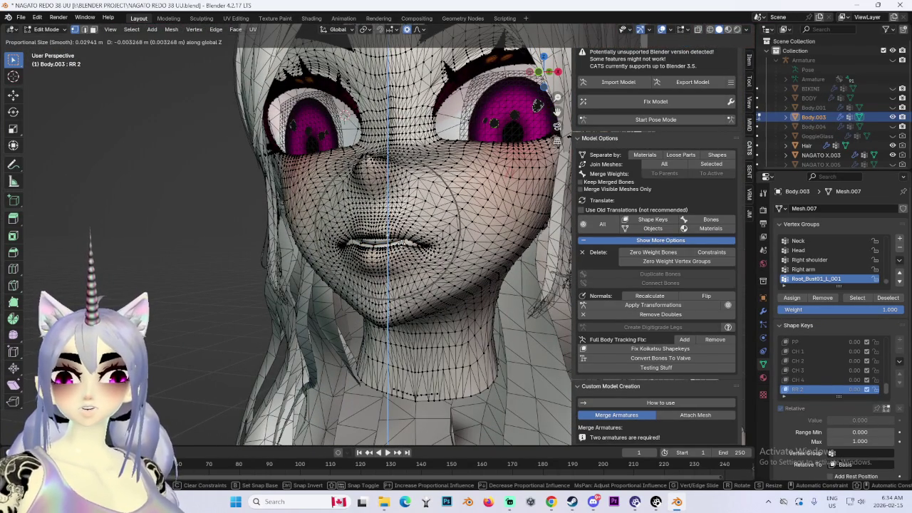
mouse_move(436, 264)
middle_down()
mouse_move(437, 234)
mouse_move(391, 231)
middle_up()
click(436, 234)
key(g)
key(z)
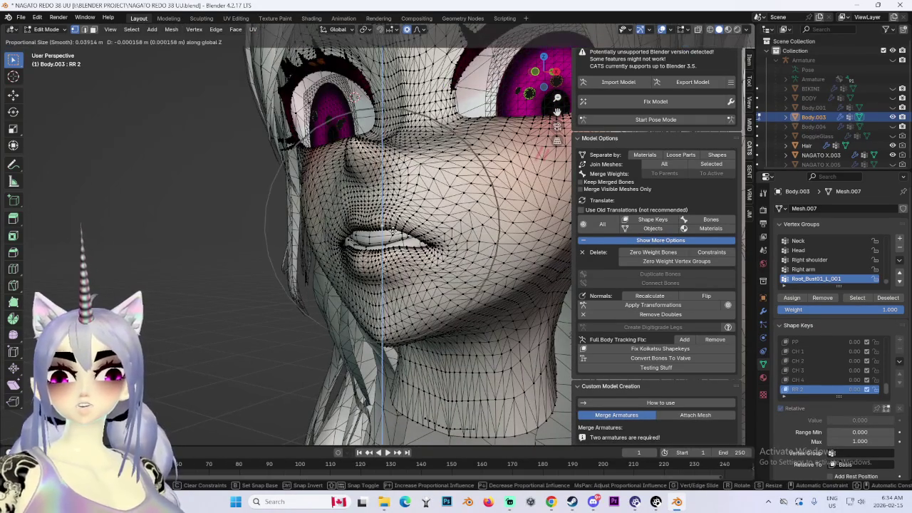
mouse_move(393, 221)
middle_down()
mouse_move(417, 241)
mouse_move(513, 239)
mouse_move(434, 227)
mouse_move(418, 216)
mouse_move(494, 224)
mouse_move(385, 235)
middle_up()
click(416, 242)
Nudge the mouth front-to-back, then hide the wireframe and grid overlays.
key(g)
key(y)
click(427, 239)
click(662, 31)
Try three soft moves near the mouth and cancel each one.
key(g)
right_click(417, 224)
scroll(442, 222, down, 3)
scroll(428, 230, up, 3)
key(g)
right_click(385, 223)
key(g)
right_click(403, 215)
middle_drag(437, 231, 430, 223)
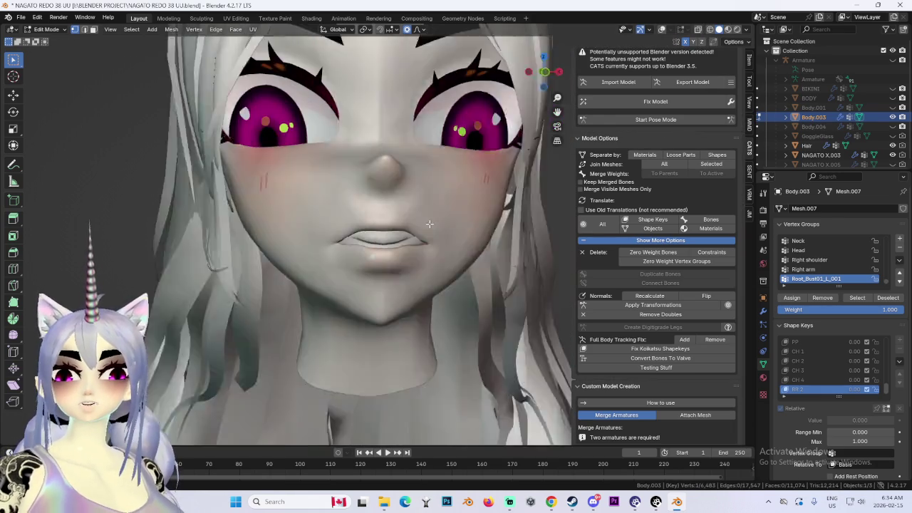
Try vertical and front-to-back lip moves, cancelling them to keep the lip shape.
key(g)
key(z)
right_click(430, 214)
key(g)
right_click(396, 217)
mouse_move(399, 215)
middle_down()
mouse_move(483, 204)
mouse_move(409, 179)
mouse_move(391, 193)
middle_up()
key(g)
key(y)
right_click(434, 207)
Reshape the mouth with two vertical Z-constrained soft moves.
key(g)
key(z)
click(390, 202)
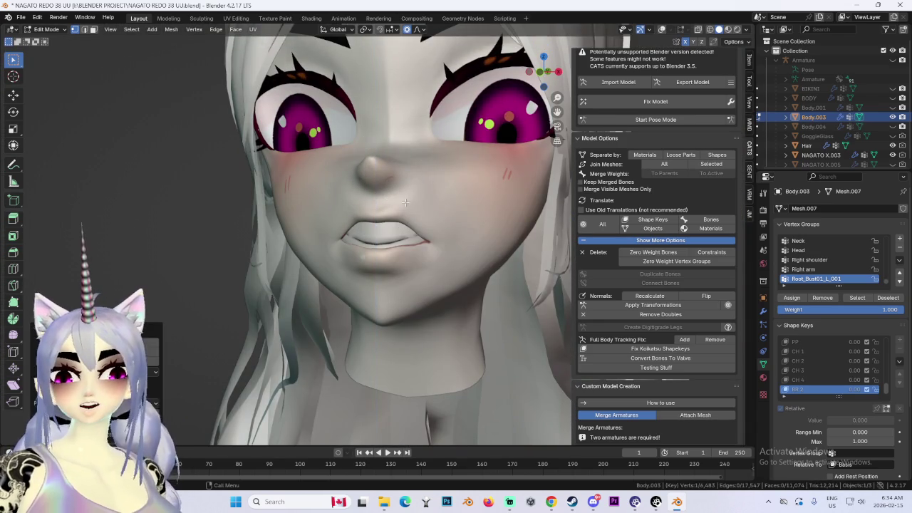
key(g)
key(z)
click(419, 204)
middle_drag(418, 205, 514, 209)
Revert the mesh via Undo History, inspect the head, and show the wireframe overlay again.
click(36, 17)
click(49, 37)
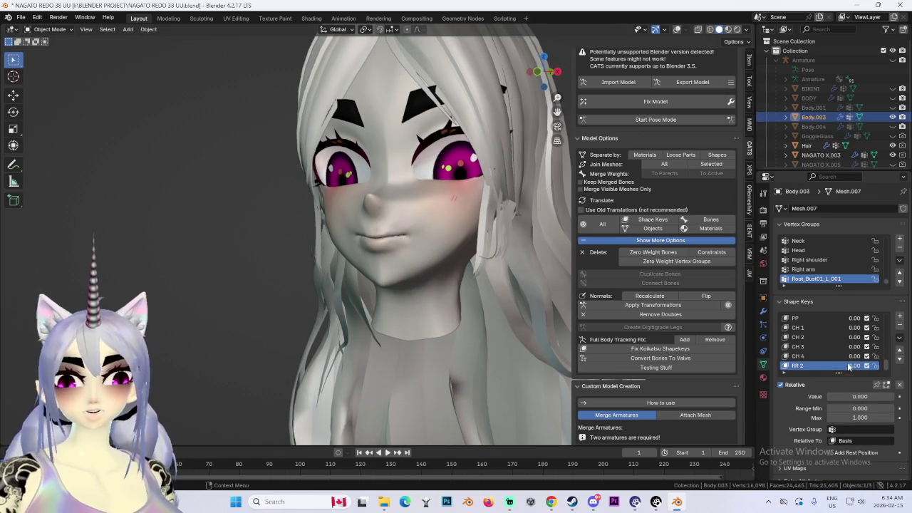
mouse_move(369, 268)
middle_down()
mouse_move(449, 284)
mouse_move(413, 292)
middle_up()
scroll(413, 292, up, 2)
middle_drag(491, 317, 475, 303)
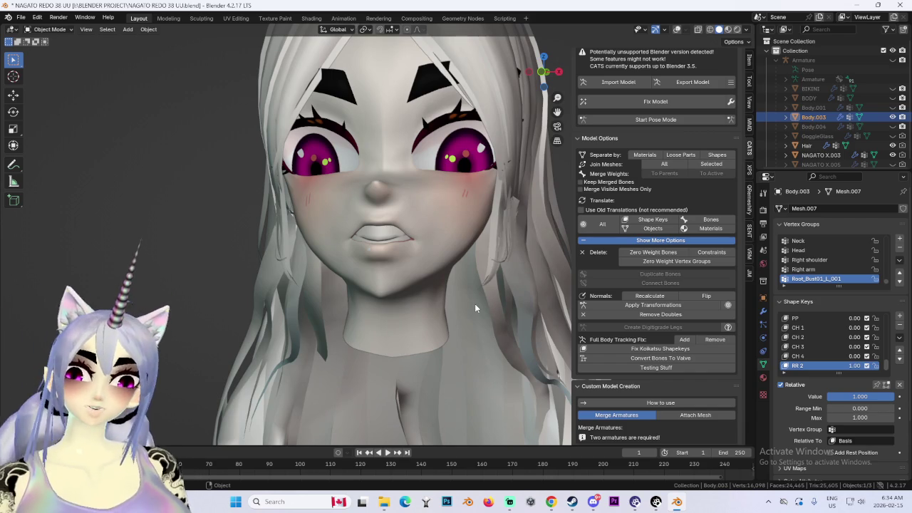
mouse_move(312, 229)
middle_down()
mouse_move(457, 235)
mouse_move(415, 213)
mouse_move(435, 228)
middle_up()
key(g)
key(Escape)
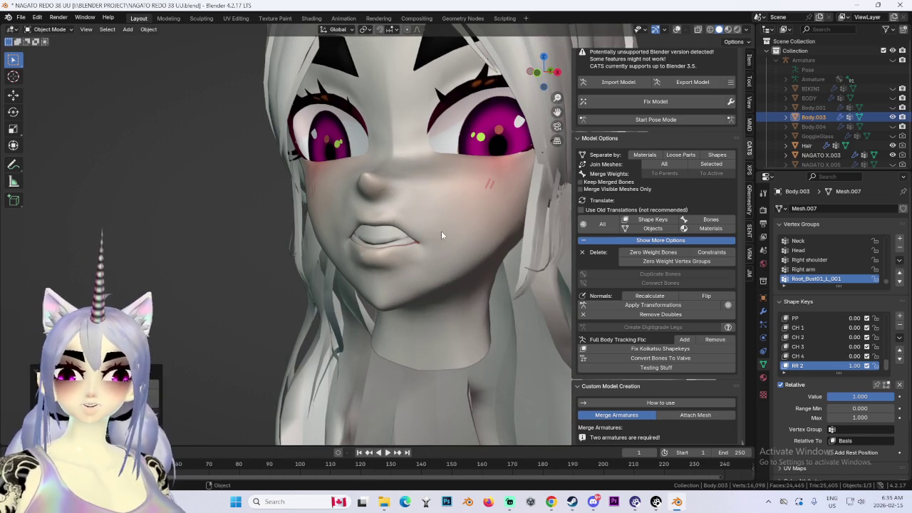
click(677, 30)
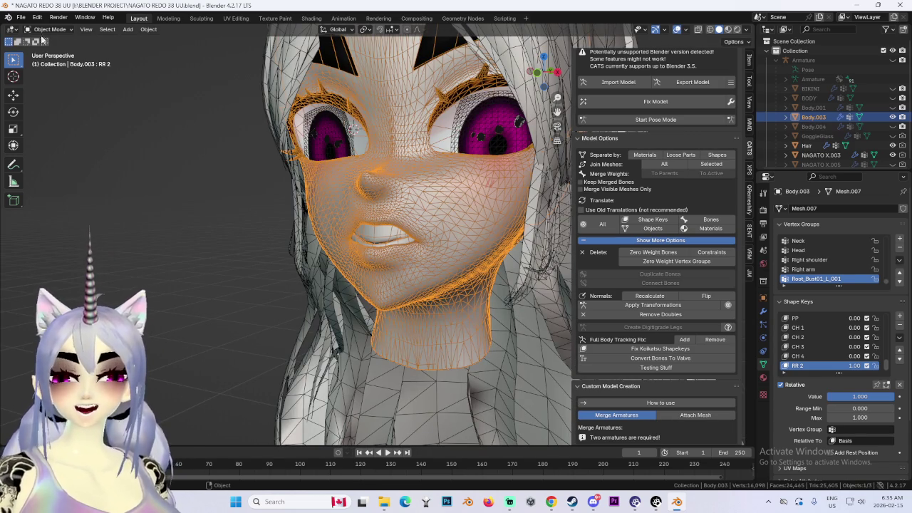
In Edit Mode, nudge the selected mouth vertices, including a vertical Z move.
key(Tab)
scroll(448, 211, up, 3)
key(g)
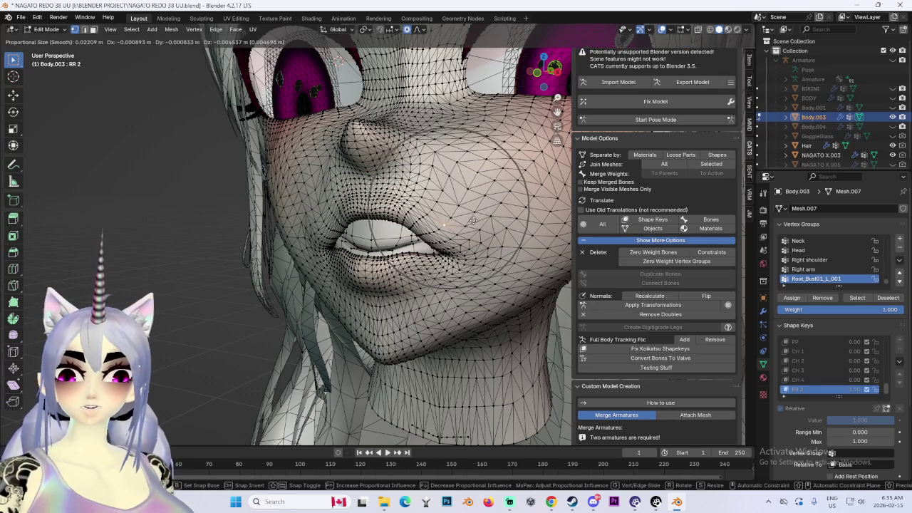
click(470, 223)
scroll(470, 223, down, 4)
middle_drag(470, 223, 479, 229)
key(g)
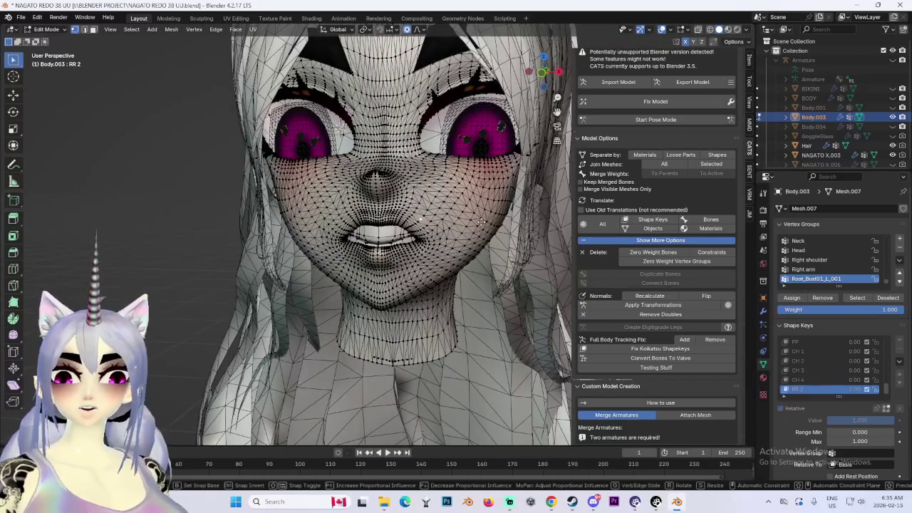
key(z)
click(480, 229)
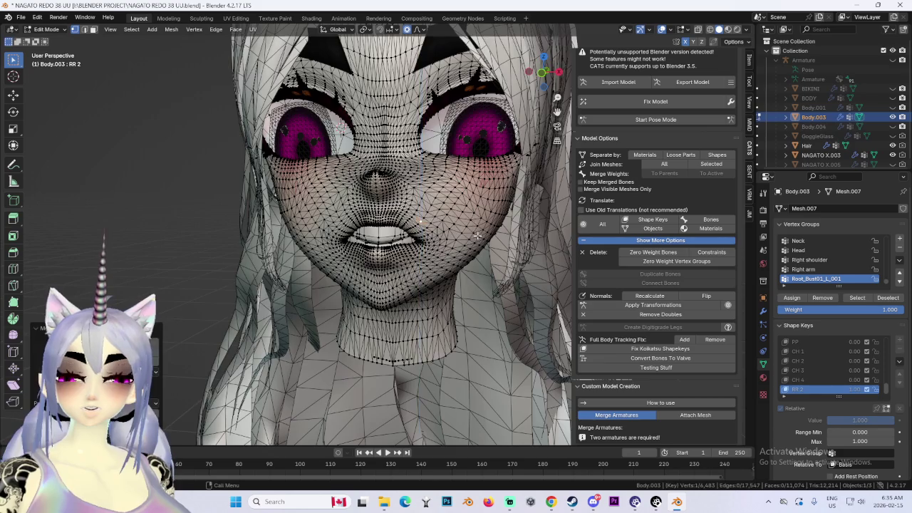
Check the face in side profile and abandon a front-to-back lip move.
middle_drag(480, 233, 397, 247)
scroll(397, 247, up, 3)
mouse_move(491, 214)
middle_down()
mouse_move(347, 253)
mouse_move(484, 198)
mouse_move(385, 214)
mouse_move(402, 201)
mouse_move(483, 200)
mouse_move(425, 178)
middle_up()
key(g)
key(y)
right_click(403, 200)
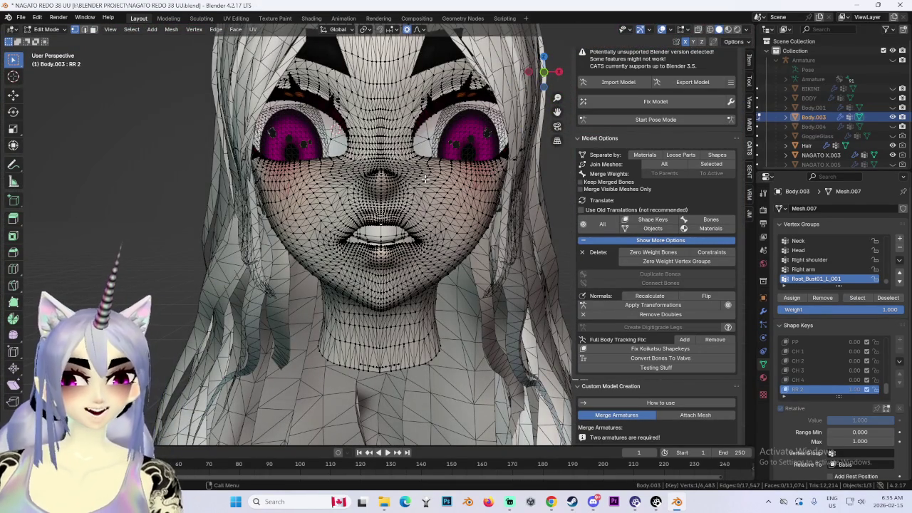
scroll(425, 178, down, 2)
scroll(426, 178, up, 4)
Finish the soft depth nudge to the lips and turn off the wireframe overlay.
mouse_move(425, 178)
middle_down()
mouse_move(459, 242)
mouse_move(430, 241)
mouse_move(462, 265)
middle_up()
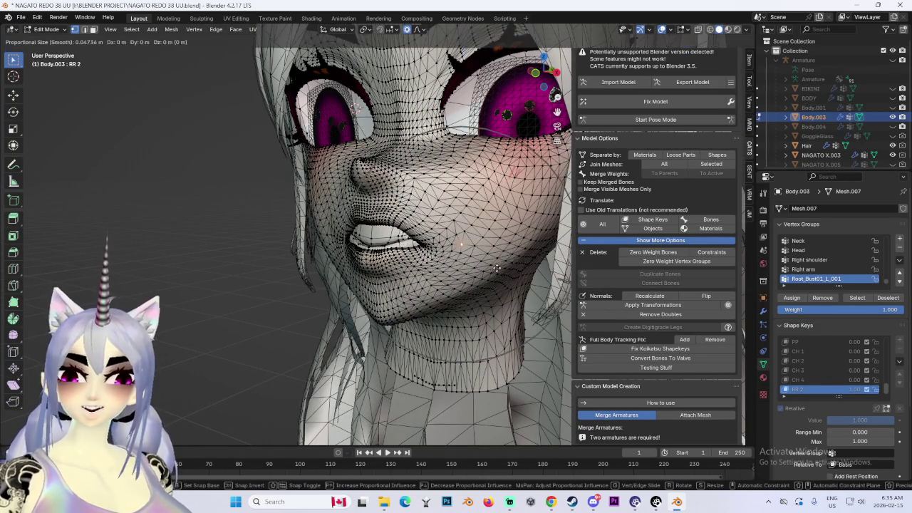
mouse_move(497, 274)
middle_down()
mouse_move(456, 265)
mouse_move(469, 254)
mouse_move(435, 273)
mouse_move(432, 261)
mouse_move(464, 252)
middle_up()
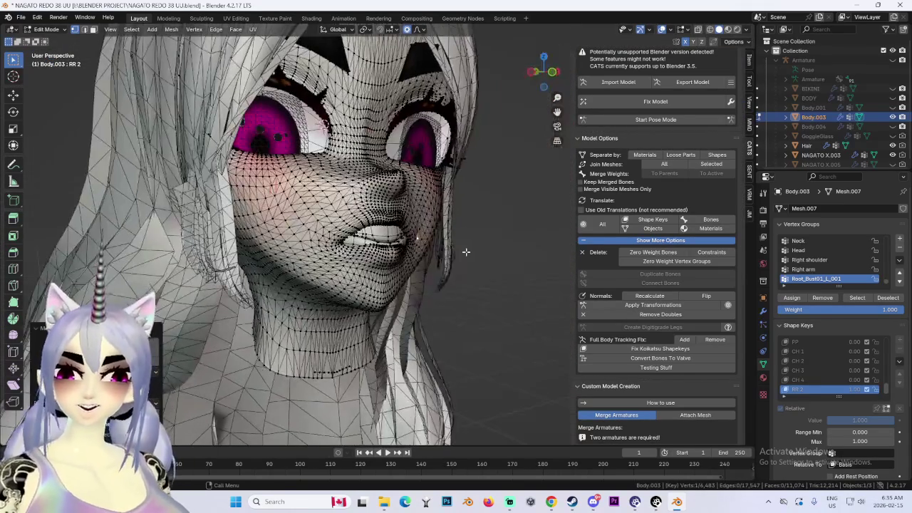
mouse_move(523, 261)
middle_down()
mouse_move(456, 263)
mouse_move(460, 271)
mouse_move(489, 256)
middle_up()
click(459, 270)
mouse_move(493, 257)
middle_down()
mouse_move(468, 261)
mouse_move(529, 237)
mouse_move(456, 228)
mouse_move(516, 203)
middle_up()
click(674, 29)
mouse_move(474, 223)
middle_down()
mouse_move(436, 223)
mouse_move(471, 236)
middle_up()
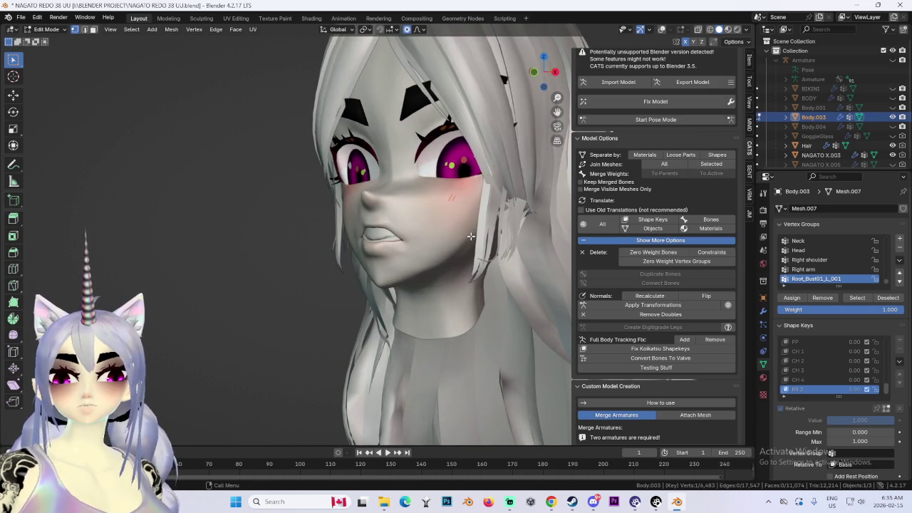
Push the selected mouth vertices along Y, then reshape the mouth from a frontal view.
key(g)
key(y)
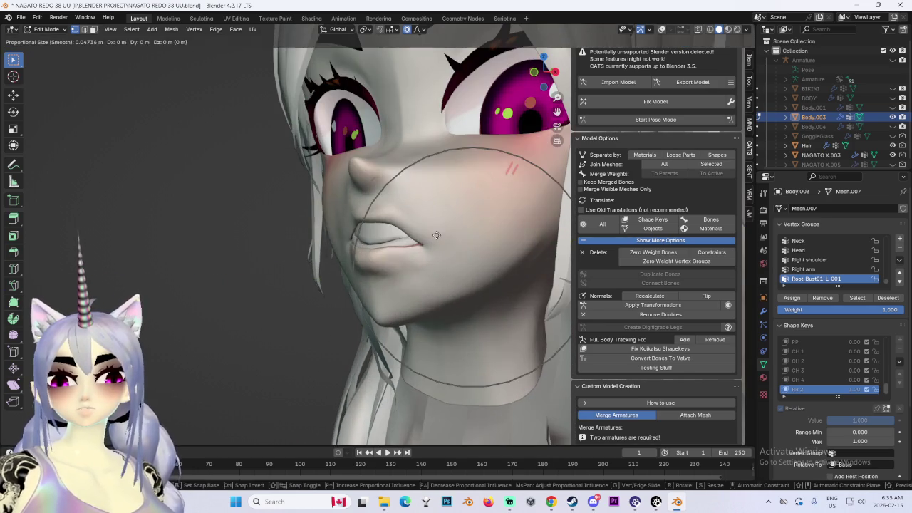
click(432, 235)
mouse_move(431, 236)
middle_down()
mouse_move(489, 229)
mouse_move(379, 255)
mouse_move(515, 202)
mouse_move(409, 220)
mouse_move(344, 287)
mouse_move(352, 283)
middle_up()
scroll(446, 236, up, 3)
scroll(456, 214, down, 2)
scroll(344, 287, up, 2)
key(g)
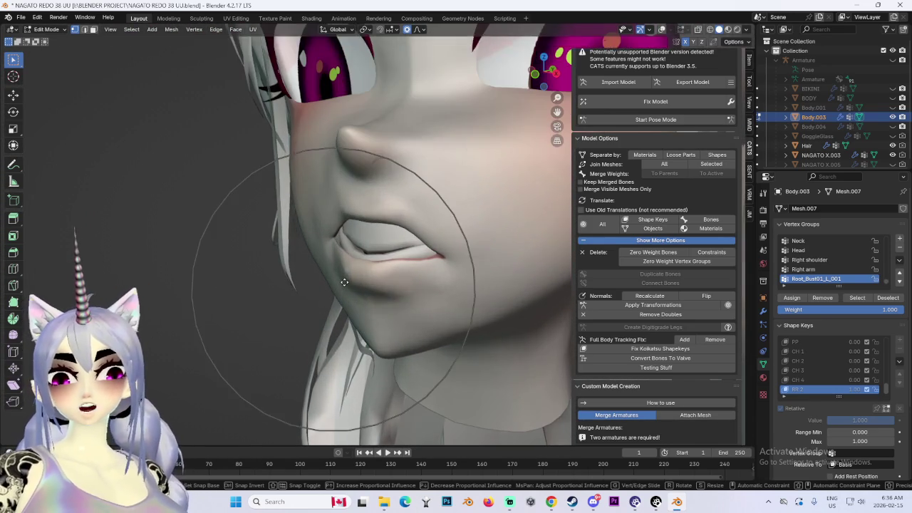
click(352, 283)
Make further proportional moves of the mouth, including a Y-constrained adjustment.
key(g)
click(345, 274)
mouse_move(344, 274)
middle_down()
mouse_move(382, 282)
mouse_move(411, 212)
mouse_move(401, 211)
mouse_move(436, 204)
middle_up()
key(g)
click(376, 285)
key(g)
key(y)
click(382, 283)
Nudge the mouth slightly and raise it along Z so the lips sit against the chin.
key(g)
click(406, 213)
key(g)
key(z)
click(402, 202)
mouse_move(513, 223)
middle_down()
mouse_move(424, 226)
mouse_move(507, 241)
mouse_move(504, 197)
mouse_move(439, 234)
mouse_move(430, 285)
mouse_move(477, 263)
mouse_move(461, 139)
middle_up()
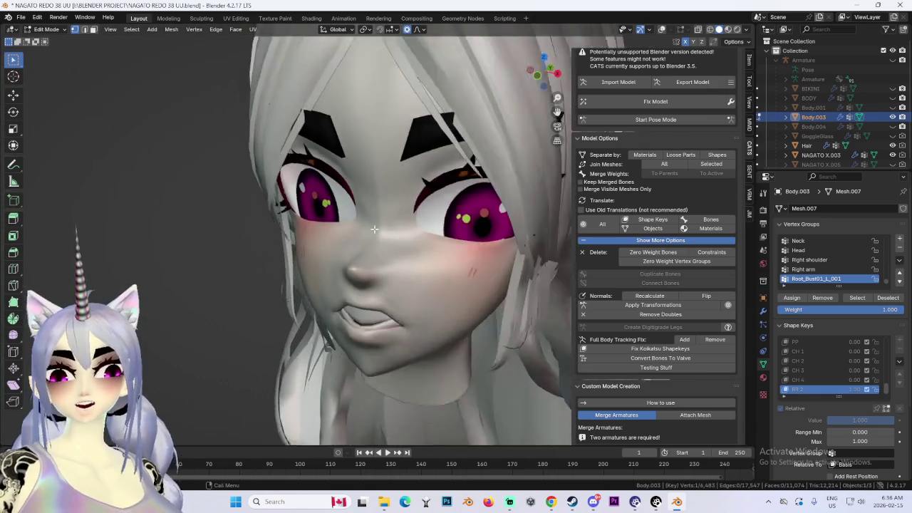
Save the avatar as a new file, NAGATO REDO 39.blend.
click(23, 18)
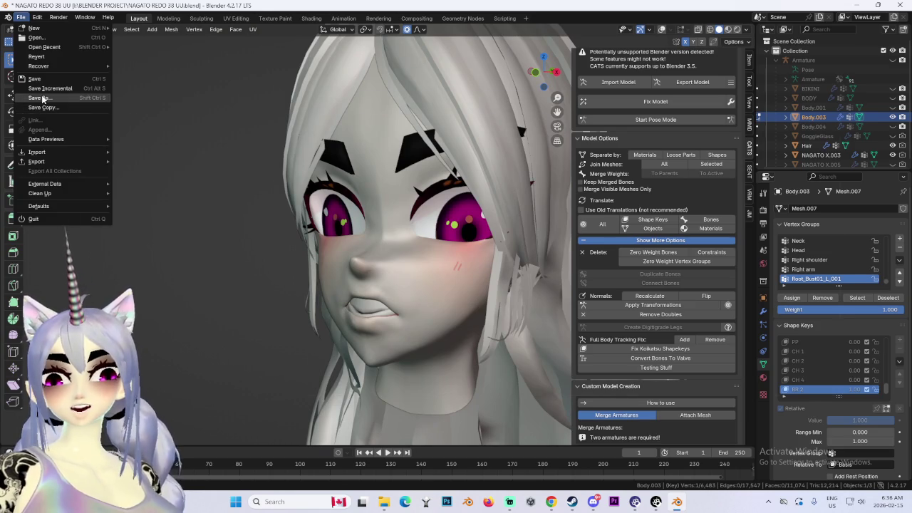
click(42, 98)
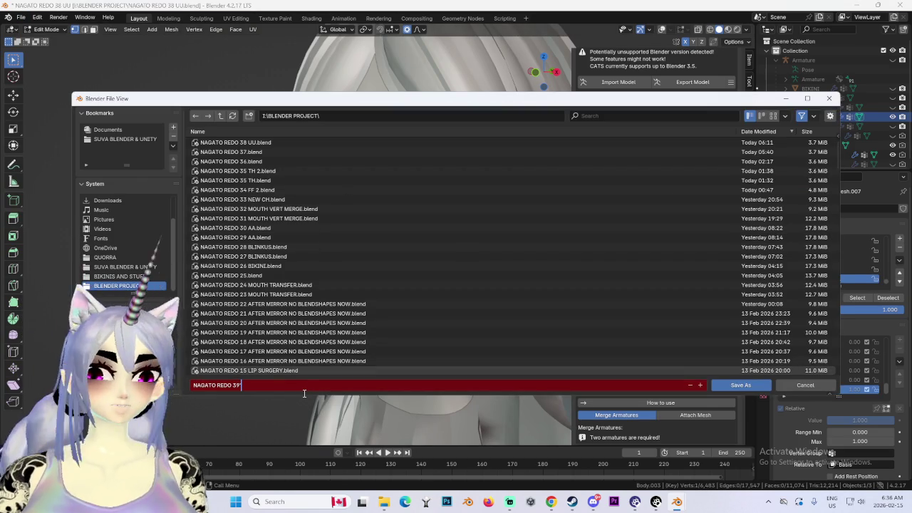
key(Return)
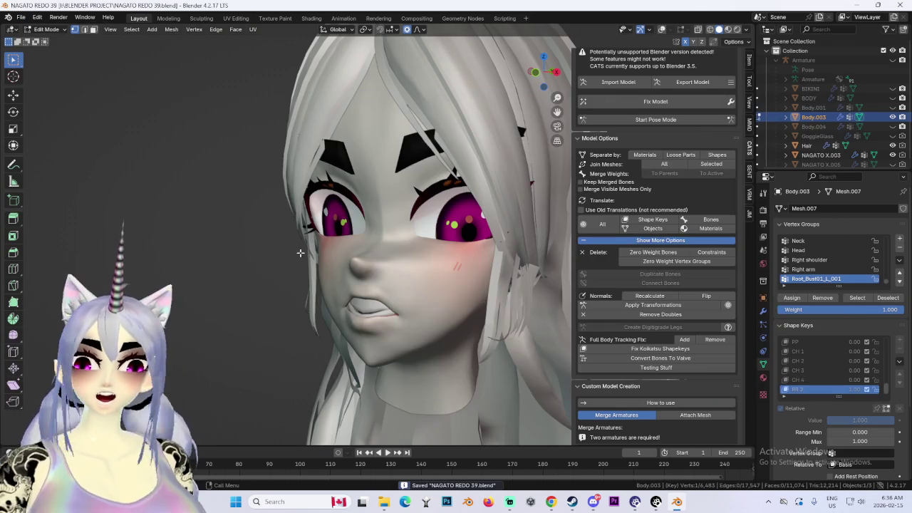
Shift the lips along Y in side profile with proportional editing.
scroll(300, 252, up, 4)
mouse_move(300, 252)
middle_down()
mouse_move(398, 334)
mouse_move(371, 307)
mouse_move(423, 272)
mouse_move(419, 286)
mouse_move(488, 193)
middle_up()
key(g)
scroll(423, 272, down, 2)
key(y)
click(420, 287)
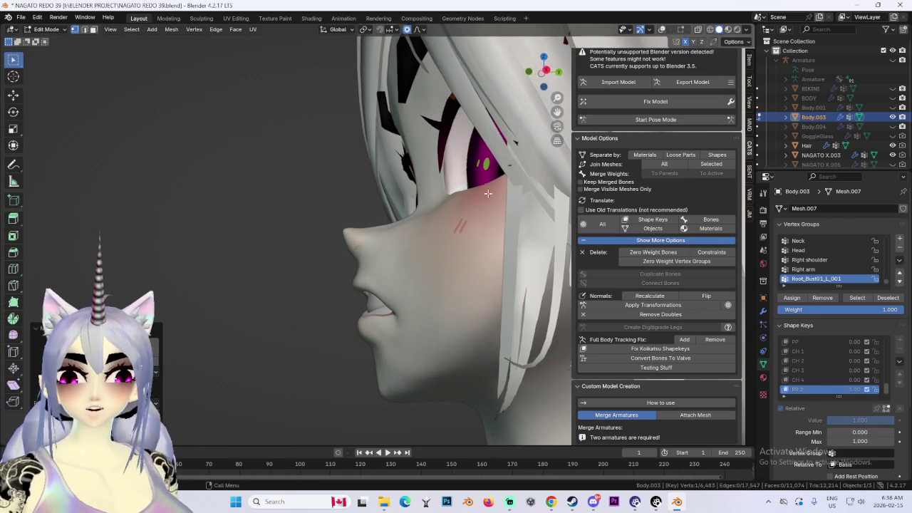
Push the lip vertices along Y from the side profile.
drag(547, 72, 498, 78)
key(g)
key(y)
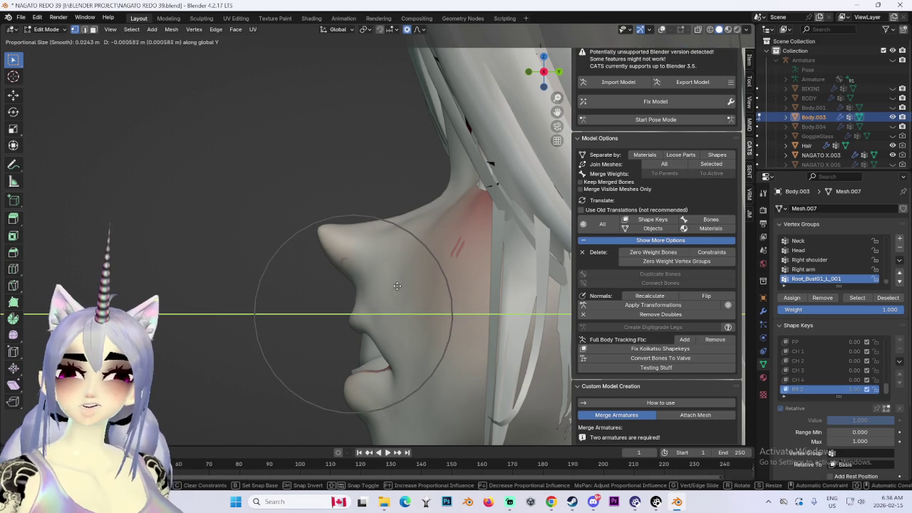
click(393, 288)
Move the mouth along Z and reshape it again from a near-frontal view.
scroll(393, 288, down, 3)
mouse_move(376, 324)
middle_down()
mouse_move(413, 273)
mouse_move(350, 275)
middle_up()
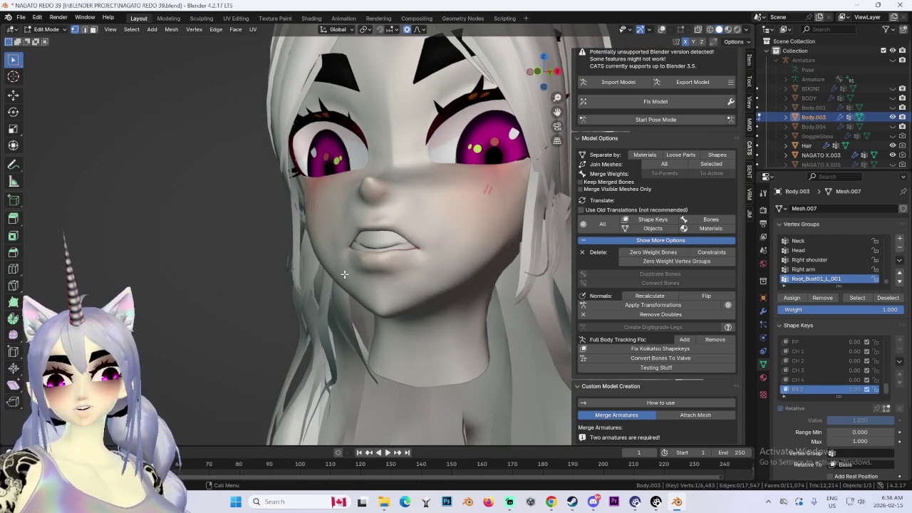
mouse_move(345, 274)
middle_down()
mouse_move(376, 285)
mouse_move(428, 265)
mouse_move(452, 313)
mouse_move(462, 268)
mouse_move(421, 259)
mouse_move(495, 275)
mouse_move(463, 282)
mouse_move(527, 269)
mouse_move(452, 250)
mouse_move(355, 250)
mouse_move(313, 265)
mouse_move(361, 264)
middle_up()
scroll(397, 269, up, 2)
middle_drag(422, 268, 482, 260)
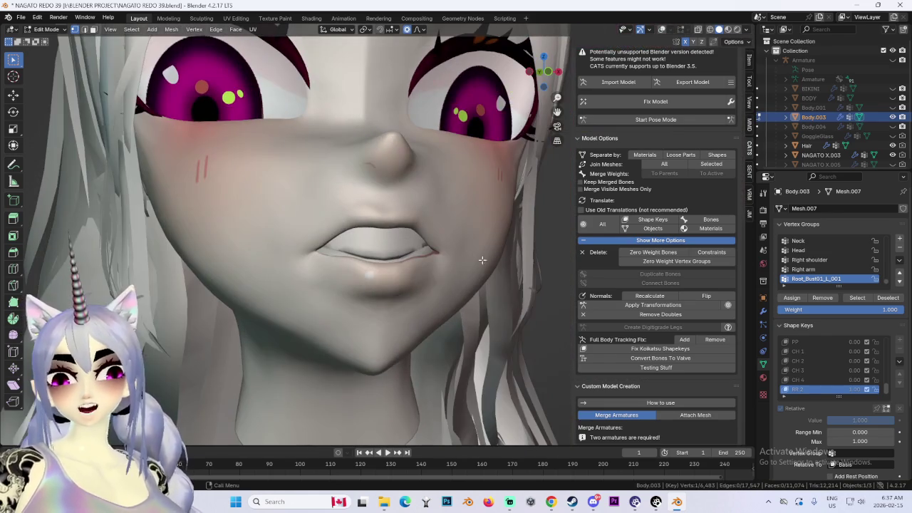
key(g)
key(z)
click(446, 289)
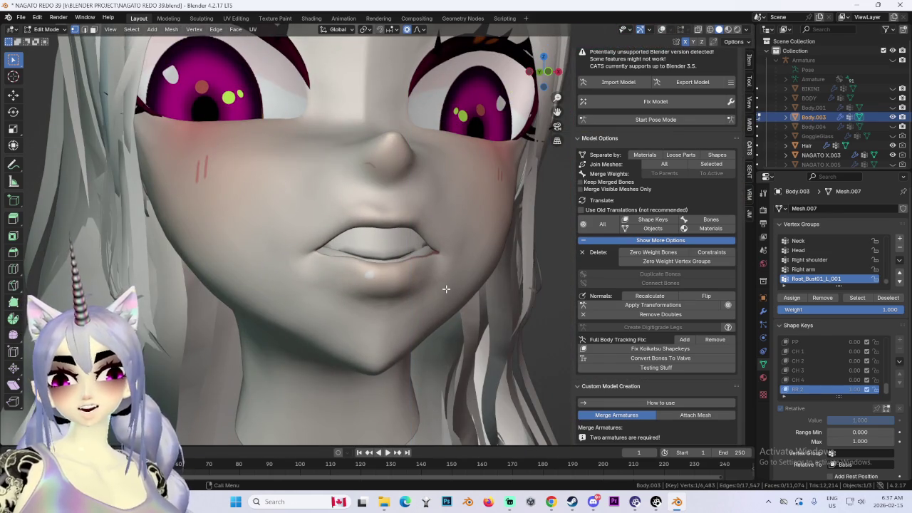
key(g)
click(442, 292)
Move the lips along Z and the mouth along X from angled side views.
middle_drag(442, 292, 437, 299)
key(g)
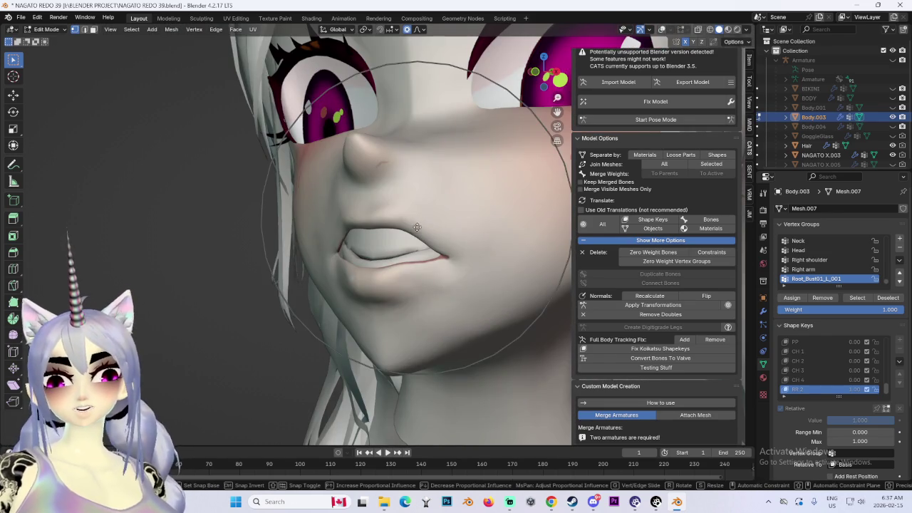
key(z)
click(411, 250)
mouse_move(412, 249)
middle_down()
mouse_move(503, 249)
mouse_move(391, 239)
mouse_move(412, 277)
mouse_move(501, 251)
mouse_move(467, 197)
mouse_move(410, 232)
middle_up()
key(g)
key(x)
click(492, 265)
Reposition the lips, make a vertical lip move, and lower the lower lip vertices.
key(g)
click(396, 243)
key(g)
key(z)
click(412, 276)
scroll(475, 224, up, 2)
scroll(471, 214, up, 2)
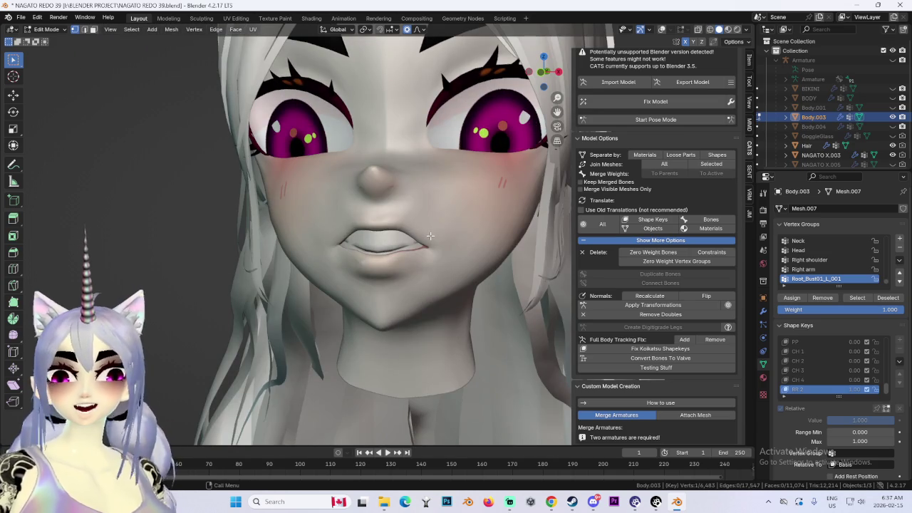
key(g)
click(388, 268)
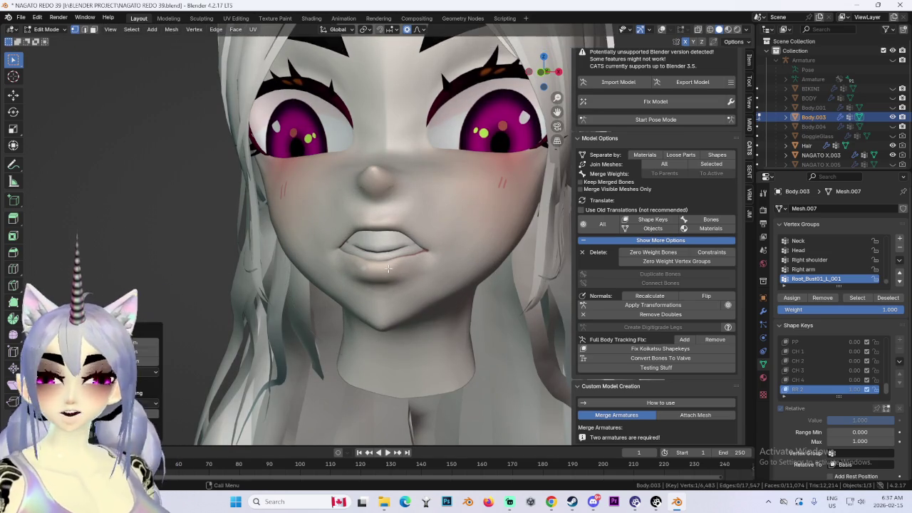
Check the mouth from the exact front view and pull the lower lip.
mouse_move(388, 268)
middle_down()
mouse_move(431, 281)
mouse_move(451, 268)
middle_up()
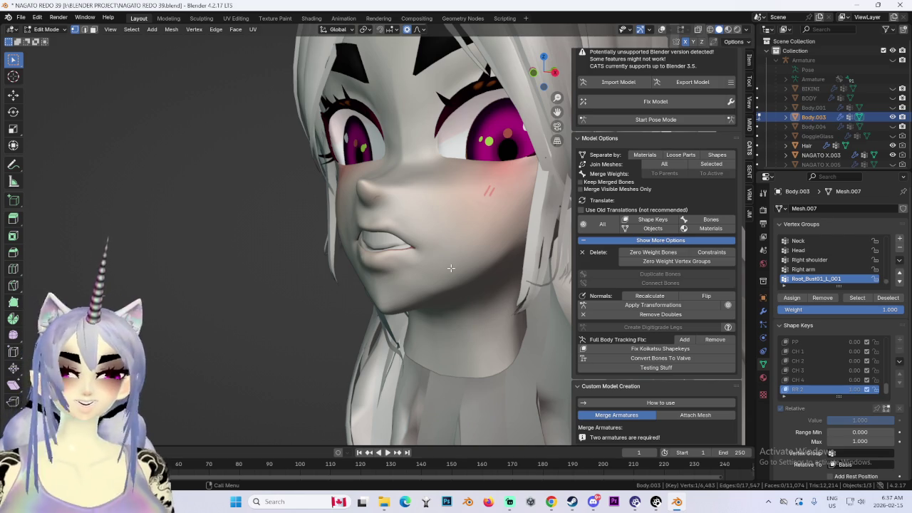
key(KP_1)
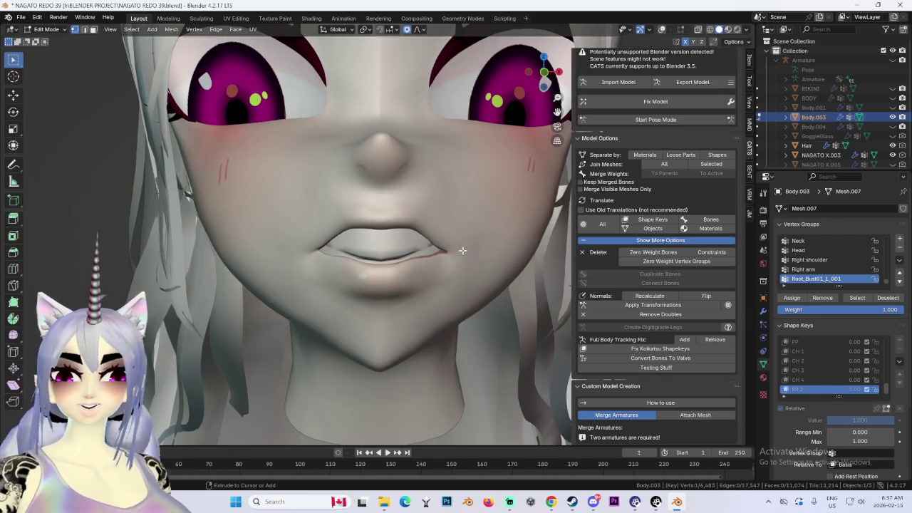
scroll(469, 231, down, 3)
mouse_move(469, 231)
middle_down()
mouse_move(462, 239)
mouse_move(488, 210)
mouse_move(394, 218)
mouse_move(530, 218)
mouse_move(421, 210)
middle_up()
key(KP_1)
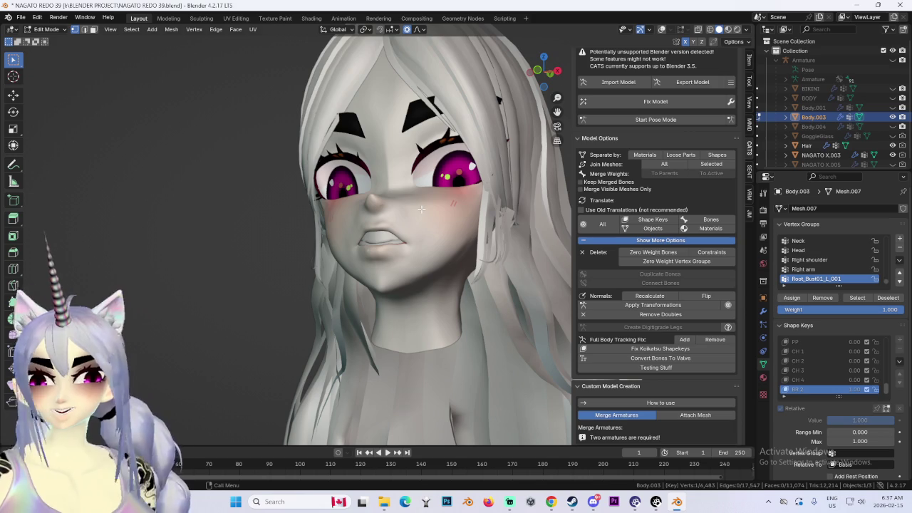
mouse_move(374, 261)
middle_down()
mouse_move(356, 285)
mouse_move(449, 289)
mouse_move(375, 263)
middle_up()
key(g)
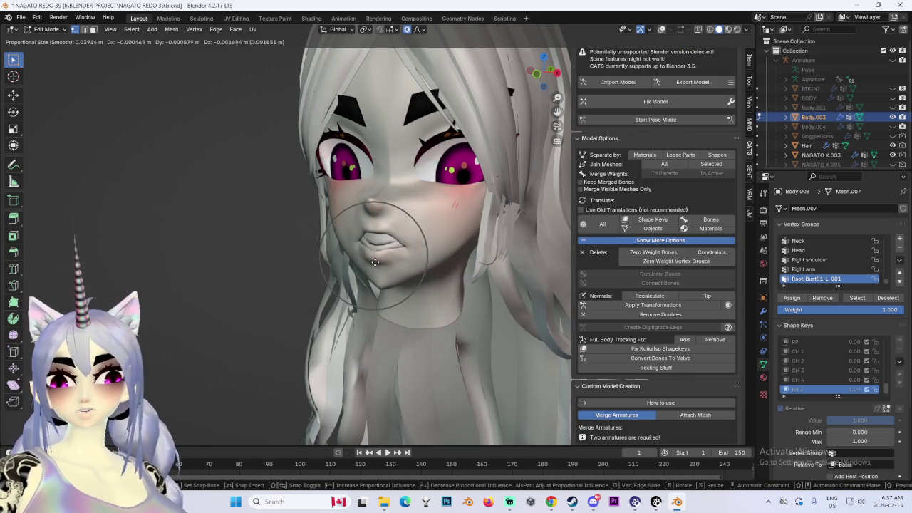
click(372, 298)
Undo the trial open-mouth and smaller mouth adjustments, then save NAGATO REDO 39.blend.
mouse_move(372, 298)
middle_down()
mouse_move(468, 302)
mouse_move(335, 284)
mouse_move(321, 263)
middle_up()
scroll(469, 302, up, 2)
key(g)
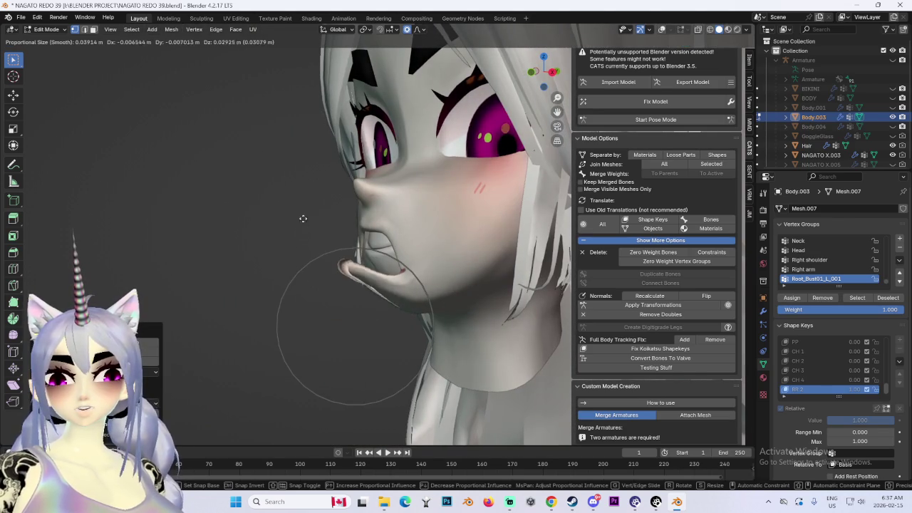
click(313, 207)
mouse_move(314, 206)
middle_down()
mouse_move(376, 248)
mouse_move(363, 282)
mouse_move(399, 285)
middle_up()
key(ctrl+z)
key(g)
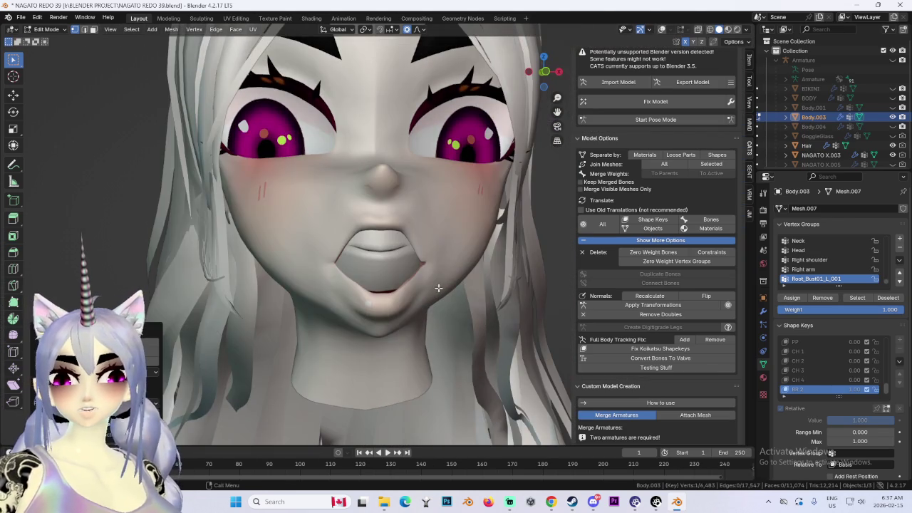
click(444, 232)
mouse_move(444, 233)
middle_down()
mouse_move(455, 246)
mouse_move(429, 243)
middle_up()
key(ctrl+z)
click(21, 17)
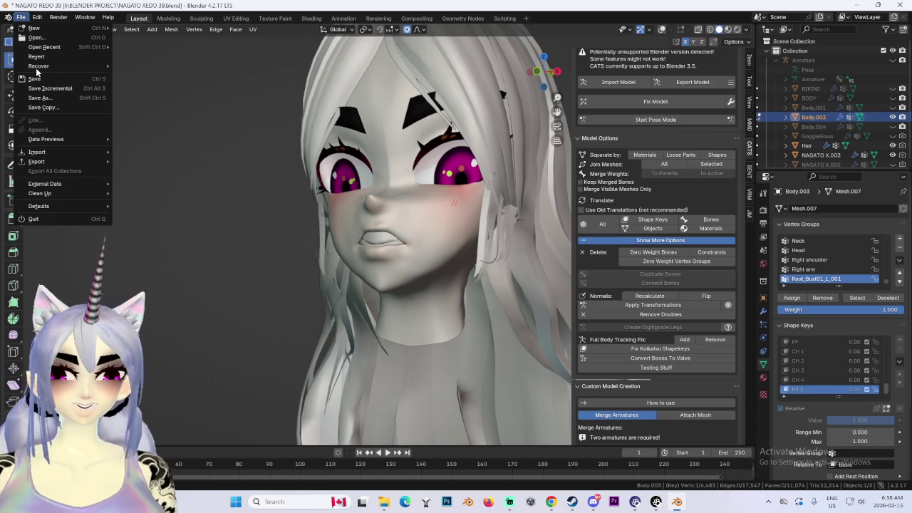
click(40, 79)
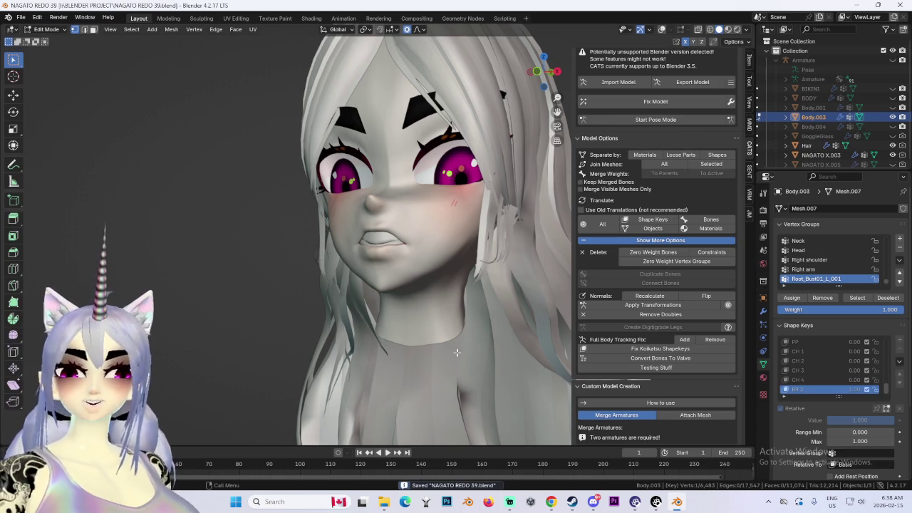
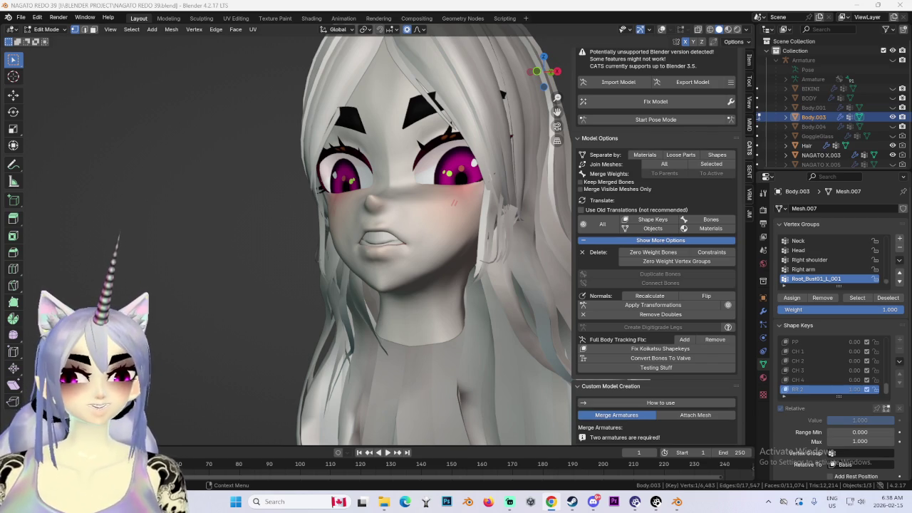
Bring the Chrome window with the reference image forward and maximize it.
key(alt+Tab)
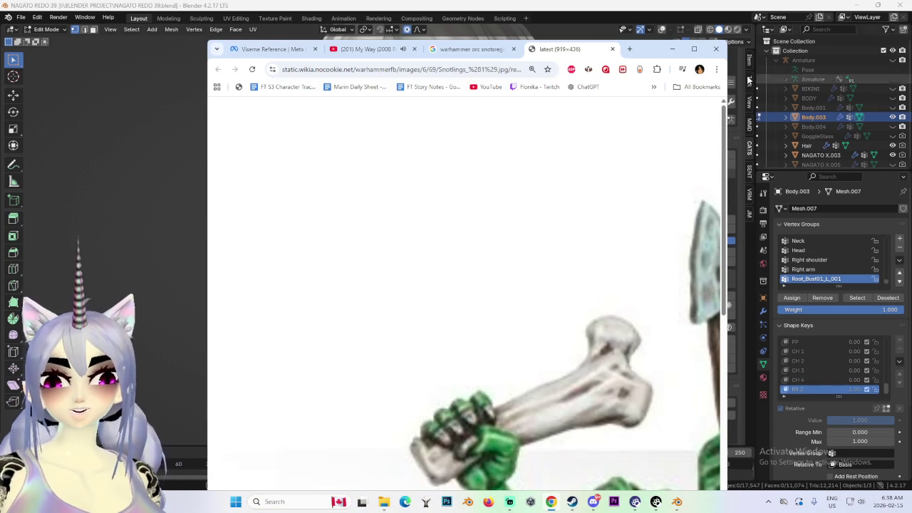
click(694, 49)
Pan around the zoomed-in snotling miniature image to inspect its details.
scroll(645, 302, down, 3)
scroll(645, 302, down, 2)
scroll(688, 220, down, 2)
scroll(687, 220, up, 1)
scroll(687, 220, right, 2)
scroll(695, 228, up, 1)
scroll(702, 235, right, 2)
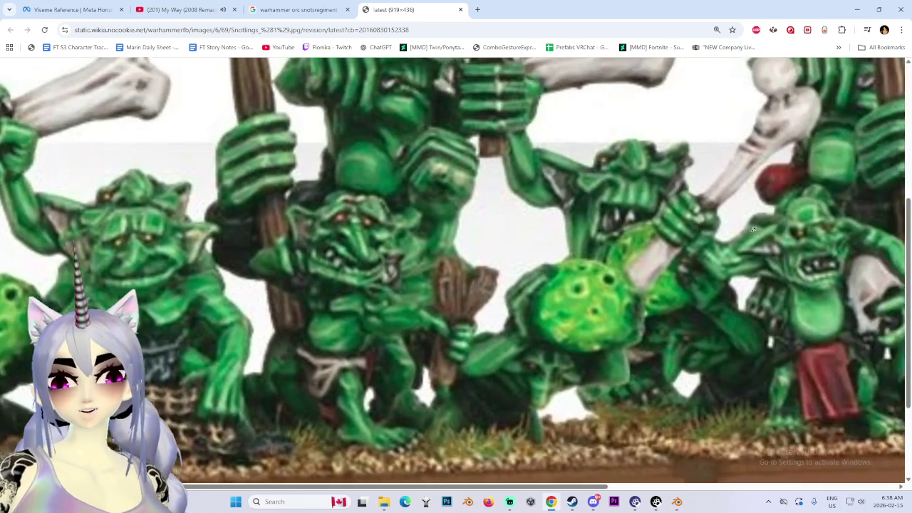
scroll(713, 250, right, 2)
scroll(713, 251, up, 1)
scroll(713, 251, right, 3)
scroll(714, 251, up, 1)
scroll(641, 285, right, 1)
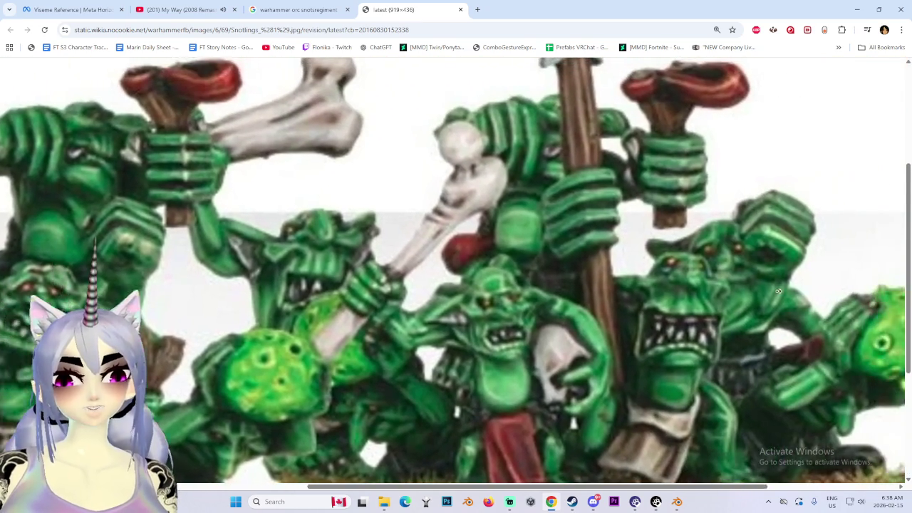
scroll(568, 327, right, 1)
scroll(568, 328, left, 1)
scroll(542, 313, left, 2)
scroll(513, 296, left, 2)
scroll(513, 296, up, 1)
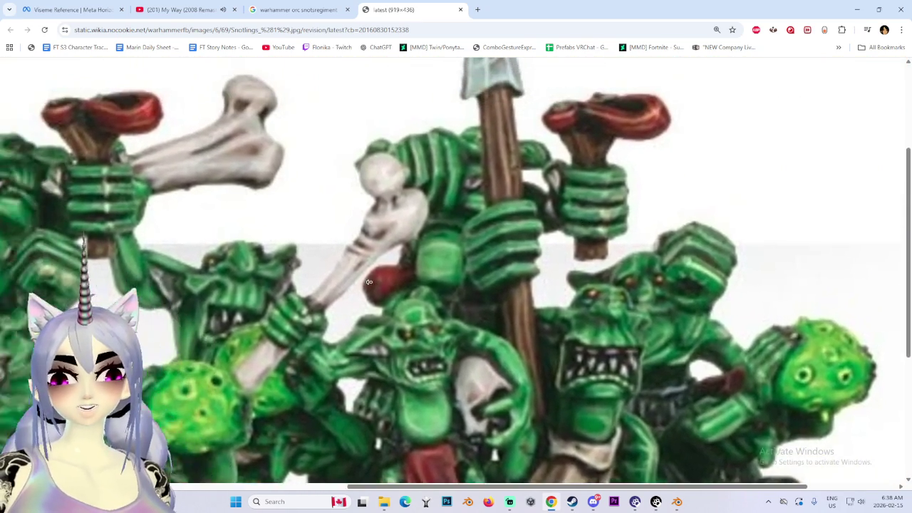
scroll(481, 278, left, 2)
scroll(550, 229, down, 2)
scroll(541, 252, left, 2)
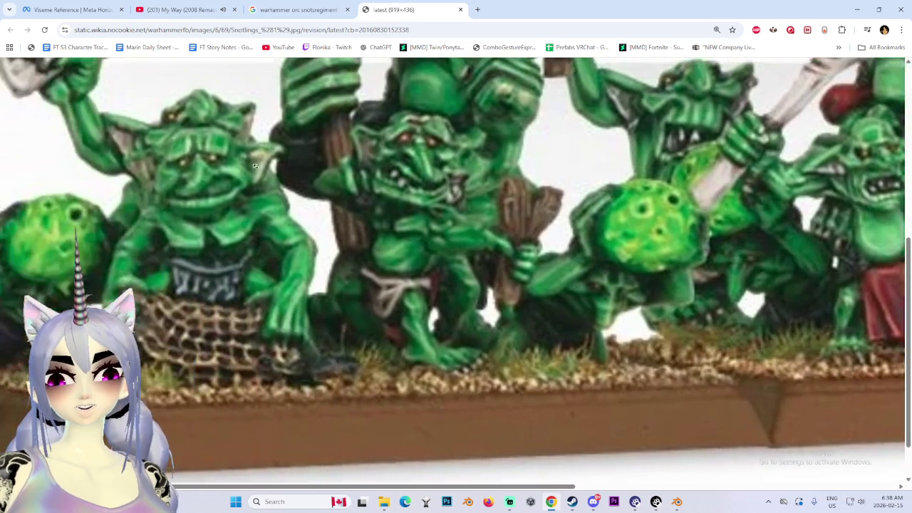
scroll(524, 206, left, 2)
scroll(501, 150, left, 2)
scroll(502, 150, right, 2)
scroll(502, 150, up, 1)
scroll(698, 147, right, 2)
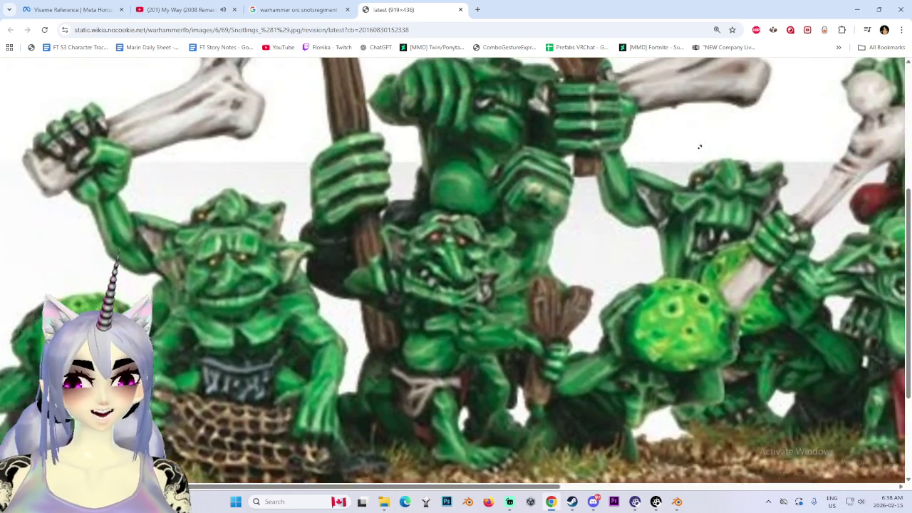
scroll(699, 147, right, 2)
scroll(698, 147, right, 2)
scroll(408, 123, up, 1)
scroll(408, 123, right, 2)
scroll(407, 123, up, 1)
scroll(408, 124, right, 2)
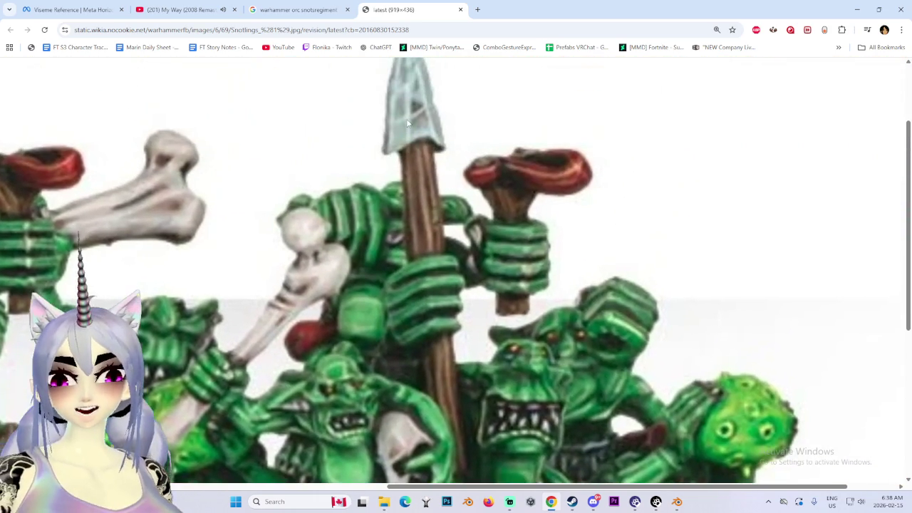
Return to the snotling image results and preview the Snotling Mobs image.
click(269, 10)
scroll(653, 436, down, 2)
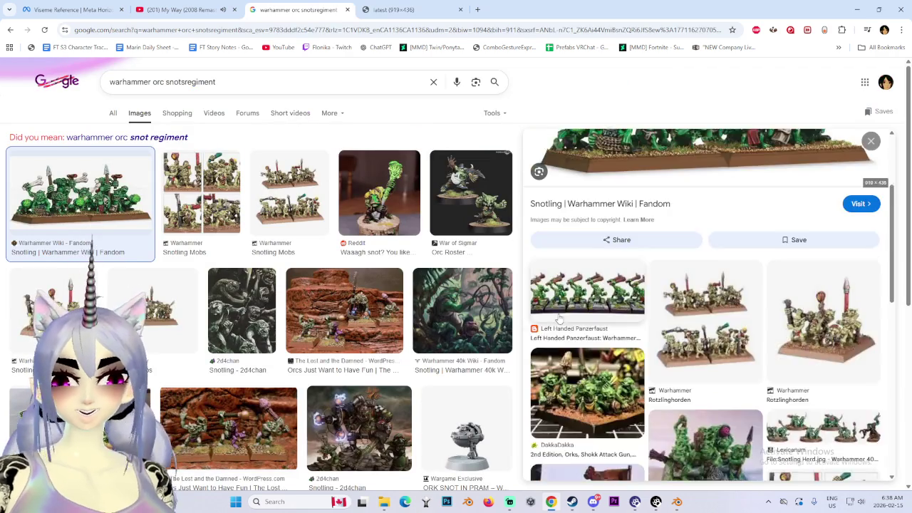
scroll(652, 436, down, 3)
scroll(775, 460, down, 4)
scroll(646, 452, down, 2)
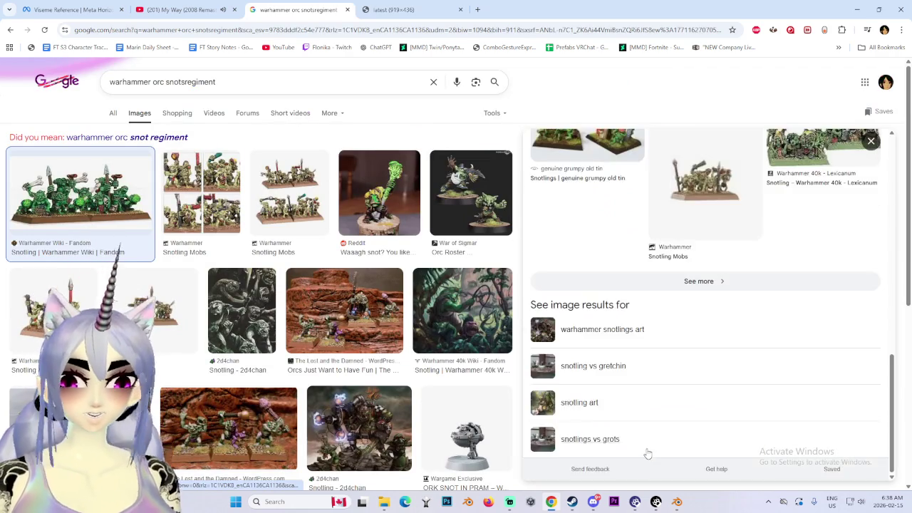
scroll(647, 453, up, 7)
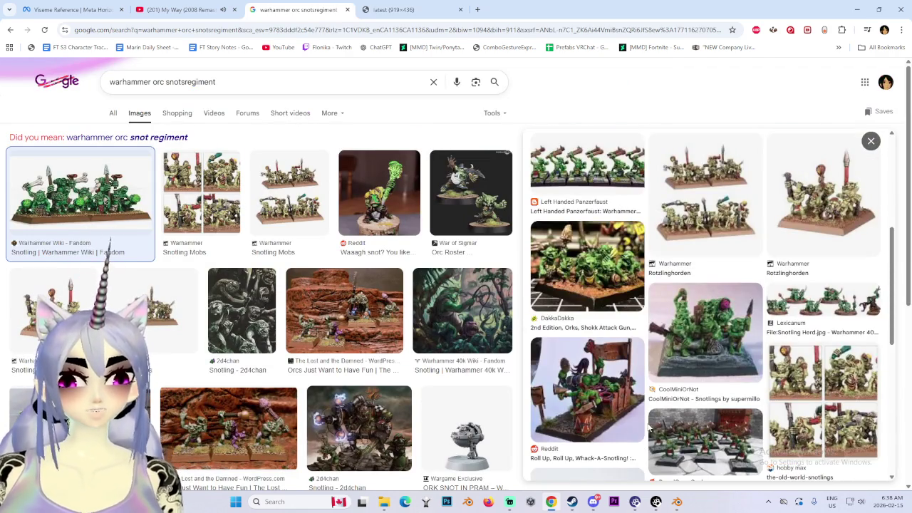
scroll(648, 428, up, 4)
click(289, 196)
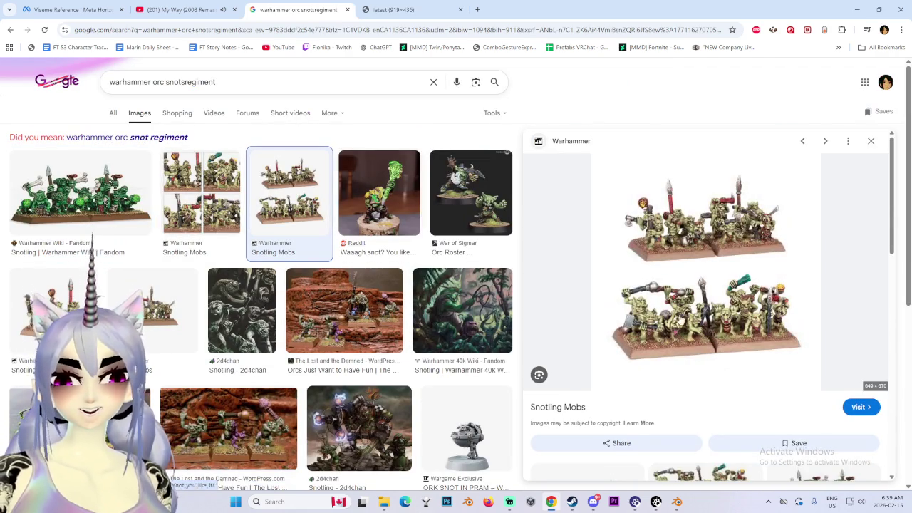
scroll(285, 352, down, 3)
scroll(299, 355, up, 2)
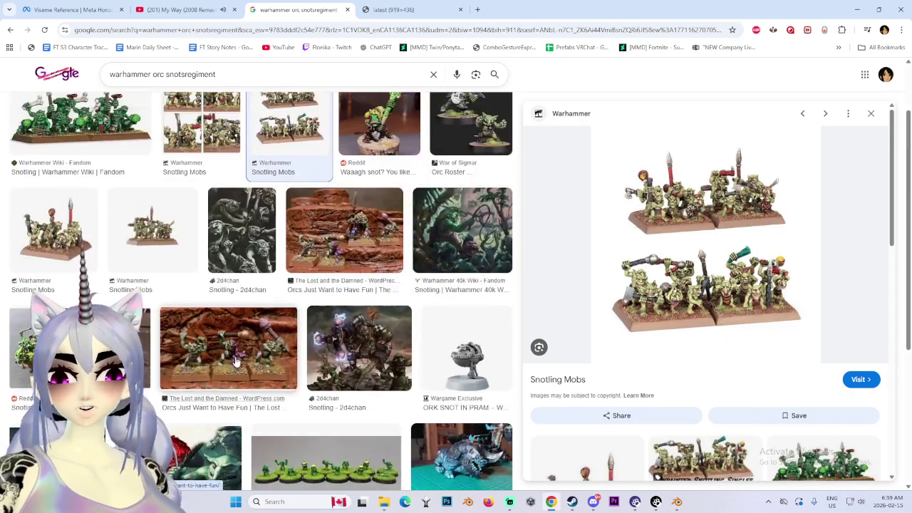
scroll(314, 356, up, 1)
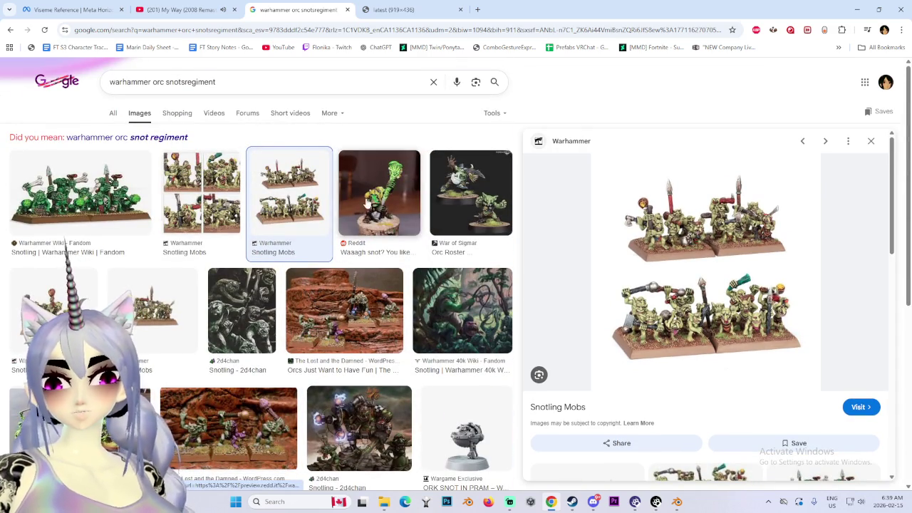
Preview the Snotling Warhammer 40k Wiki image, return to the Wiki preview, and start a new search.
click(459, 306)
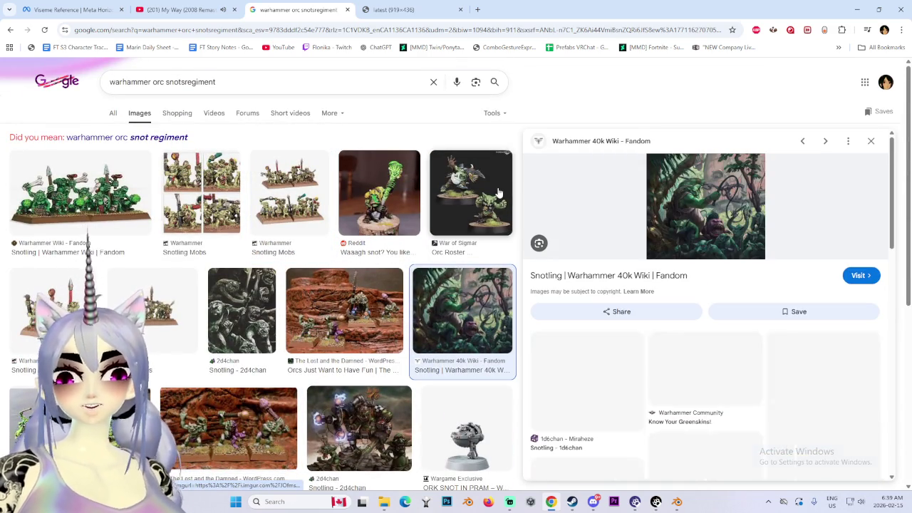
scroll(556, 325, down, 2)
scroll(555, 326, down, 3)
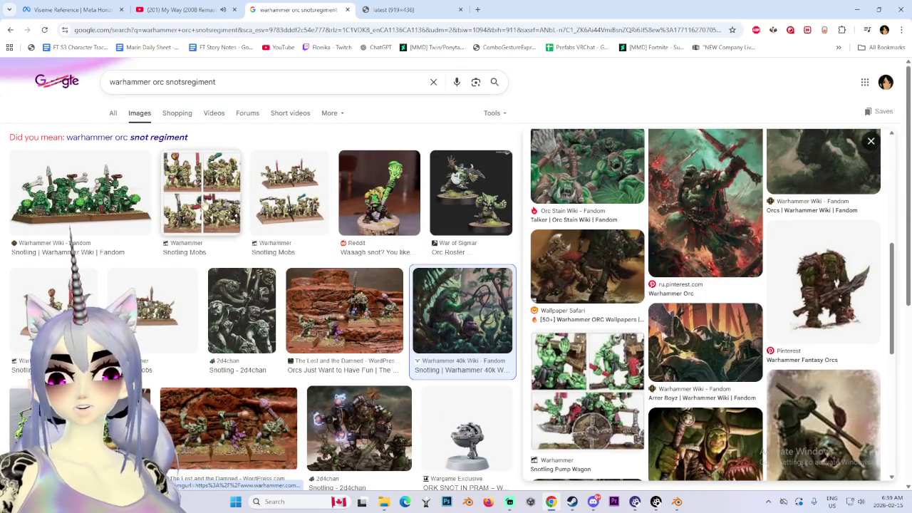
click(288, 196)
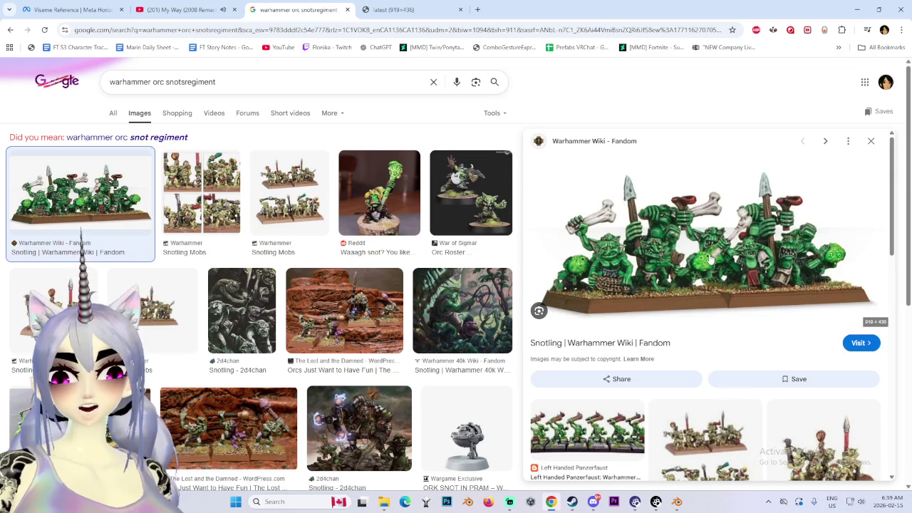
scroll(697, 304, down, 2)
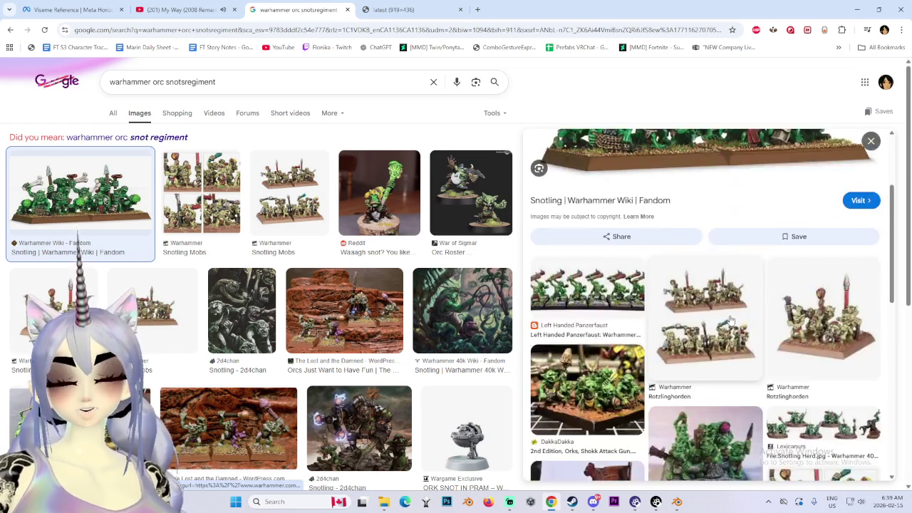
scroll(726, 324, down, 5)
scroll(726, 324, up, 2)
scroll(728, 324, up, 2)
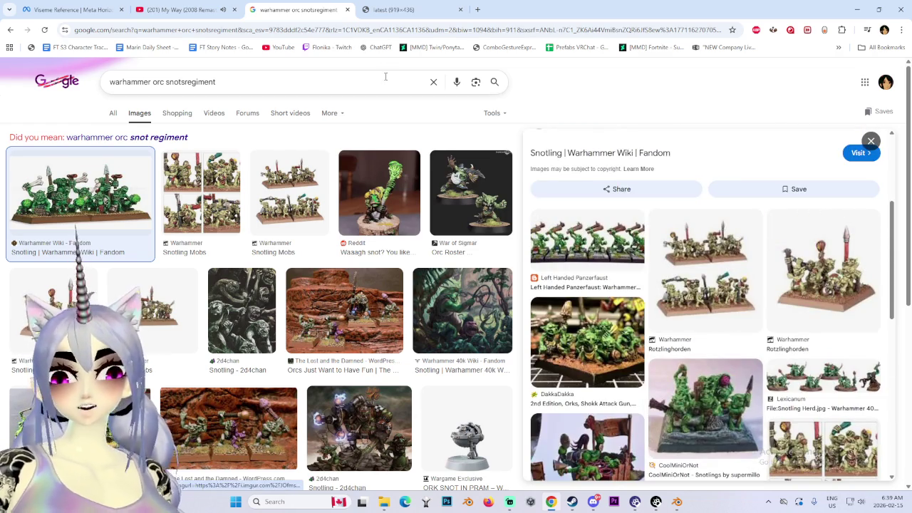
text(sl)
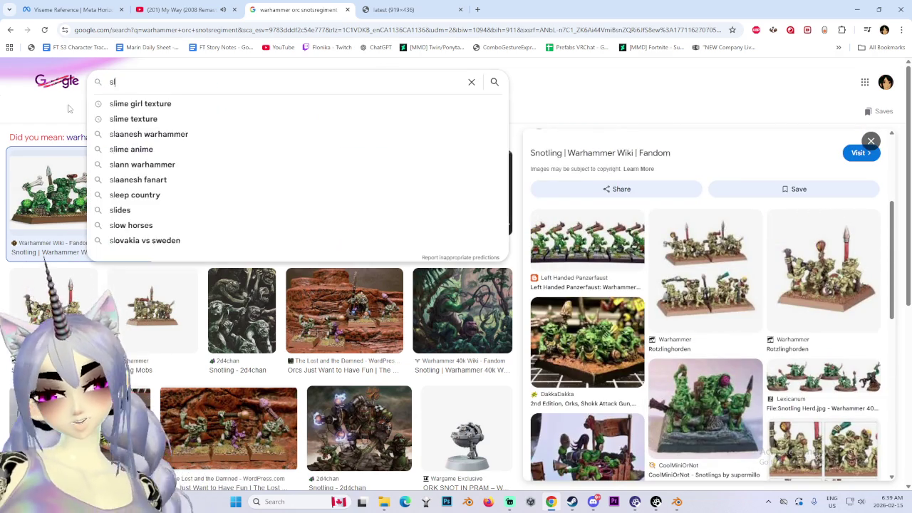
text(aven)
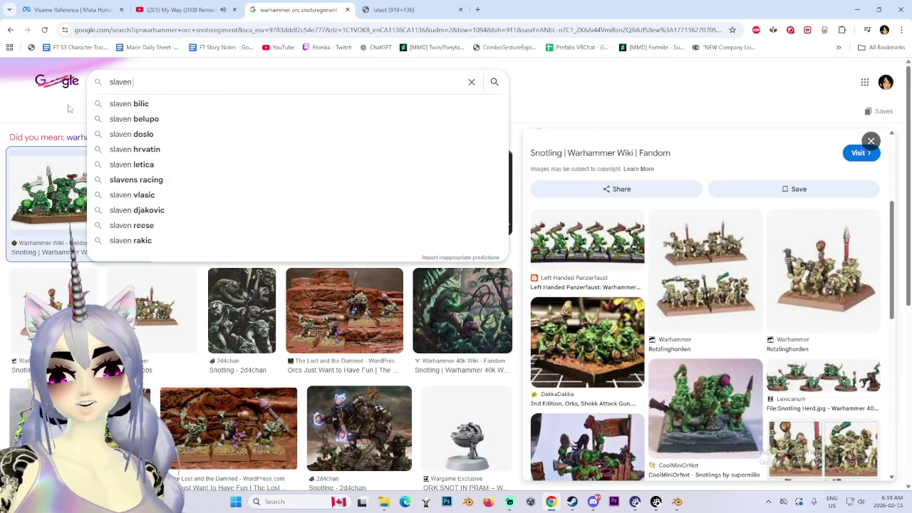
Search images for 'skaven slaves' and open the DakkaDakka skaven slaves image in a new tab.
key(BackSpace)
key(BackSpace)
key(BackSpace)
key(BackSpace)
key(BackSpace)
text(kaven )
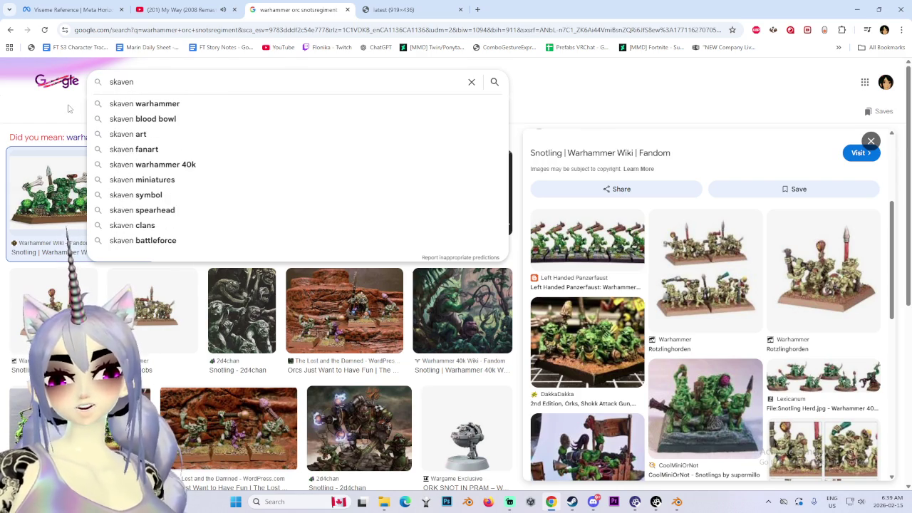
text(s)
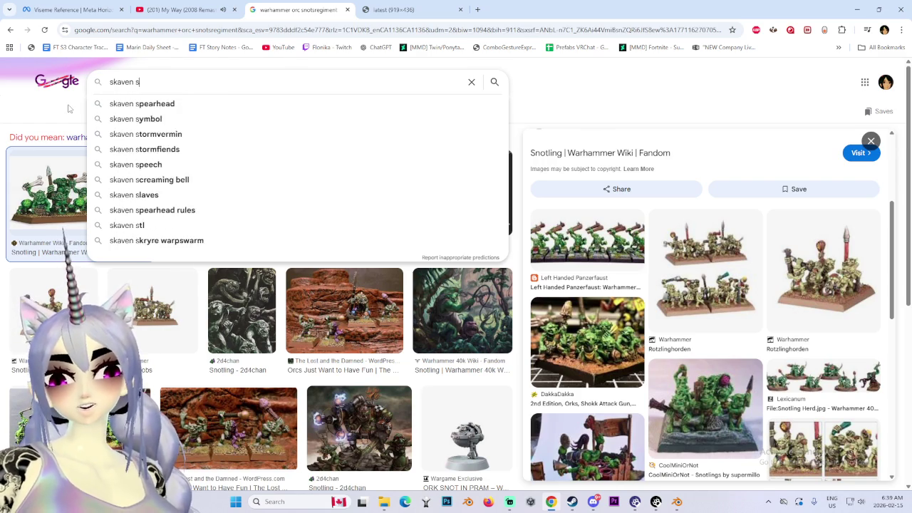
text(laves)
key(Return)
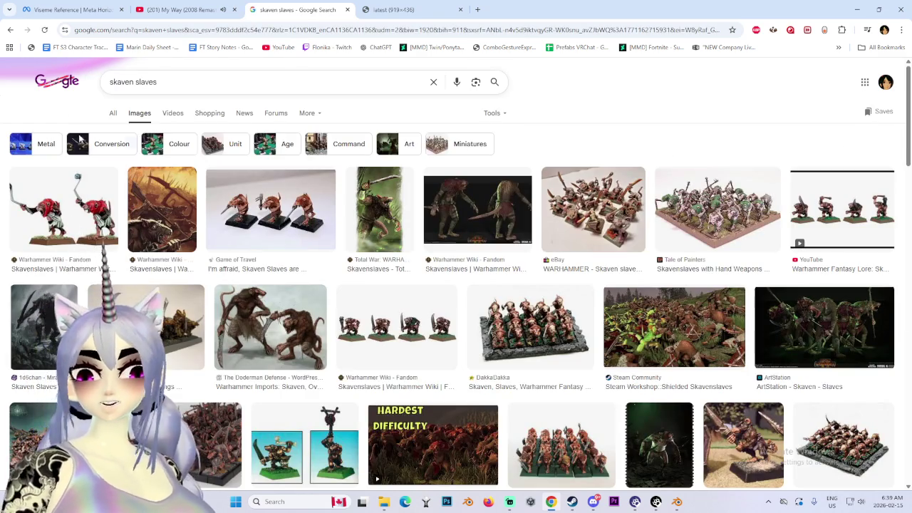
click(484, 328)
right_click(777, 280)
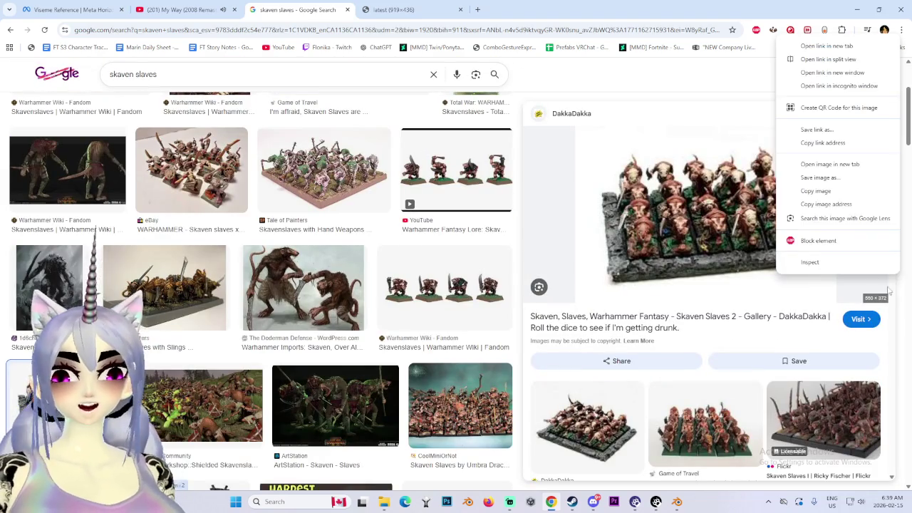
click(829, 161)
click(524, 9)
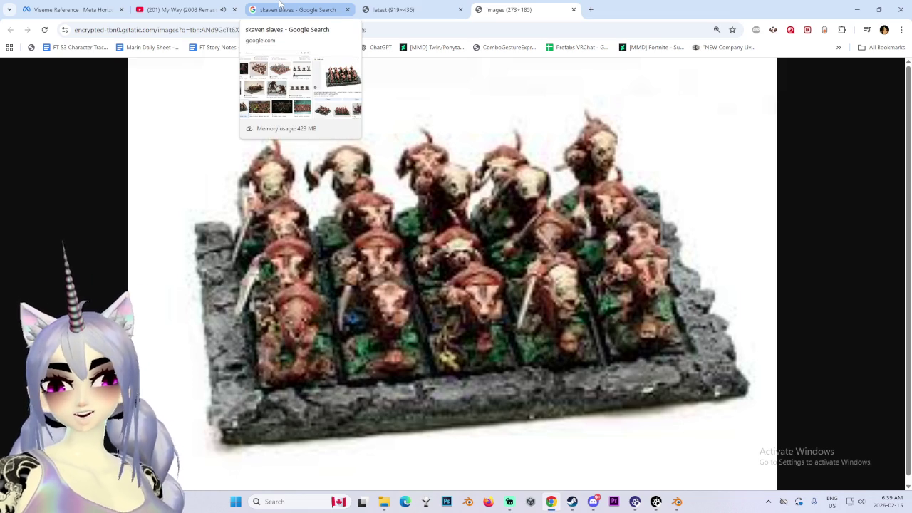
Open the DakkaDakka skaven horde image in its own tab, view it, then return to results.
click(281, 7)
scroll(240, 259, down, 4)
scroll(250, 321, down, 1)
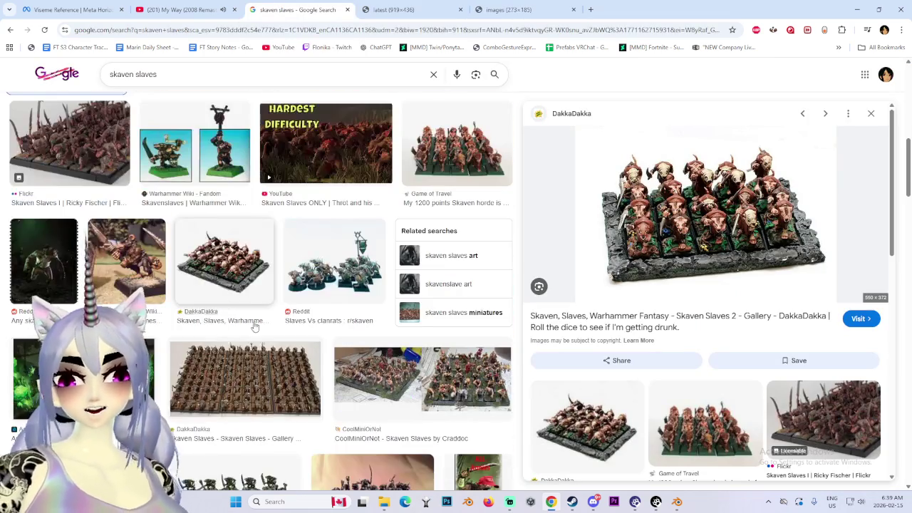
click(246, 374)
right_click(603, 227)
click(627, 357)
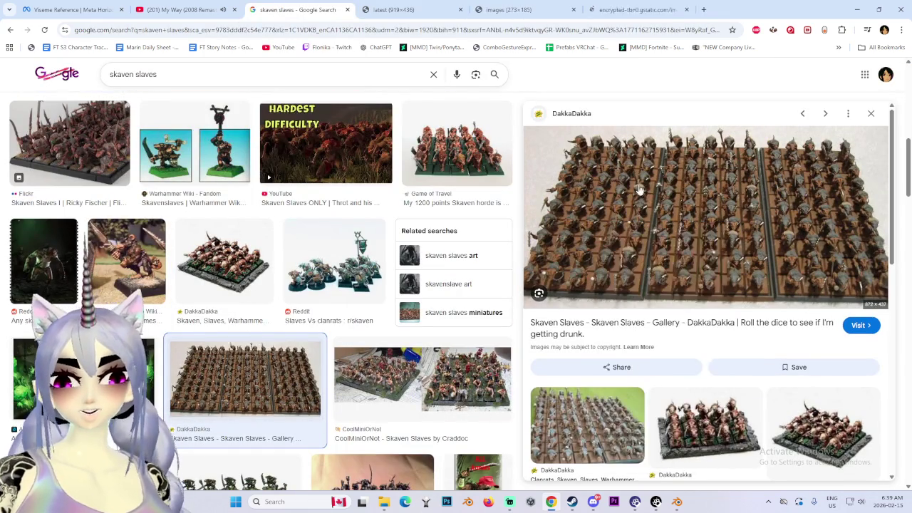
click(636, 9)
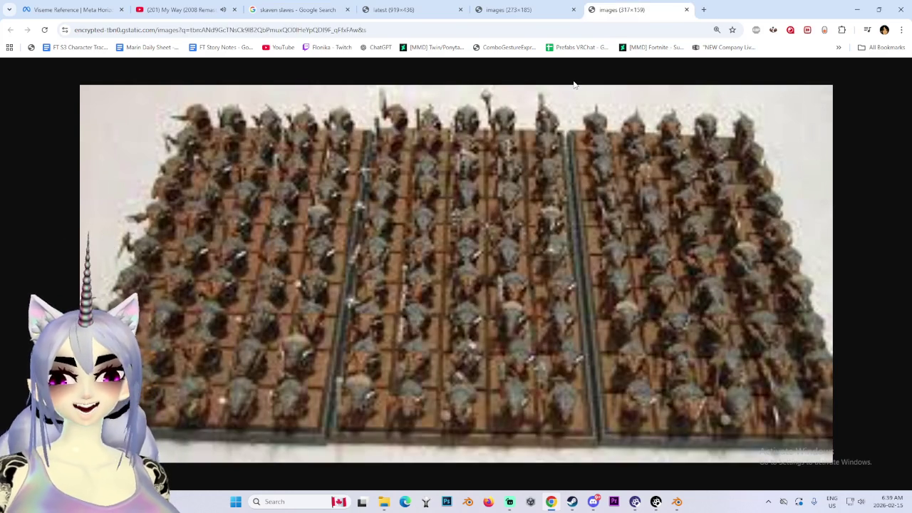
click(520, 9)
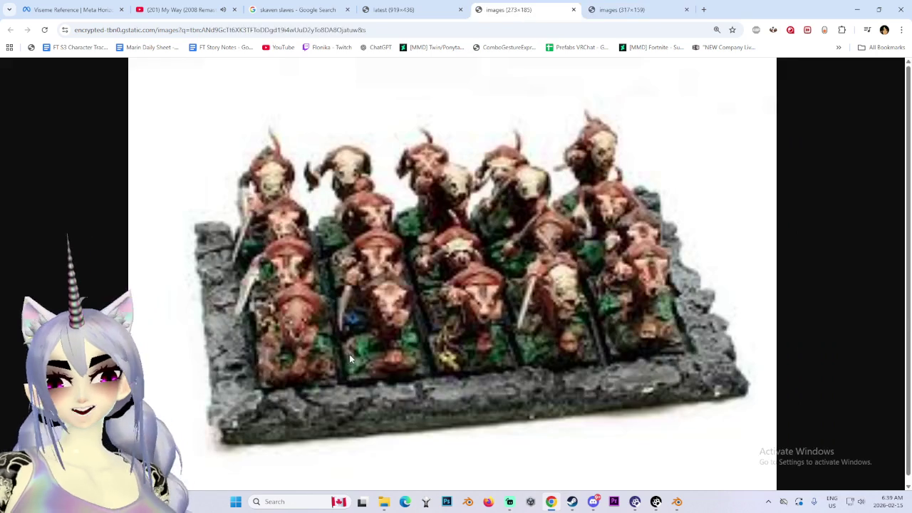
click(299, 9)
Browse the results and preview the Tale of Painters and Reddit skaven army images.
scroll(366, 320, down, 3)
scroll(366, 320, down, 3)
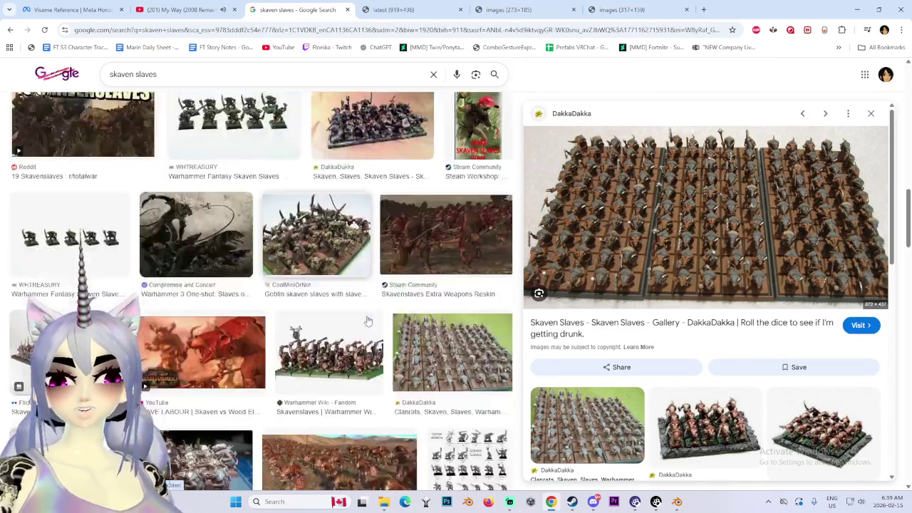
scroll(366, 320, down, 3)
scroll(682, 216, down, 1)
scroll(514, 243, down, 3)
scroll(514, 243, down, 3)
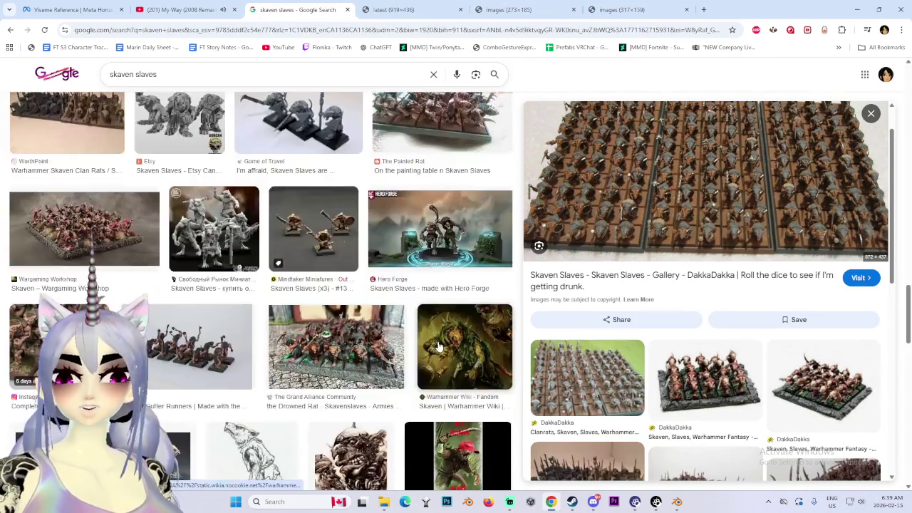
scroll(515, 243, down, 3)
scroll(499, 214, up, 3)
scroll(491, 200, up, 2)
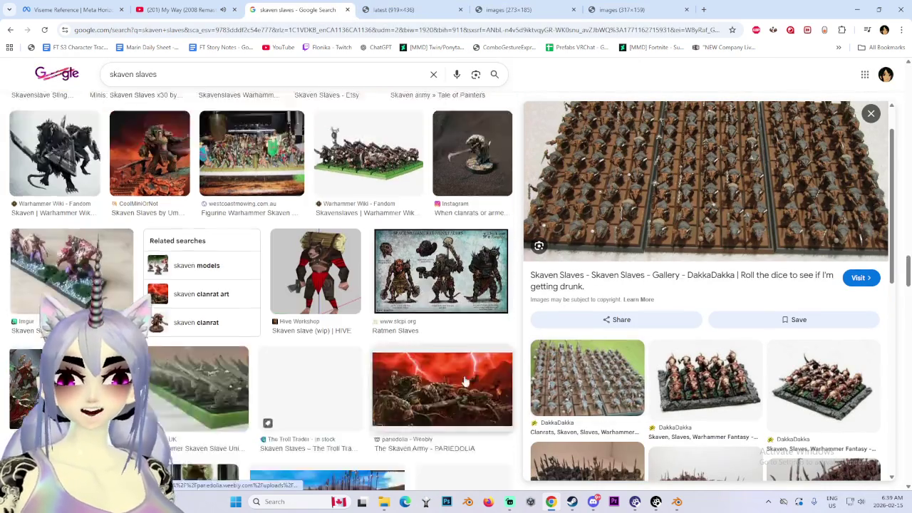
scroll(484, 192, up, 3)
click(478, 184)
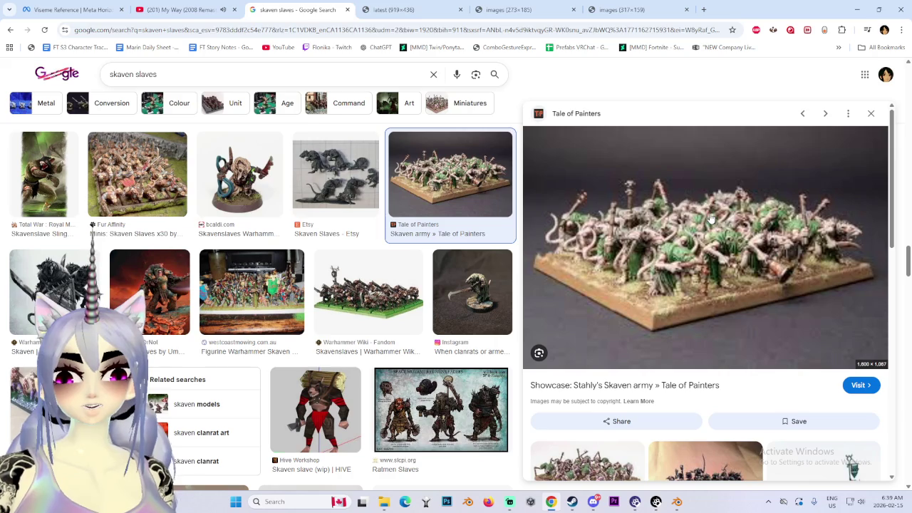
scroll(442, 299, down, 3)
scroll(435, 313, down, 3)
scroll(426, 326, down, 3)
scroll(426, 326, down, 3)
scroll(417, 335, down, 3)
scroll(406, 345, down, 3)
scroll(388, 362, down, 3)
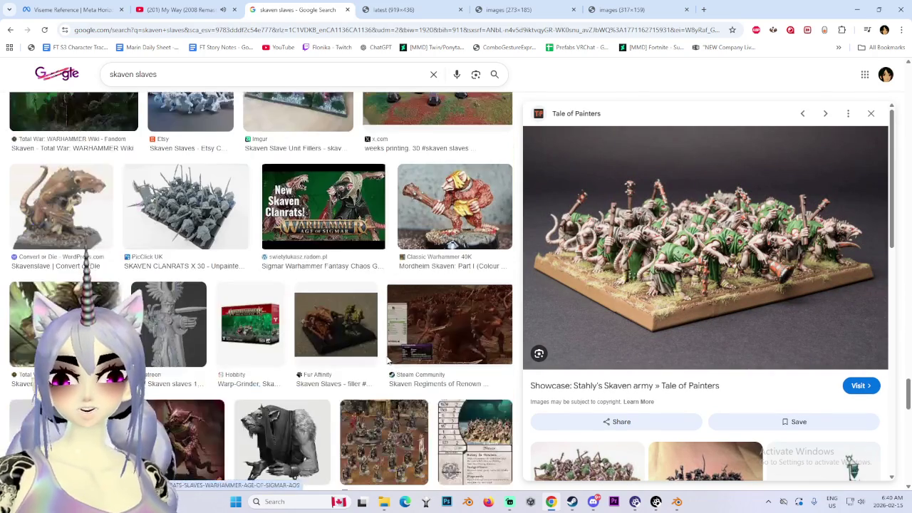
scroll(672, 193, down, 5)
scroll(672, 192, down, 3)
scroll(672, 193, down, 3)
scroll(672, 192, down, 3)
click(677, 255)
scroll(428, 306, down, 3)
scroll(378, 321, down, 3)
scroll(334, 330, down, 3)
scroll(334, 331, down, 3)
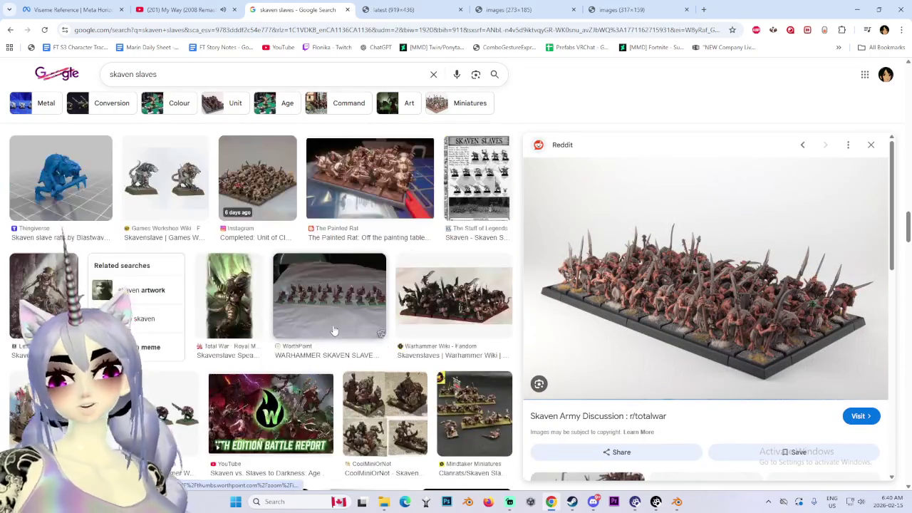
Look through the open reference image tabs and close the three extra ones.
click(513, 9)
click(412, 7)
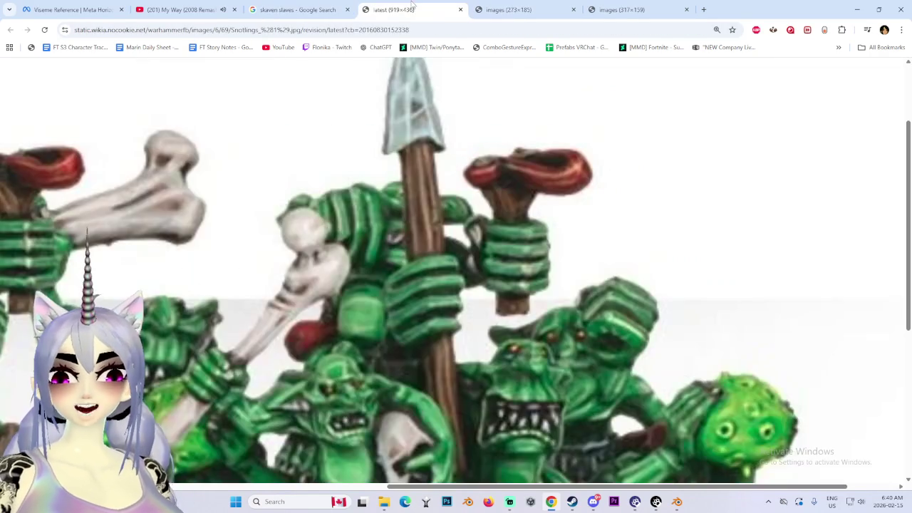
click(704, 9)
click(627, 10)
click(456, 7)
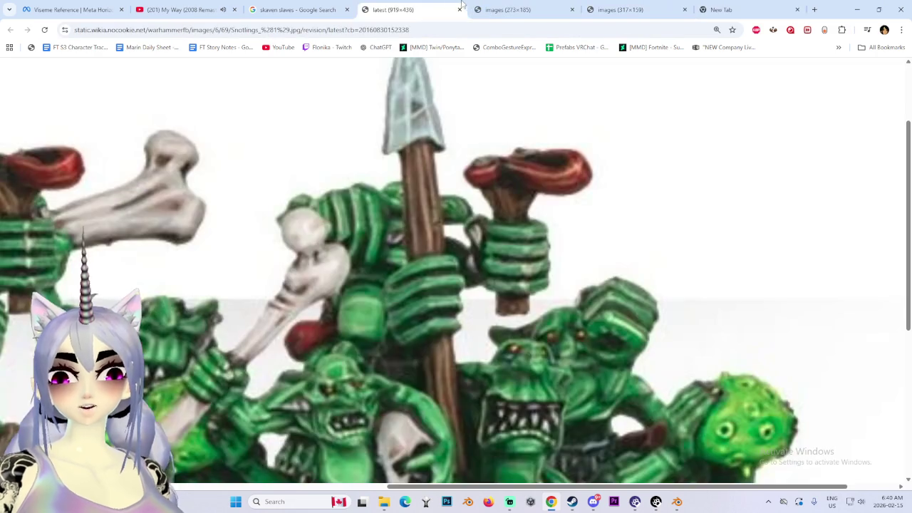
click(459, 9)
click(459, 10)
click(459, 9)
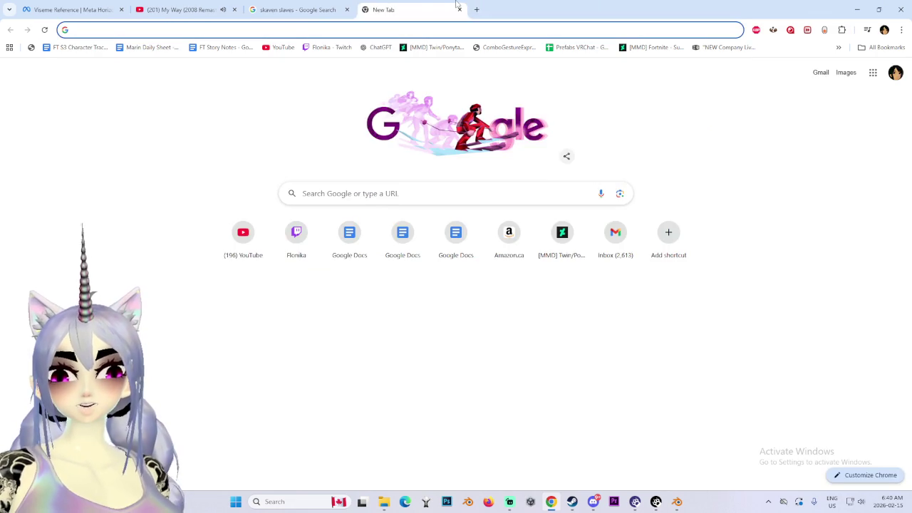
click(459, 9)
Preview the Tale of Painters skaven army image once more.
scroll(491, 260, down, 5)
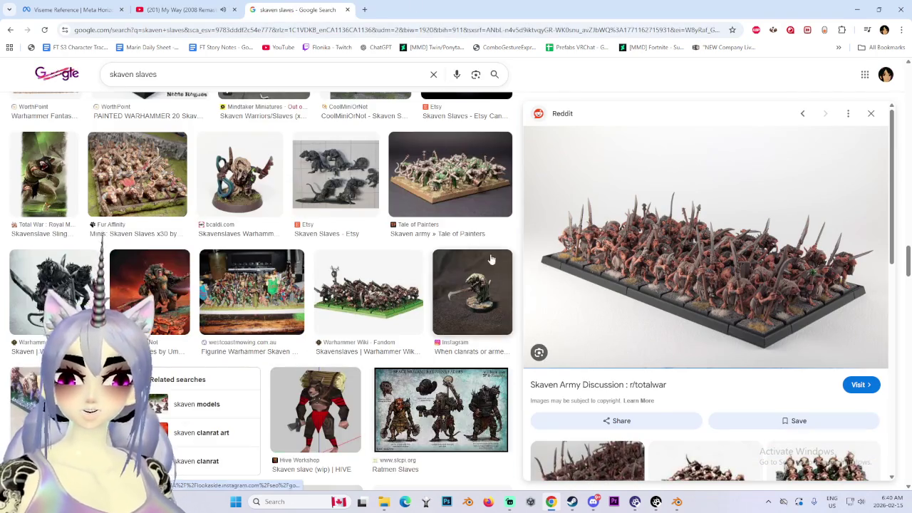
click(450, 175)
scroll(450, 185, down, 2)
scroll(450, 185, down, 2)
mouse_move(677, 502)
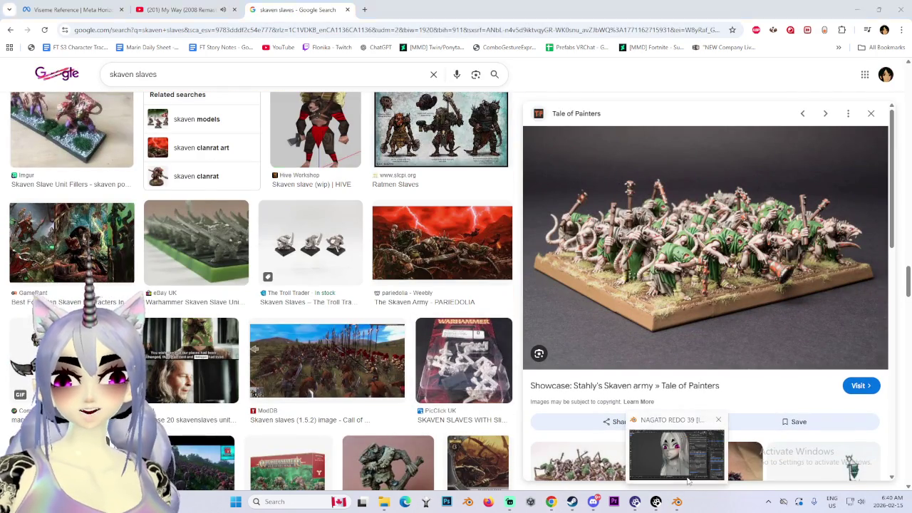
Return to Blender and orbit the character's head to face the front.
click(688, 482)
mouse_move(372, 292)
middle_down()
mouse_move(466, 301)
mouse_move(404, 290)
mouse_move(419, 289)
middle_up()
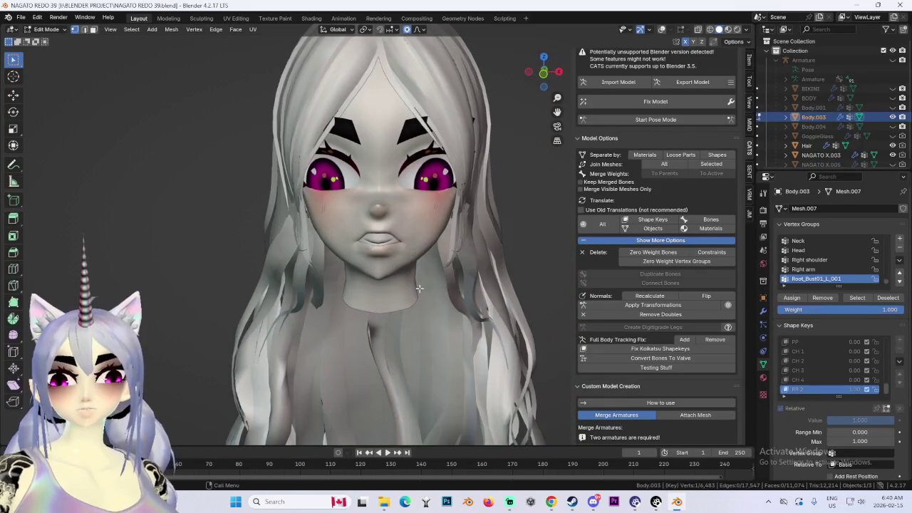
scroll(421, 285, up, 2)
middle_drag(420, 257, 499, 164)
drag(540, 78, 544, 74)
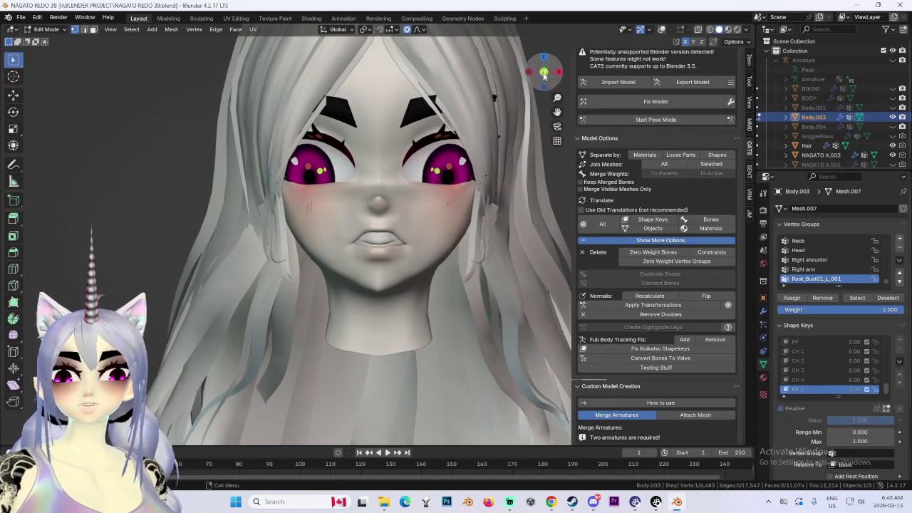
In Object Mode, test the CH 4 smile shape key, reset the mouth, and set PP to 1.00.
key(Tab)
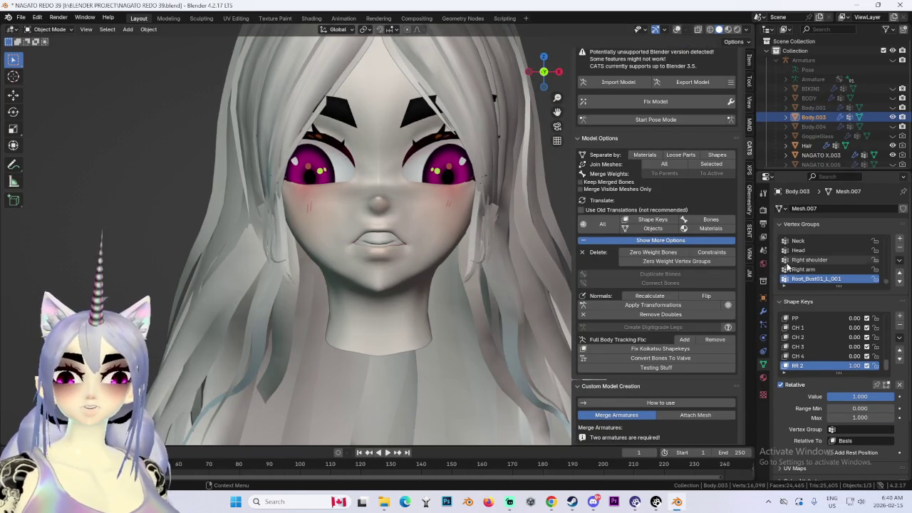
mouse_move(861, 366)
mouse_down()
mouse_move(841, 366)
mouse_move(868, 357)
mouse_up()
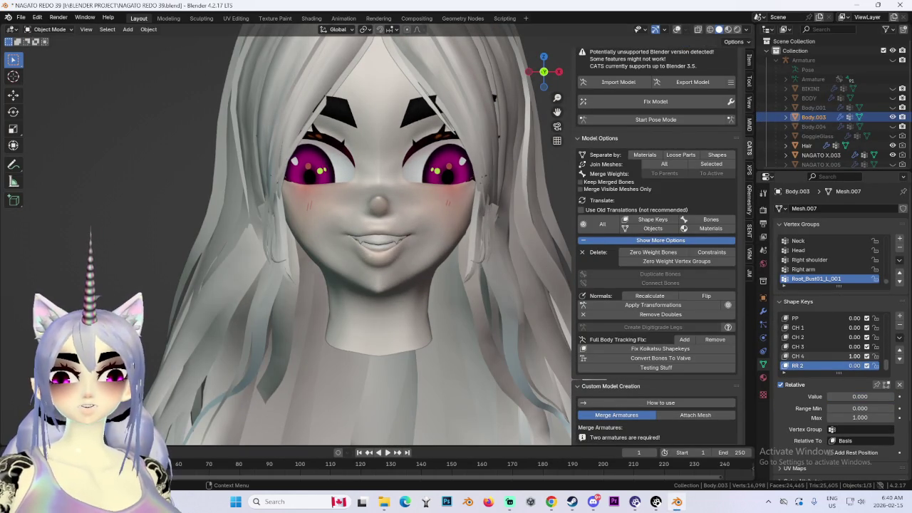
middle_drag(342, 250, 404, 249)
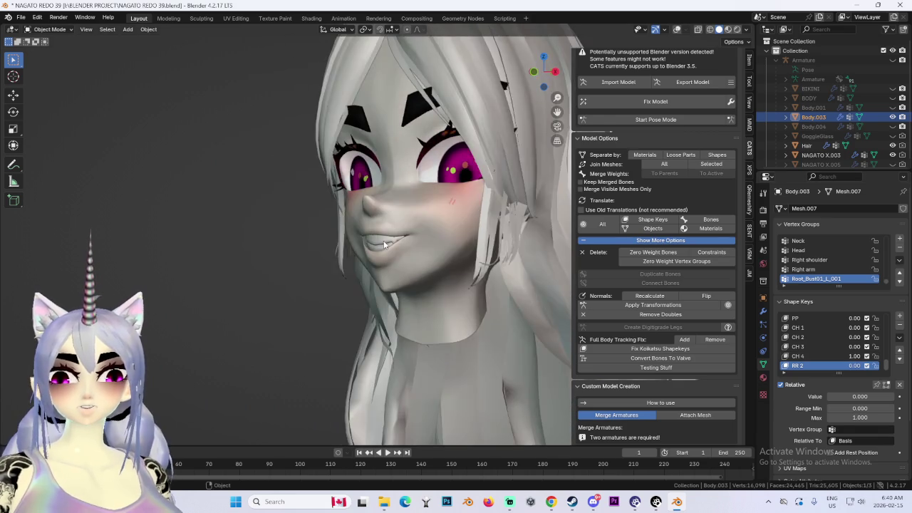
key(BackSpace)
scroll(861, 356, up, 2)
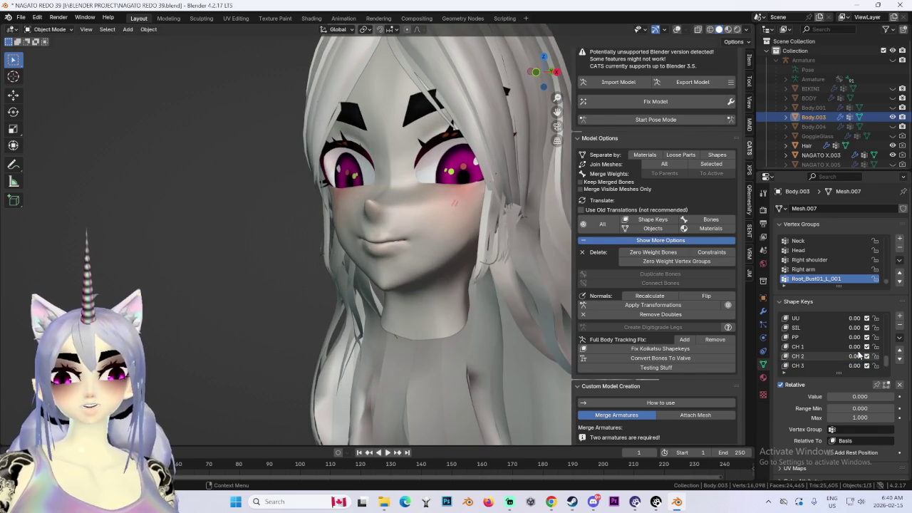
drag(852, 337, 868, 337)
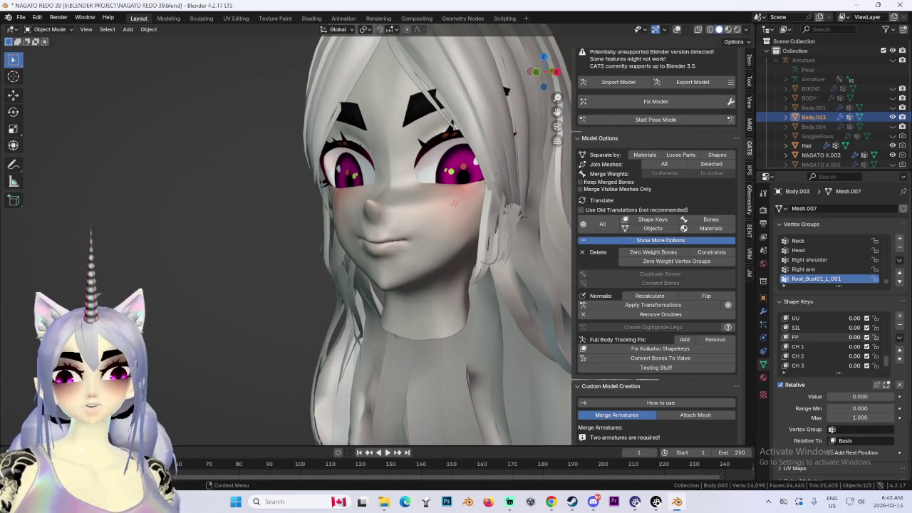
mouse_move(380, 267)
middle_down()
mouse_move(428, 277)
mouse_move(375, 278)
middle_up()
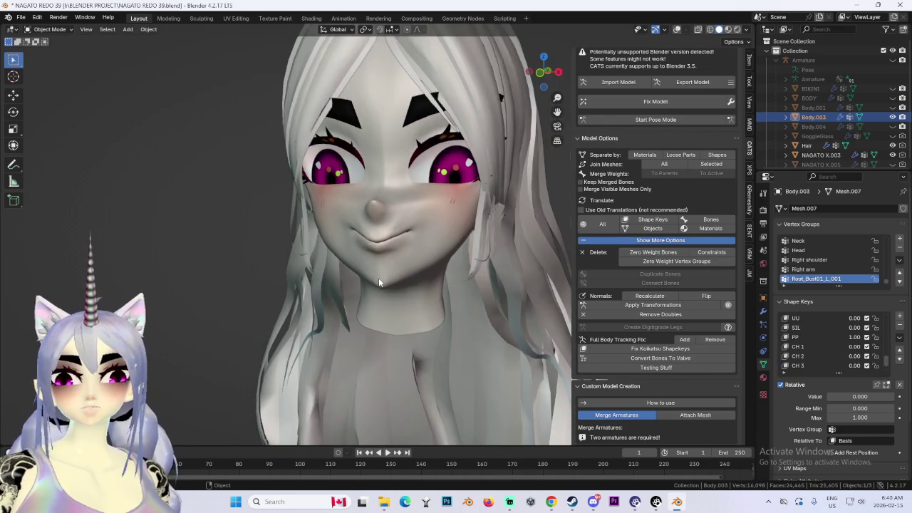
Switch the head to Sculpt Mode, then Edit Mode, viewing the mouth at three-quarter angle.
scroll(379, 278, up, 1)
scroll(379, 278, up, 1)
click(43, 29)
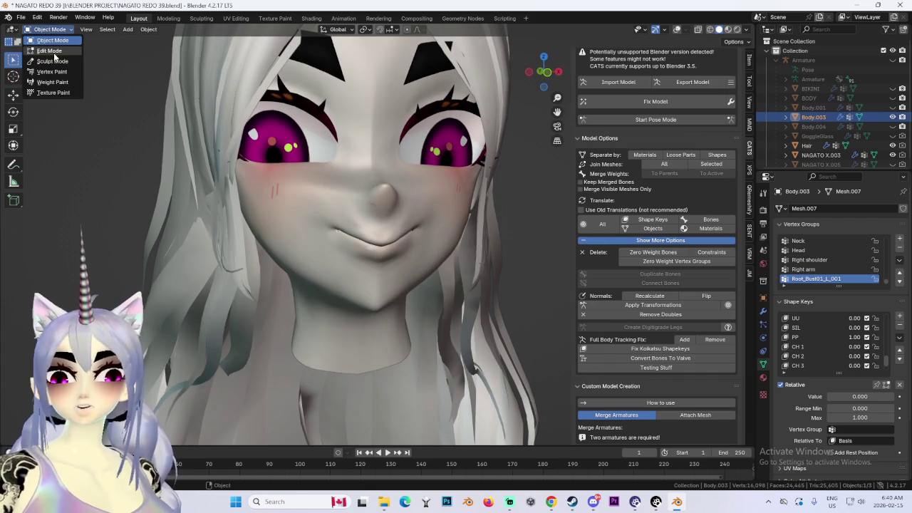
click(44, 59)
click(62, 32)
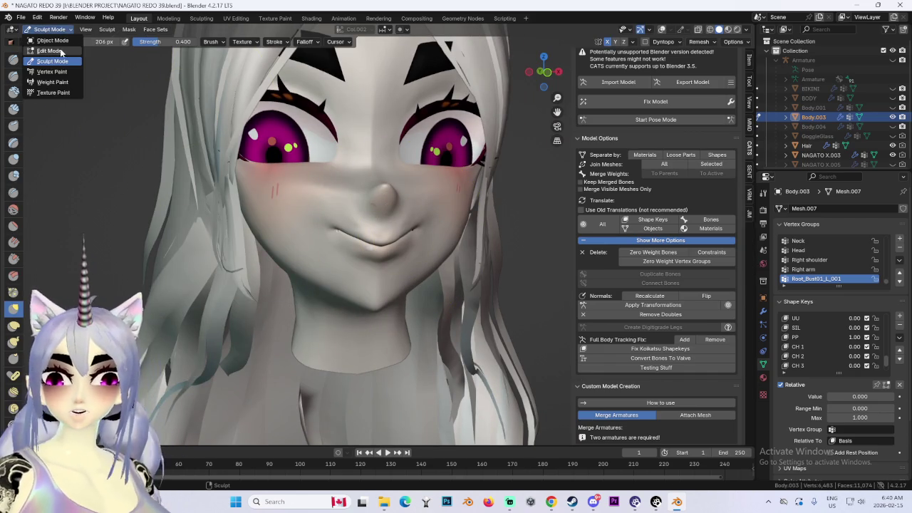
click(61, 32)
click(44, 48)
scroll(296, 169, up, 2)
middle_drag(296, 169, 335, 175)
On the PP shape key, pull the mouth corner down and softly reshape the lips.
click(797, 361)
key(g)
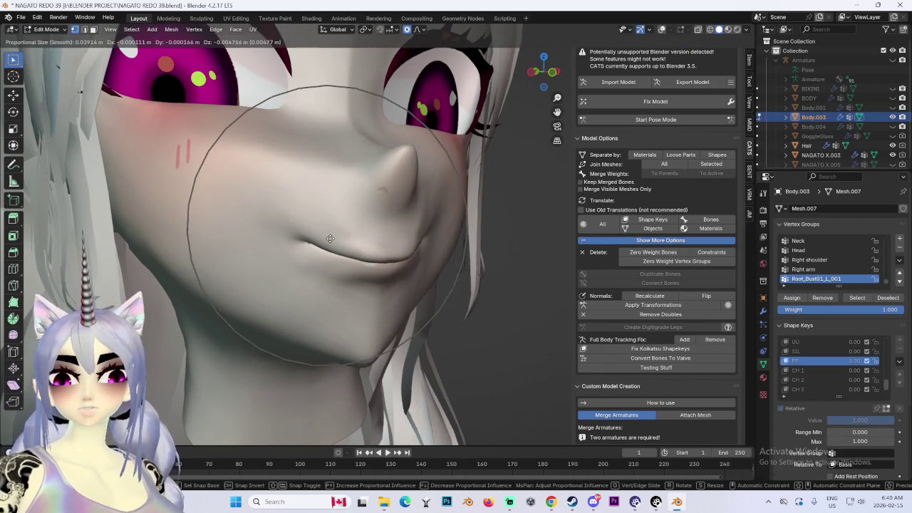
click(328, 250)
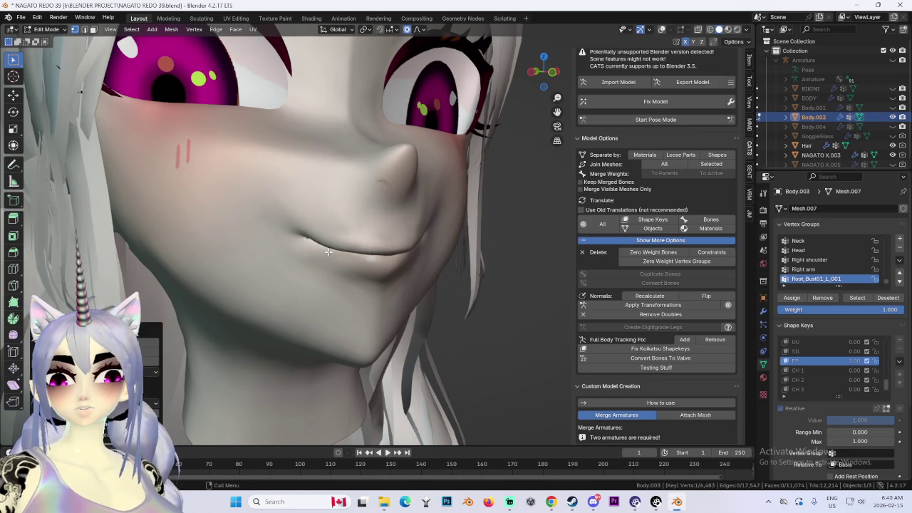
key(g)
click(387, 253)
key(g)
click(400, 245)
middle_drag(400, 244, 525, 285)
scroll(460, 266, down, 3)
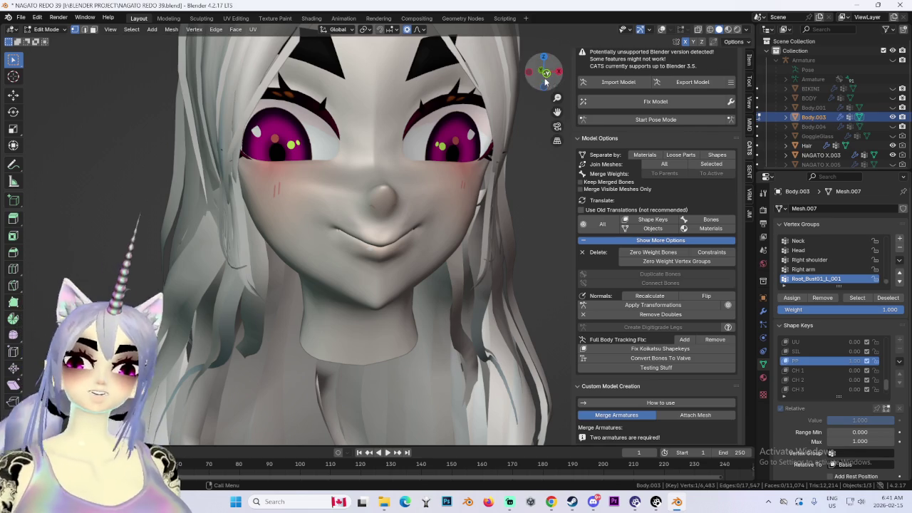
scroll(380, 220, up, 3)
Try parting the lips slightly and moving the mouth, then undo both changes.
key(g)
click(381, 221)
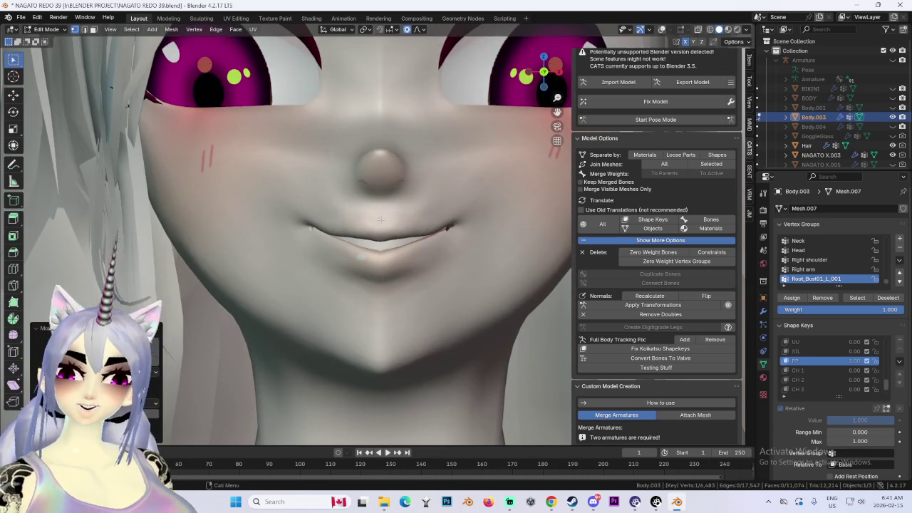
scroll(381, 220, down, 3)
key(ctrl+z)
key(g)
click(377, 292)
key(ctrl+z)
scroll(440, 218, up, 1)
mouse_move(440, 218)
middle_down()
mouse_move(371, 217)
mouse_move(407, 262)
mouse_move(468, 258)
middle_up()
Part the lips slightly and adjust the mouth with a Y-constrained move.
key(g)
click(369, 217)
key(g)
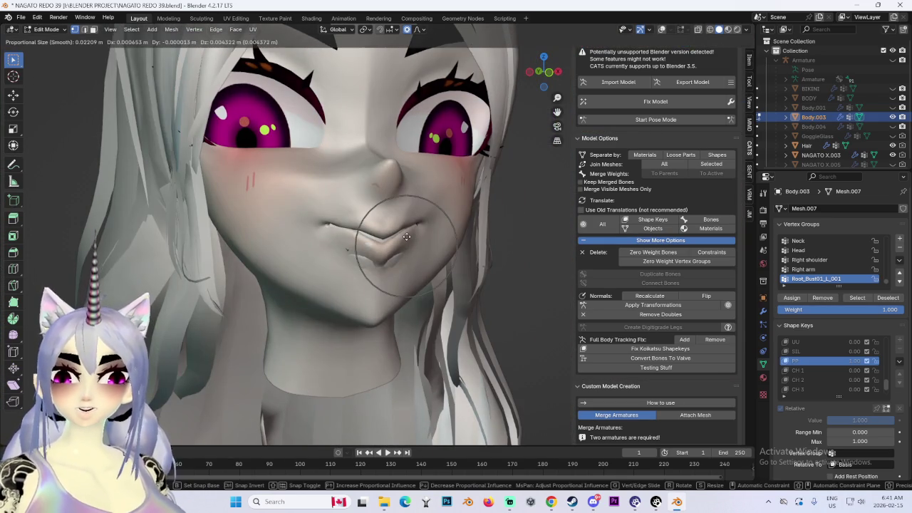
mouse_move(406, 237)
middle_down()
mouse_move(434, 239)
mouse_move(442, 287)
middle_up()
key(z)
key(y)
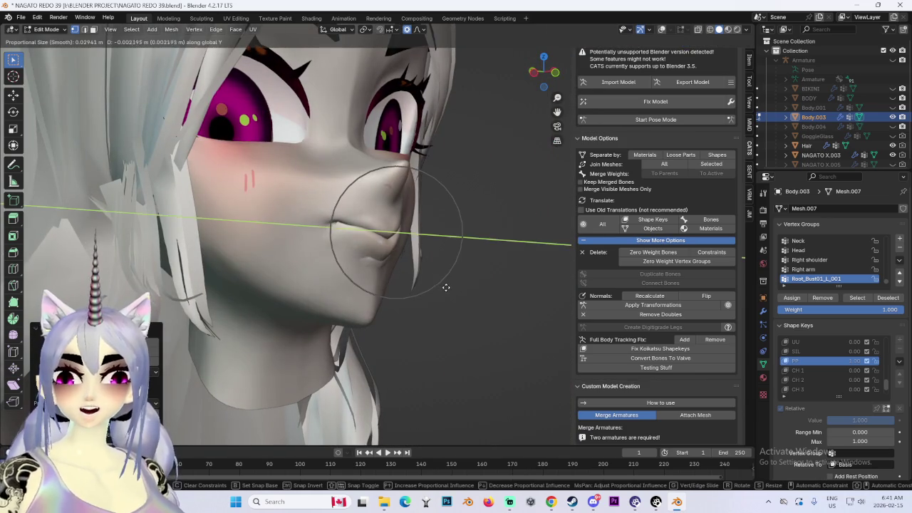
click(445, 288)
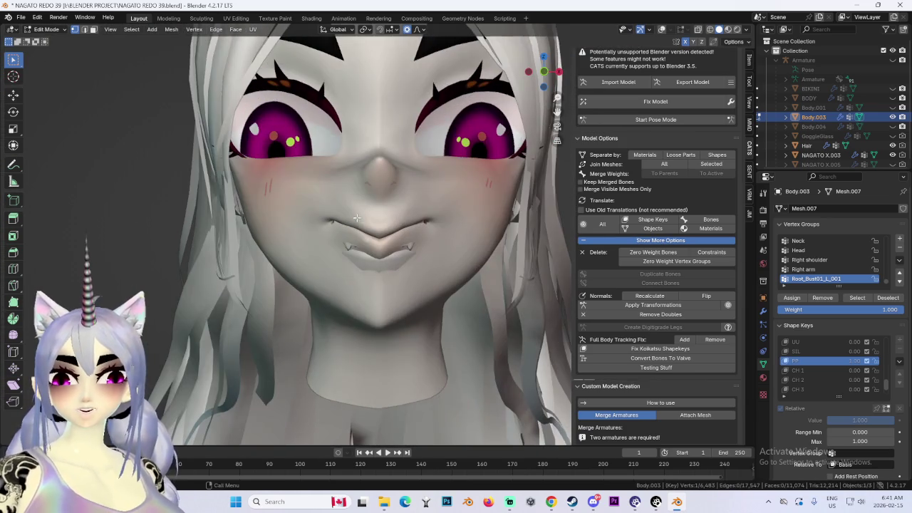
Refine the mouth with front-back (Y) and vertical (Z) soft moves, then check it front-on.
mouse_move(413, 253)
middle_down()
mouse_move(376, 240)
mouse_move(432, 265)
mouse_move(401, 262)
mouse_move(400, 248)
middle_up()
key(g)
click(375, 240)
key(g)
key(y)
click(392, 261)
key(g)
key(z)
click(399, 249)
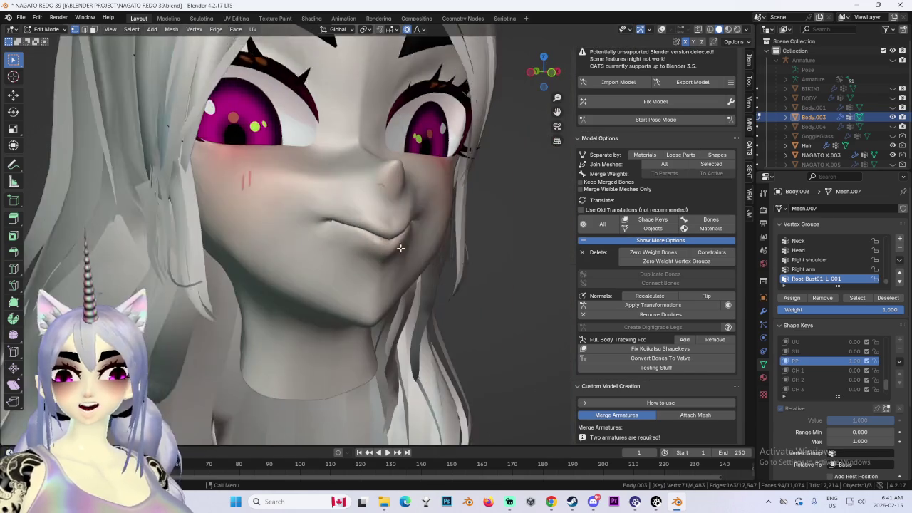
scroll(400, 248, up, 2)
key(g)
click(340, 243)
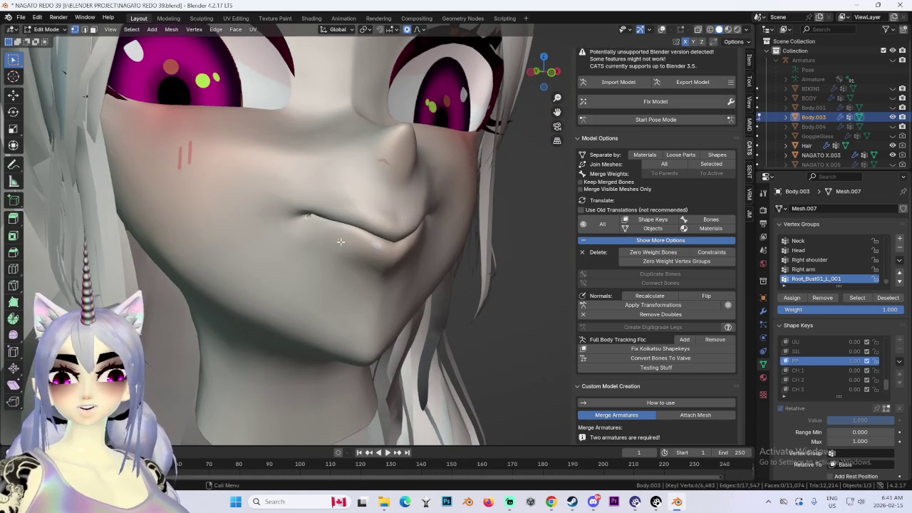
key(g)
click(349, 245)
mouse_move(349, 245)
middle_down()
mouse_move(456, 246)
mouse_move(453, 224)
middle_up()
scroll(462, 248, down, 1)
Softly reshape and shift the lips while checking them from three-quarter angles.
key(g)
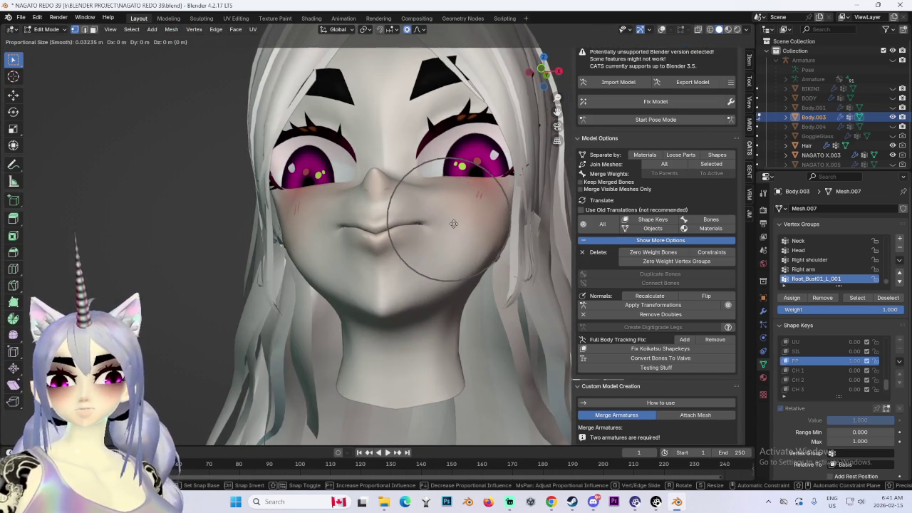
click(451, 238)
middle_drag(451, 238, 418, 254)
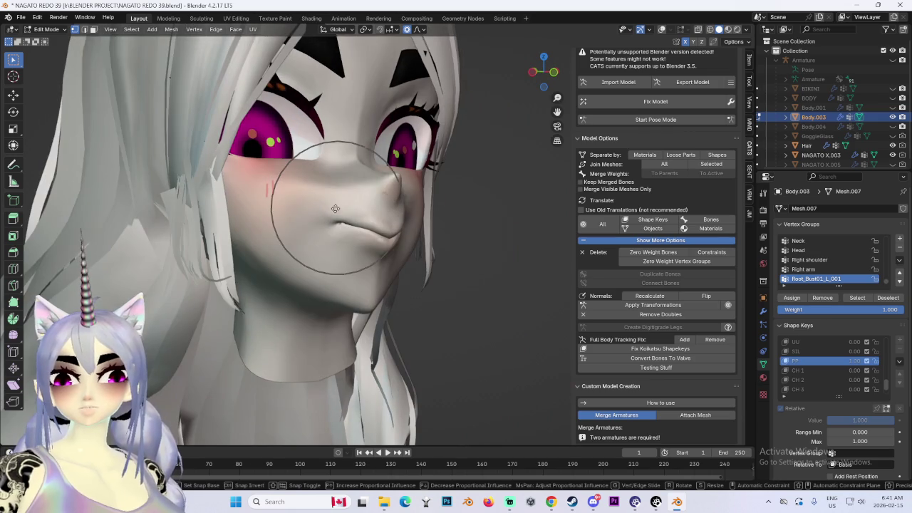
key(g)
click(334, 221)
mouse_move(432, 214)
middle_down()
mouse_move(540, 221)
mouse_move(352, 236)
mouse_move(295, 211)
middle_up()
key(g)
click(399, 238)
scroll(352, 237, up, 2)
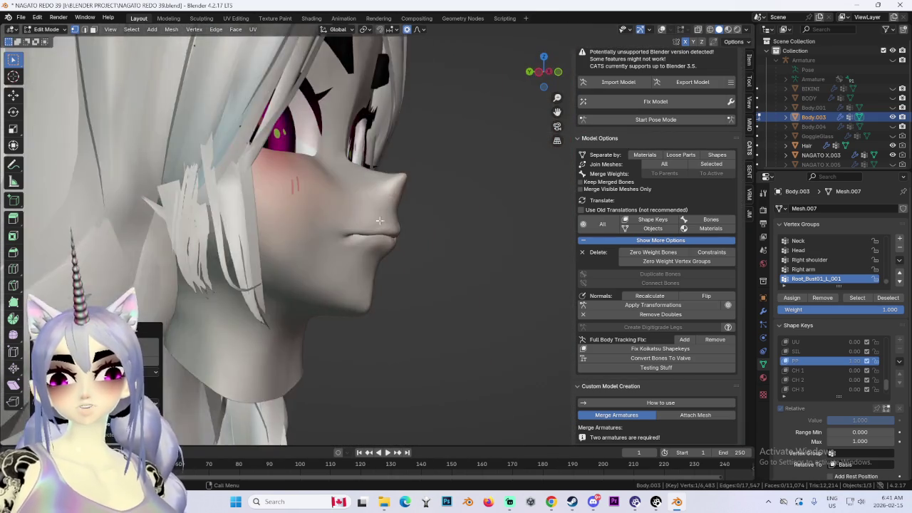
key(g)
click(377, 242)
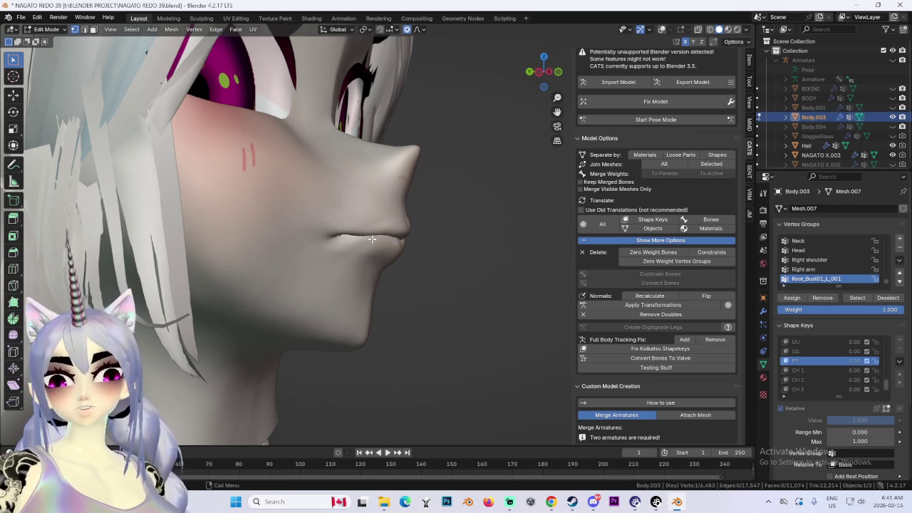
With the wireframe overlay shown, pull the lip area down and reshape the mouth.
click(662, 30)
scroll(368, 228, up, 3)
key(g)
click(365, 251)
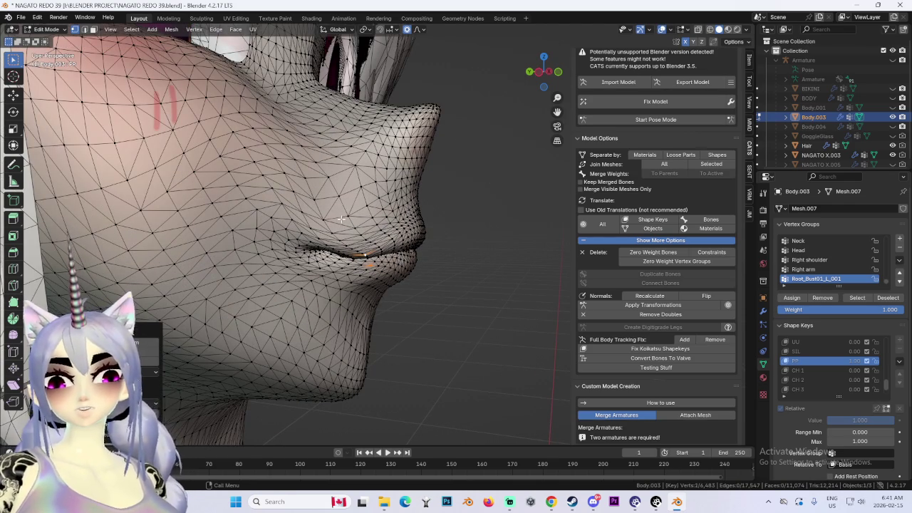
key(g)
click(474, 204)
mouse_move(474, 204)
middle_down()
mouse_move(384, 190)
mouse_move(415, 250)
middle_up()
key(g)
click(384, 191)
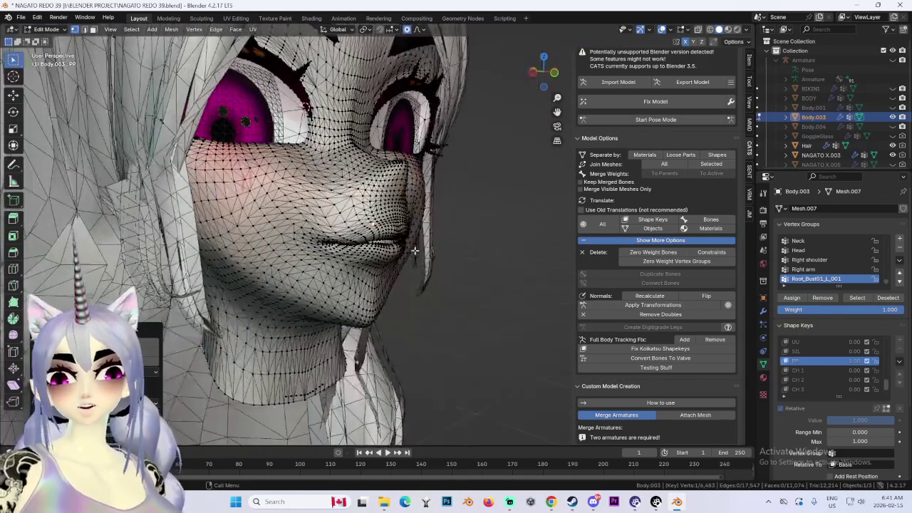
Check the lips from the bottom view, hide the wireframe, and return to front view.
click(548, 84)
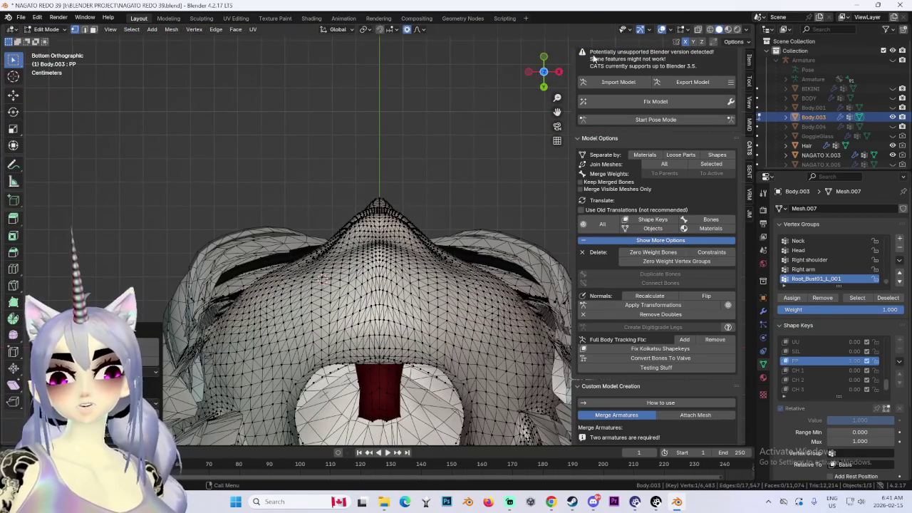
click(663, 31)
mouse_move(401, 167)
middle_down()
mouse_move(411, 196)
mouse_move(488, 183)
mouse_move(510, 91)
middle_up()
click(546, 73)
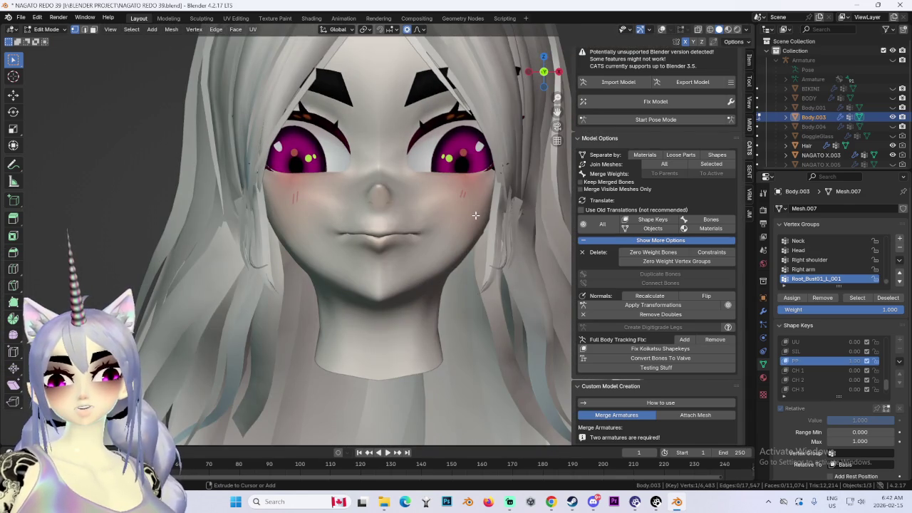
Undo the last two mouth edits and frame the lower face.
key(ctrl+z)
mouse_move(475, 215)
middle_down()
mouse_move(523, 217)
mouse_move(448, 219)
mouse_move(482, 221)
middle_up()
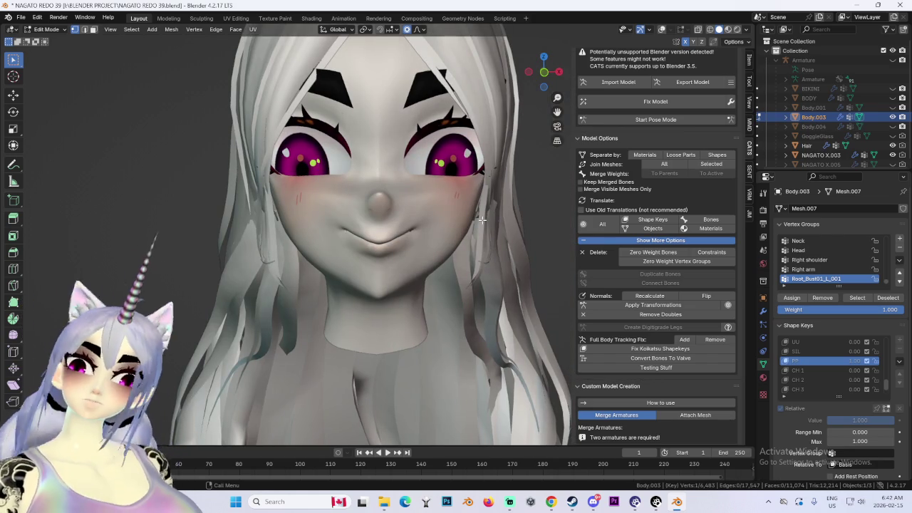
key(ctrl+z)
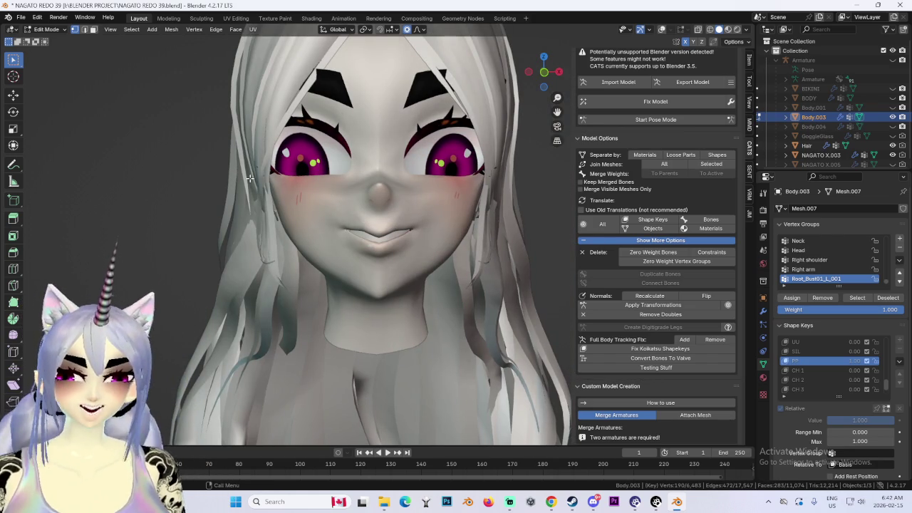
middle_drag(249, 178, 357, 236)
Select a mouth-corner vertex and lift the corner and cheek, then reshape the lips.
click(370, 243)
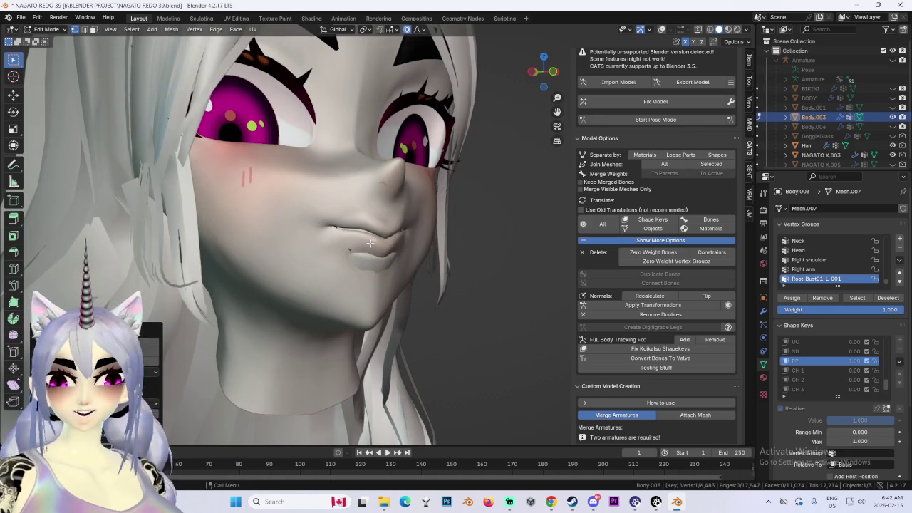
key(g)
scroll(392, 228, down, 2)
click(402, 221)
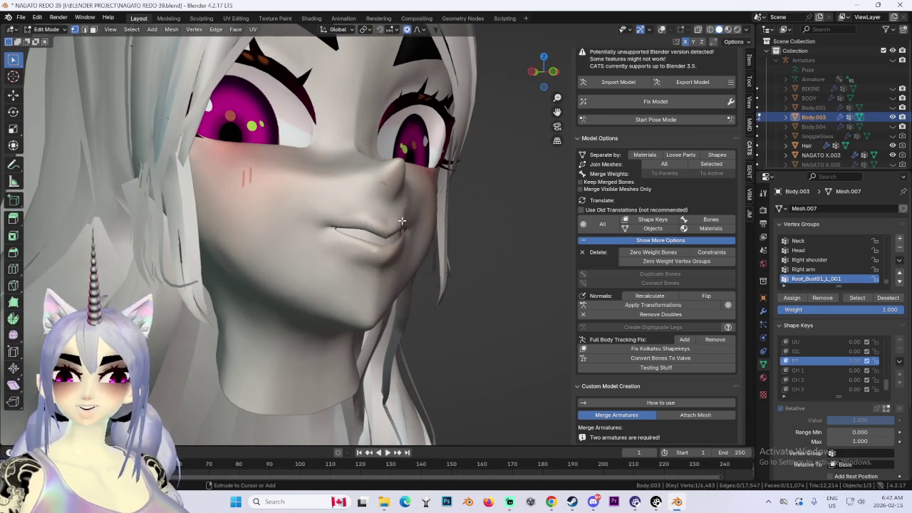
scroll(402, 221, up, 3)
key(g)
click(345, 215)
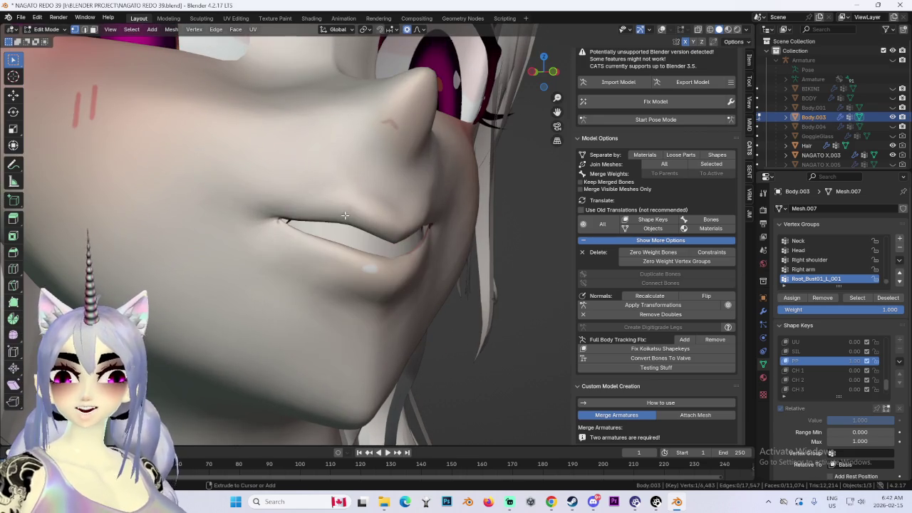
key(g)
scroll(349, 246, up, 2)
click(349, 246)
mouse_move(350, 245)
middle_down()
mouse_move(405, 219)
mouse_move(471, 227)
mouse_move(429, 236)
middle_up()
Push the lips along the Y axis with two constrained soft moves.
key(g)
key(y)
click(381, 223)
key(g)
key(y)
click(405, 220)
scroll(470, 227, down, 5)
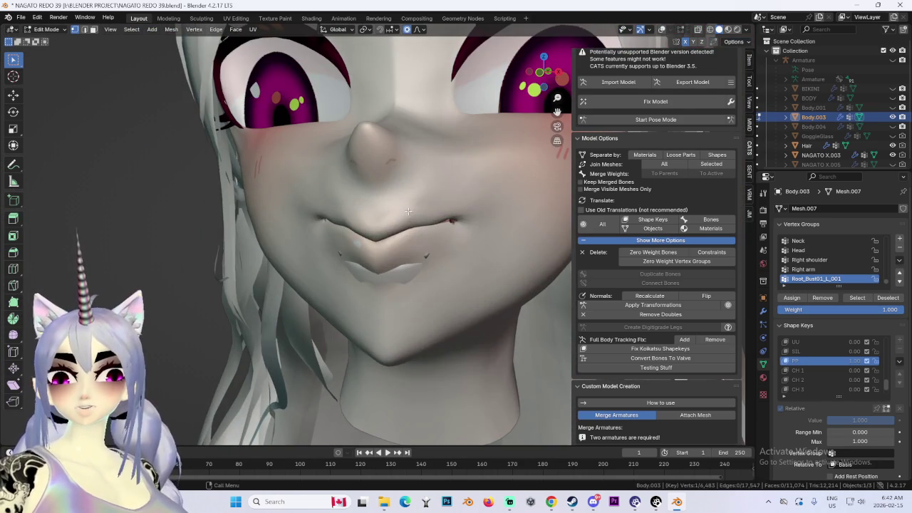
From the front view, nudge the upper lip down along Z and check the side profile.
key(g)
key(z)
key(Escape)
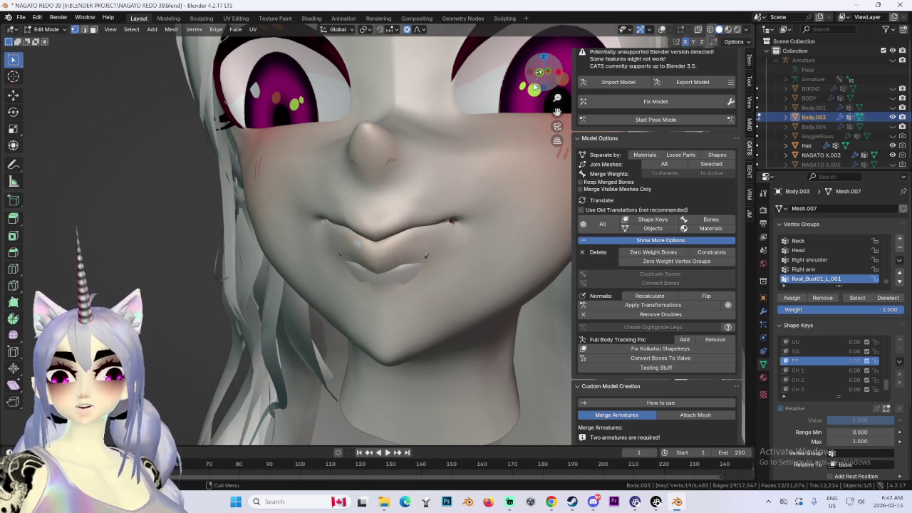
click(535, 86)
key(g)
key(z)
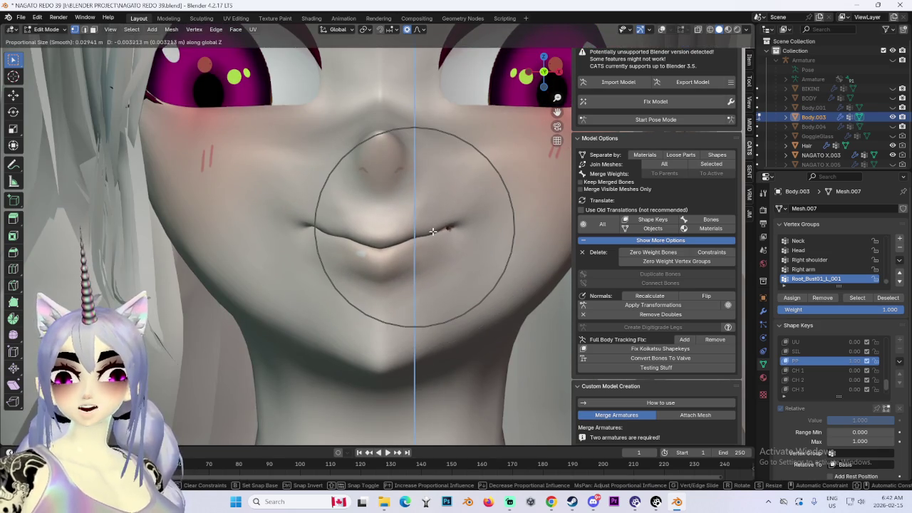
click(439, 257)
mouse_move(439, 256)
middle_down()
mouse_move(361, 245)
mouse_move(442, 250)
middle_up()
key(g)
key(y)
key(Escape)
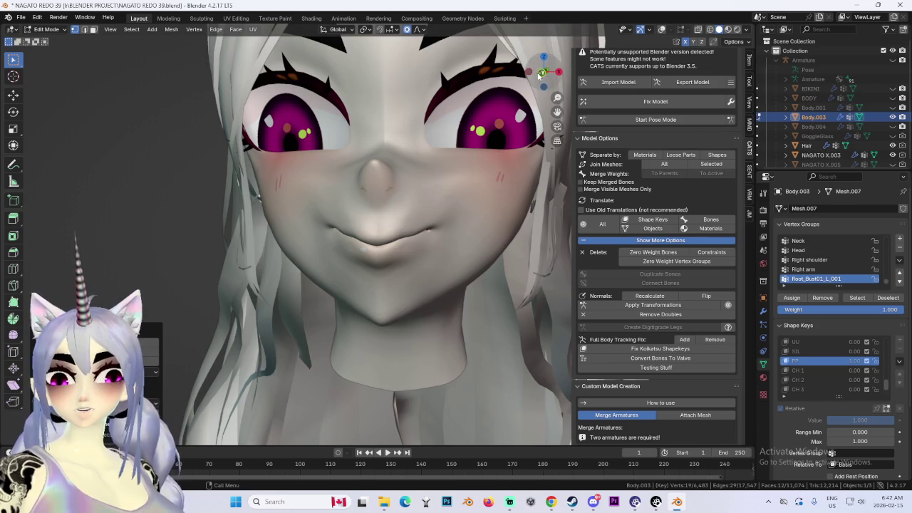
Make two final soft lip reshapes, the second with a smaller falloff.
scroll(520, 240, down, 1)
scroll(487, 251, down, 2)
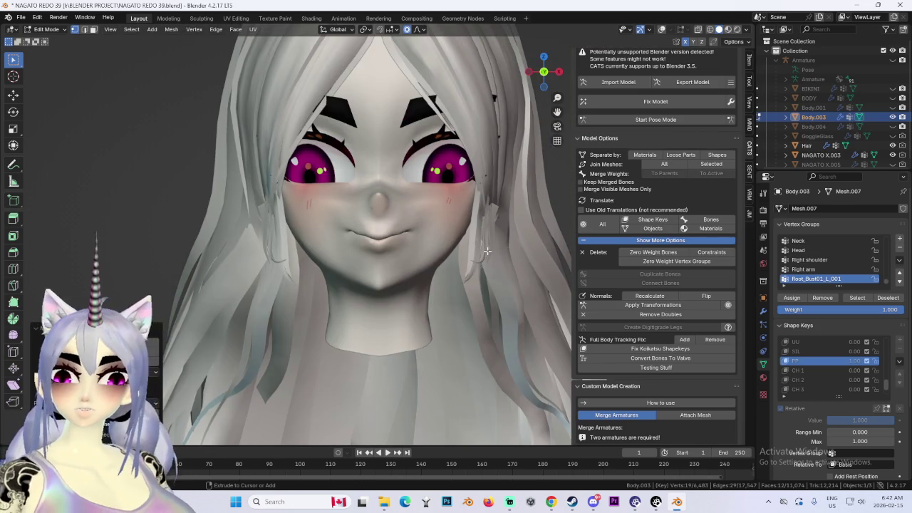
middle_drag(488, 251, 433, 241)
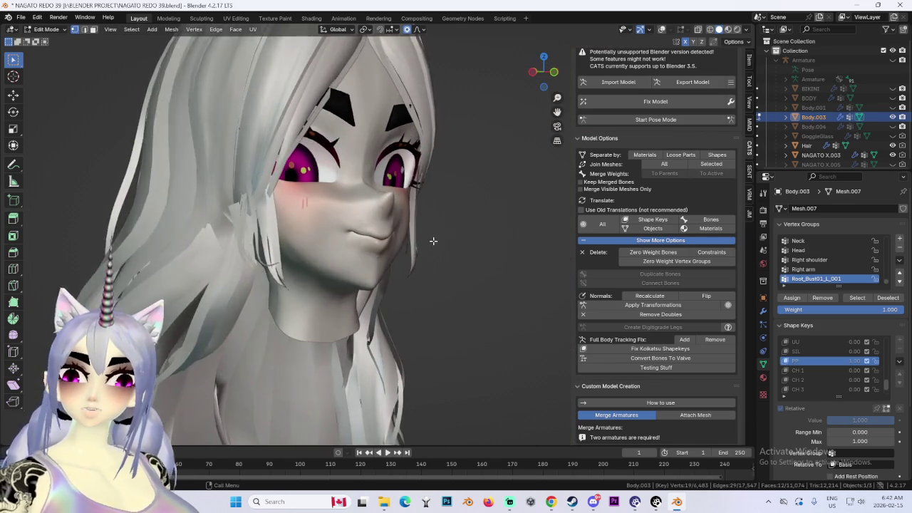
scroll(433, 241, up, 3)
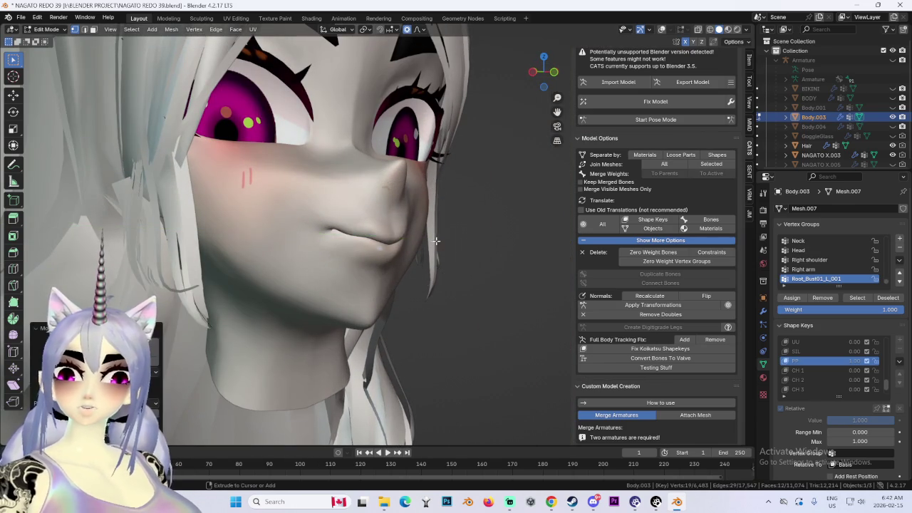
mouse_move(436, 240)
middle_down()
mouse_move(388, 222)
mouse_move(492, 257)
mouse_move(478, 240)
mouse_move(441, 228)
mouse_move(410, 248)
middle_up()
scroll(444, 243, up, 2)
scroll(478, 240, up, 2)
key(g)
scroll(407, 247, up, 5)
click(389, 245)
key(g)
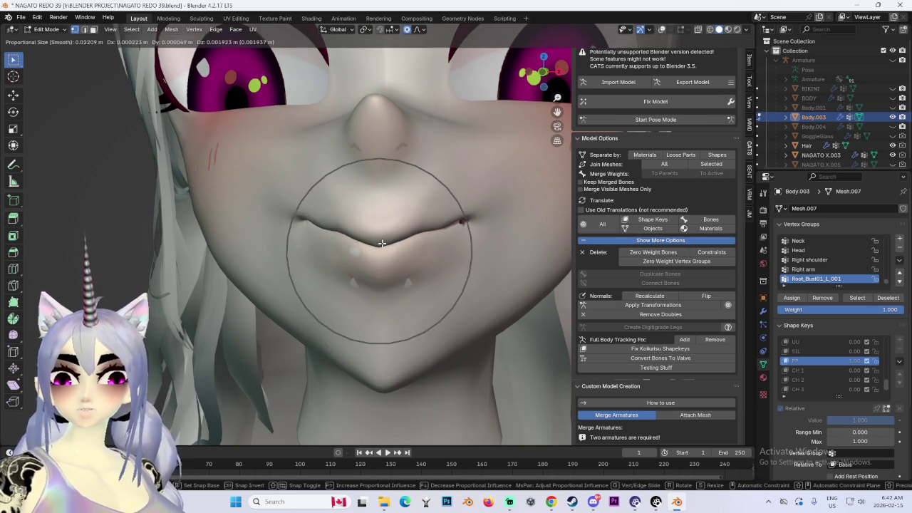
click(382, 243)
middle_drag(382, 243, 448, 244)
Push the mouth along Y and check it from the front and three-quarter views.
key(shift+g)
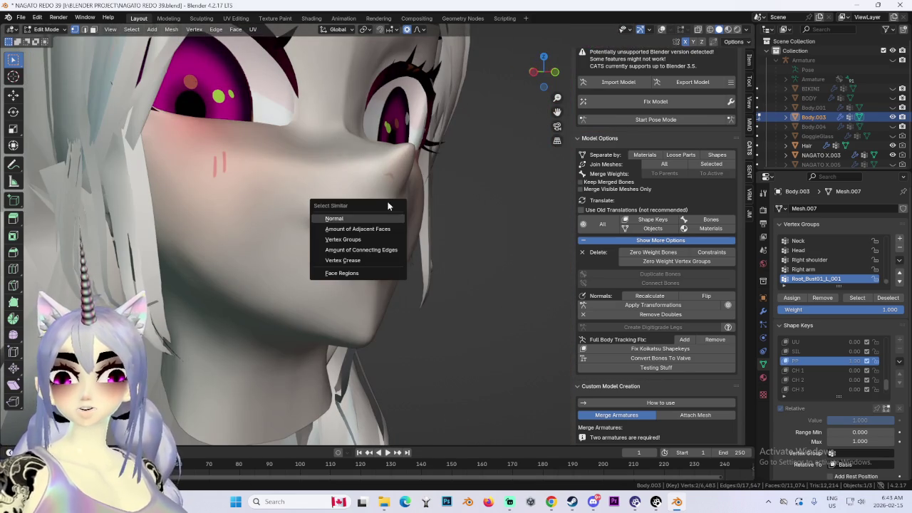
key(Escape)
key(g)
key(y)
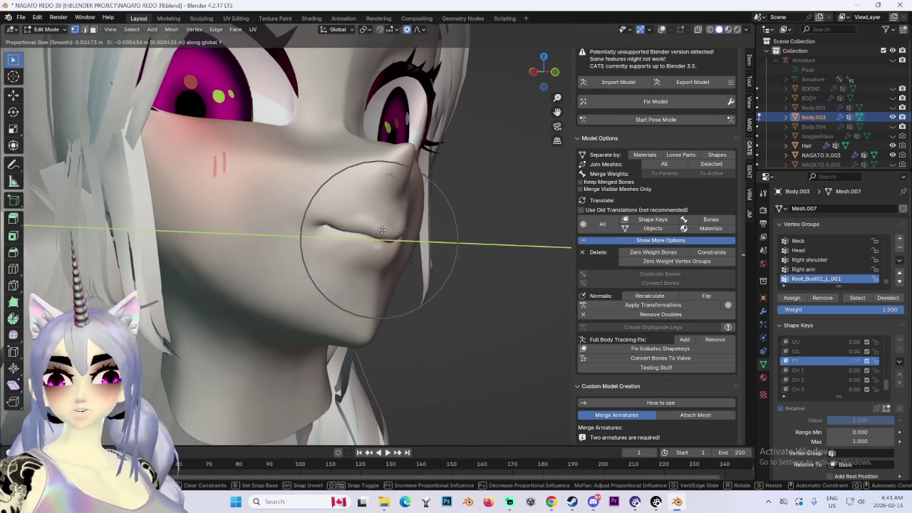
click(389, 233)
key(KP_1)
mouse_move(389, 233)
middle_down()
mouse_move(471, 119)
mouse_move(405, 223)
middle_up()
scroll(411, 214, up, 4)
scroll(411, 215, down, 3)
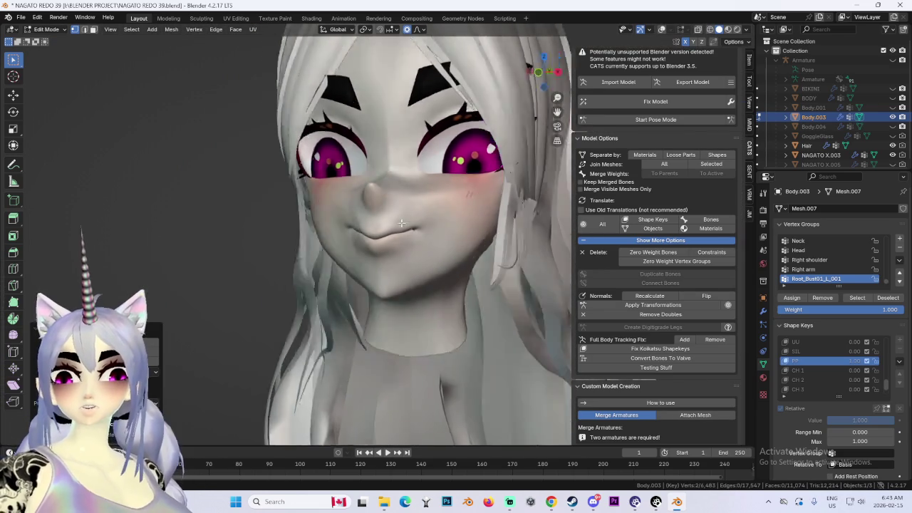
In Object Mode, test the PP shape key at 1, 0, then 1 again.
click(67, 30)
click(50, 42)
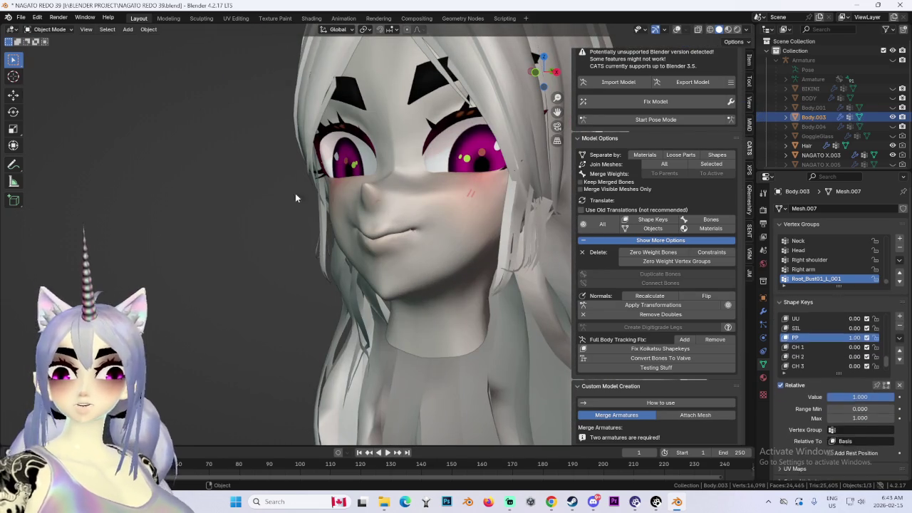
middle_drag(295, 193, 320, 200)
mouse_move(856, 396)
mouse_down()
mouse_move(891, 397)
mouse_move(819, 396)
mouse_up()
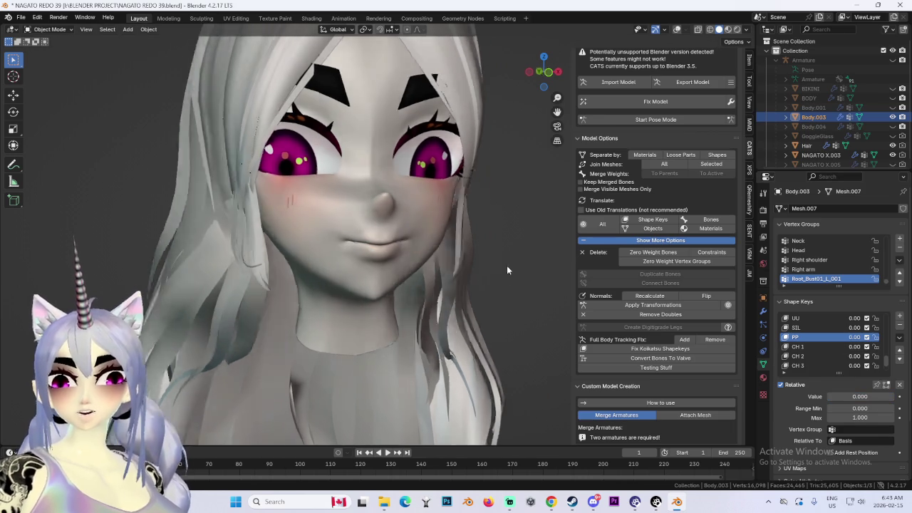
middle_drag(507, 265, 550, 279)
drag(856, 397, 891, 396)
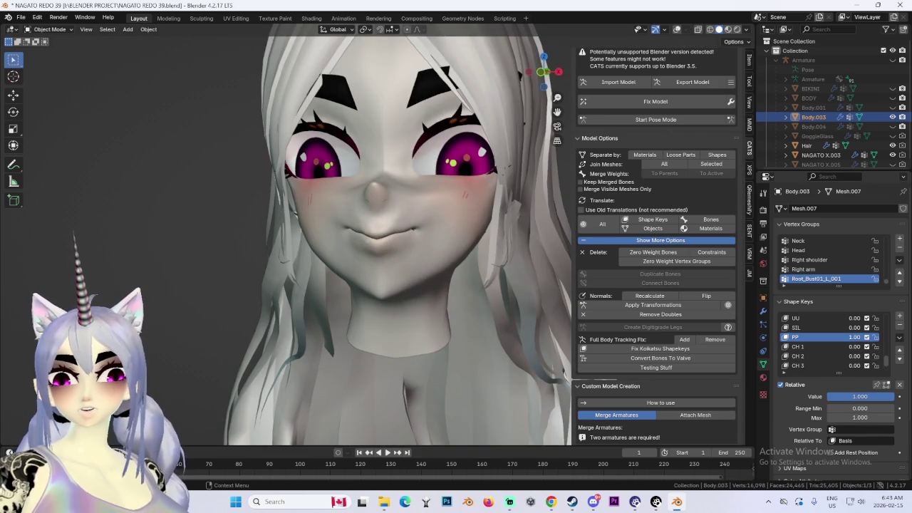
Check the smile from the side and switch back to Edit Mode.
mouse_move(351, 252)
middle_down()
mouse_move(446, 263)
mouse_move(393, 267)
mouse_move(430, 259)
middle_up()
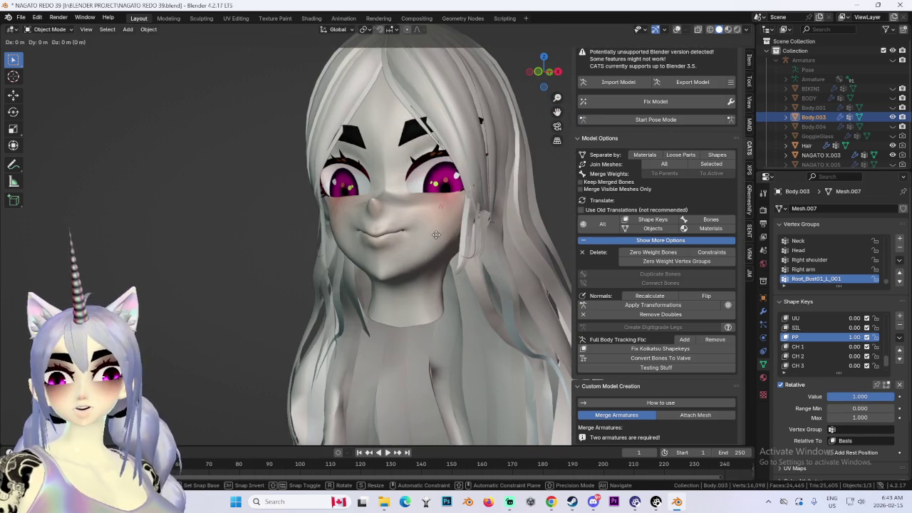
click(56, 32)
click(56, 51)
With the PP shape key active, try moving the nose vertices along Y with proportional falloff, then undo.
key(KP_Decimal)
mouse_move(499, 285)
middle_down()
mouse_move(442, 279)
mouse_move(453, 285)
mouse_move(467, 256)
mouse_move(466, 218)
mouse_move(517, 244)
middle_up()
click(805, 361)
scroll(468, 252, up, 2)
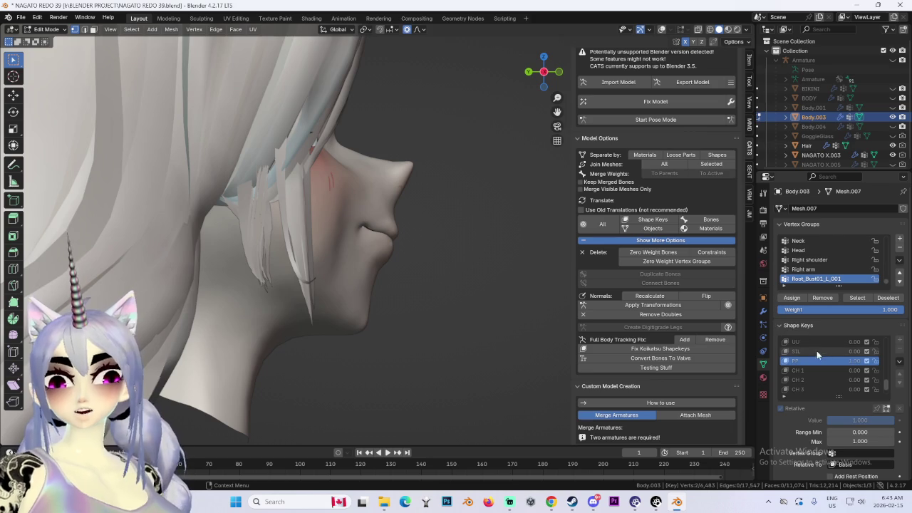
key(g)
key(Escape)
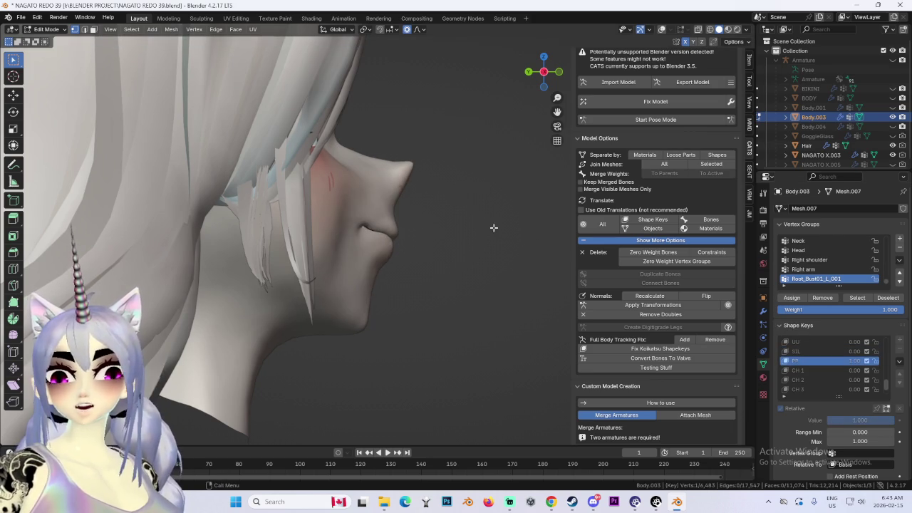
key(g)
key(Escape)
key(g)
key(y)
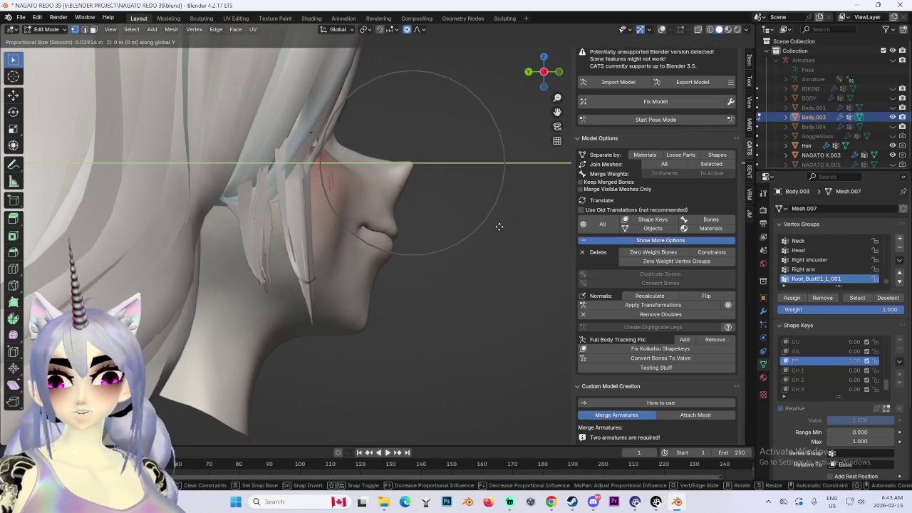
key(Escape)
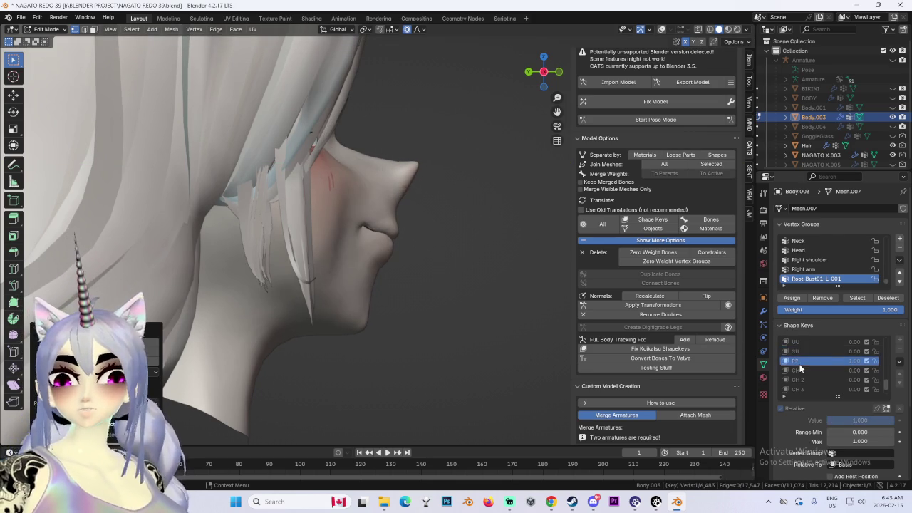
key(ctrl+z)
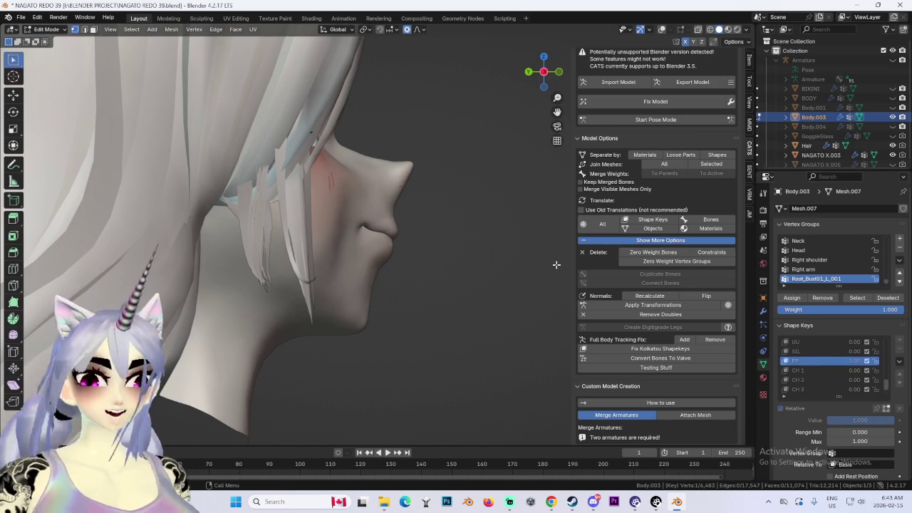
Inspect the nose and chin from front, three-quarter and side-profile views.
middle_drag(508, 226, 454, 256)
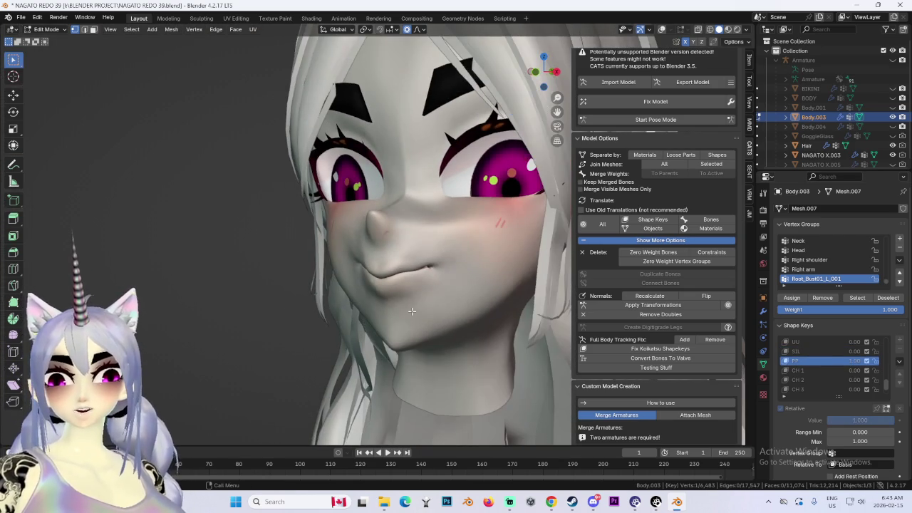
key(KP_1)
middle_drag(484, 306, 461, 302)
click(533, 72)
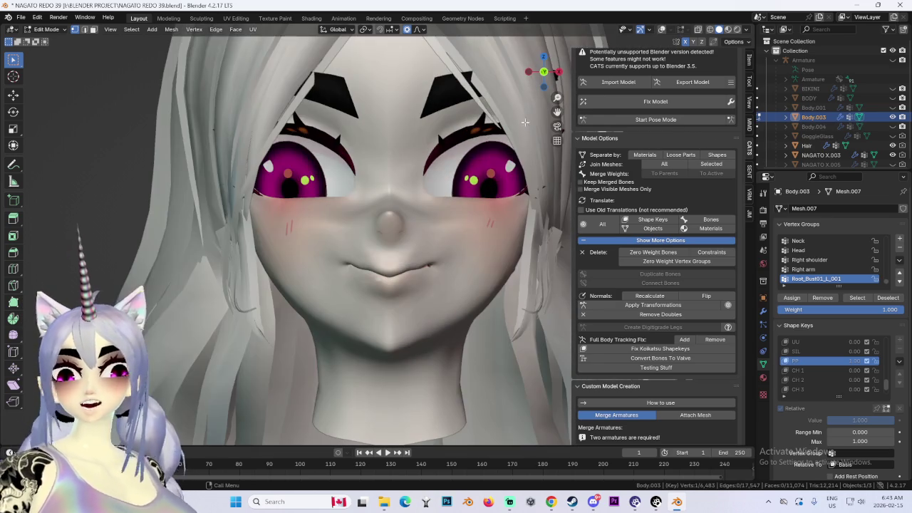
middle_drag(404, 212, 438, 173)
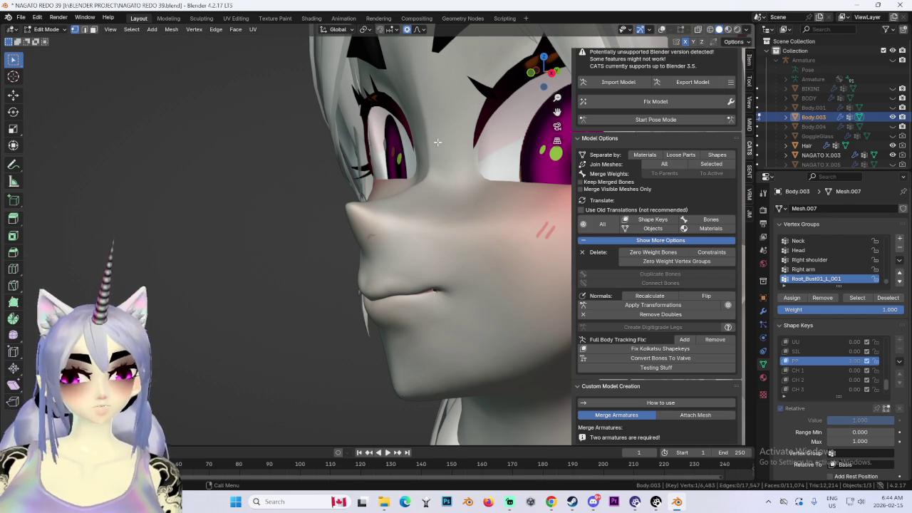
mouse_move(437, 143)
middle_down()
mouse_move(448, 155)
mouse_move(479, 100)
middle_up()
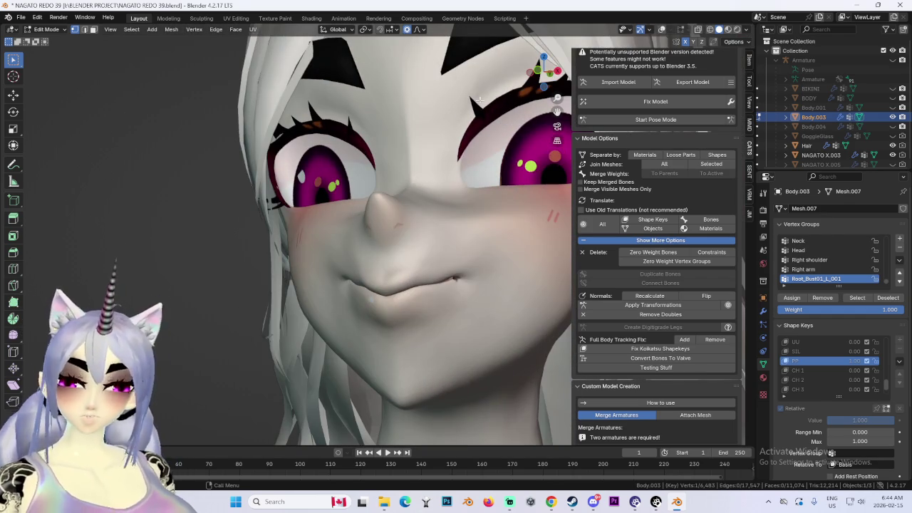
scroll(441, 134, down, 4)
middle_drag(442, 135, 454, 153)
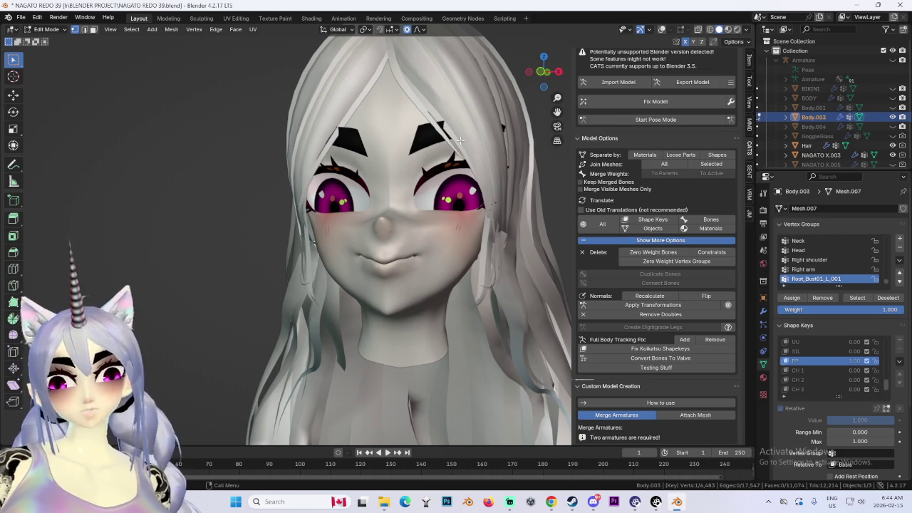
middle_drag(460, 140, 495, 163)
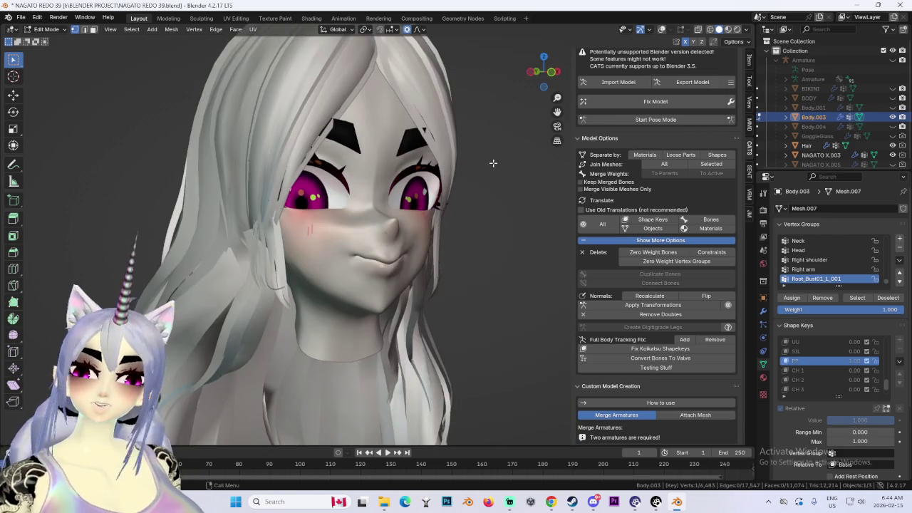
click(551, 72)
scroll(472, 256, up, 2)
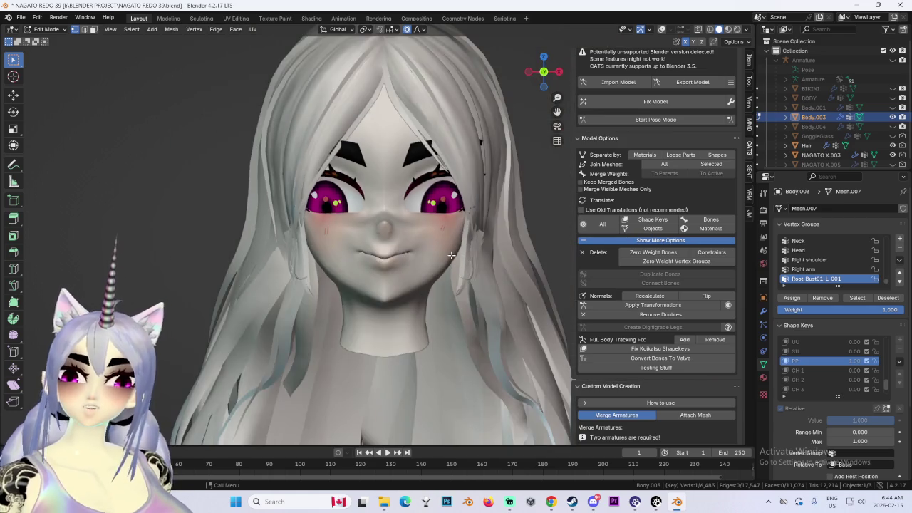
middle_drag(471, 256, 542, 88)
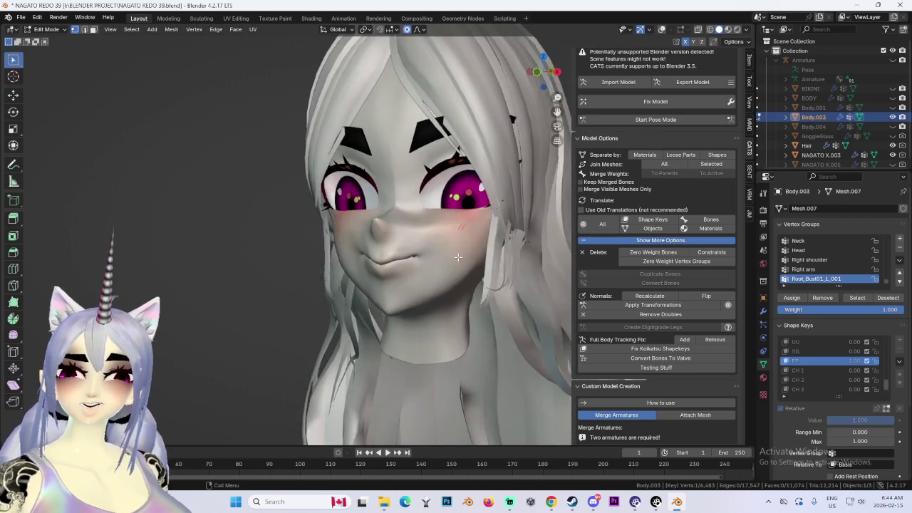
click(539, 76)
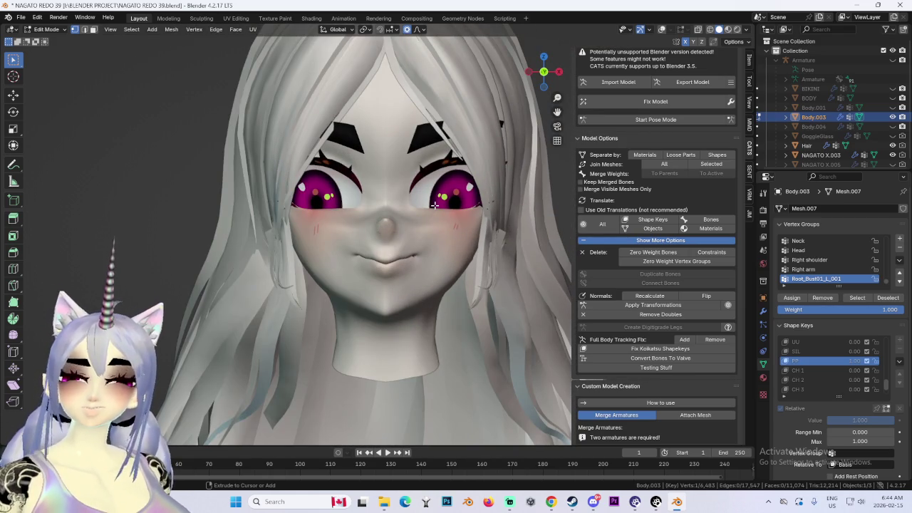
Save the file and preview the UU, IH, RR X, NN and SS viseme shape keys.
key(ctrl+s)
click(795, 351)
click(795, 342)
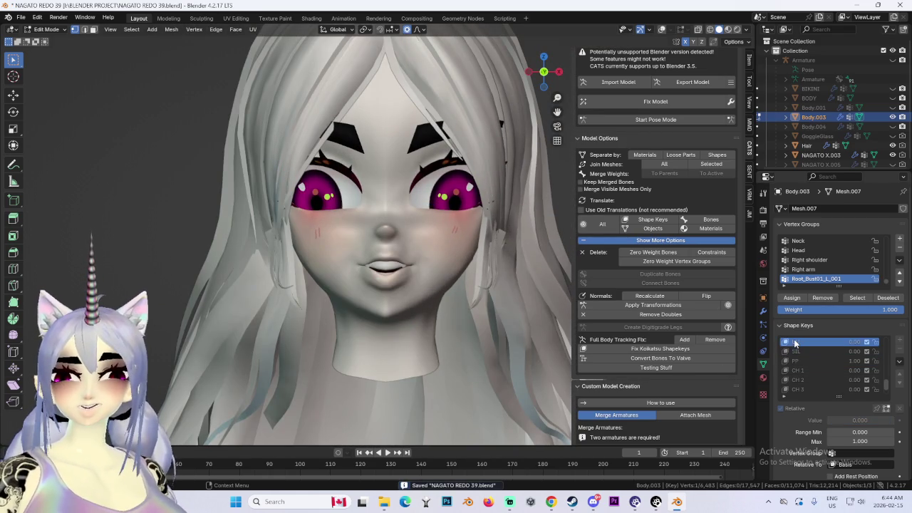
scroll(399, 235, up, 2)
middle_drag(428, 271, 499, 285)
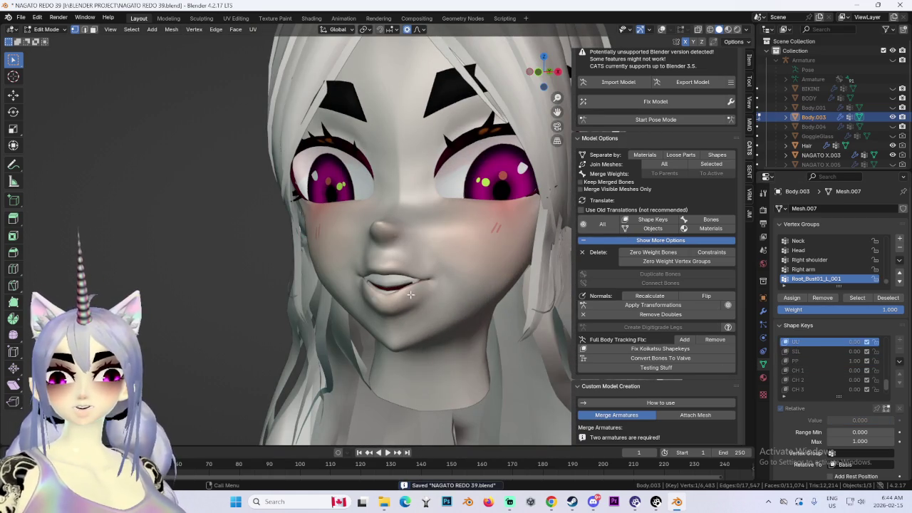
scroll(801, 369, up, 2)
scroll(801, 369, up, 1)
click(803, 361)
scroll(804, 363, up, 1)
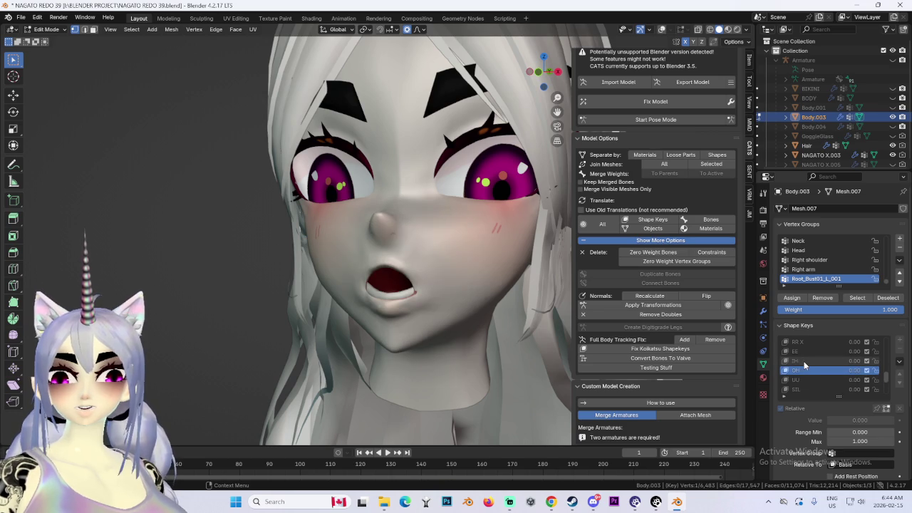
click(804, 361)
click(810, 343)
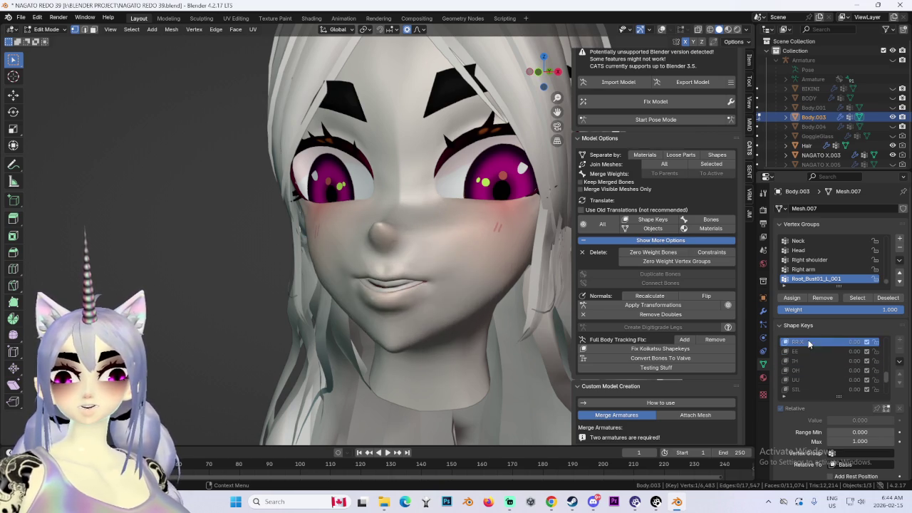
scroll(428, 249, up, 2)
middle_drag(427, 249, 471, 257)
scroll(819, 371, up, 4)
click(807, 371)
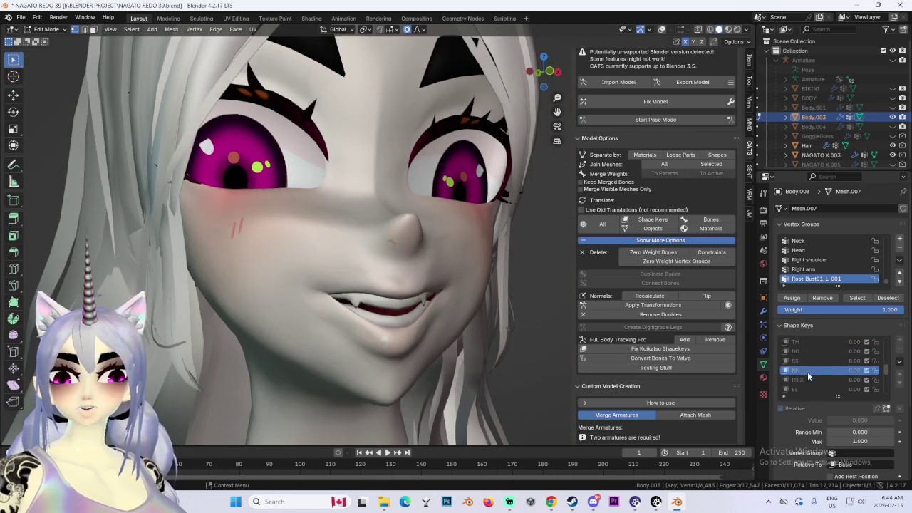
click(808, 361)
Preview the TH, FF, AA X and RR 2 mouth shapes from front and three-quarter views.
scroll(347, 332, up, 2)
middle_drag(313, 324, 347, 332)
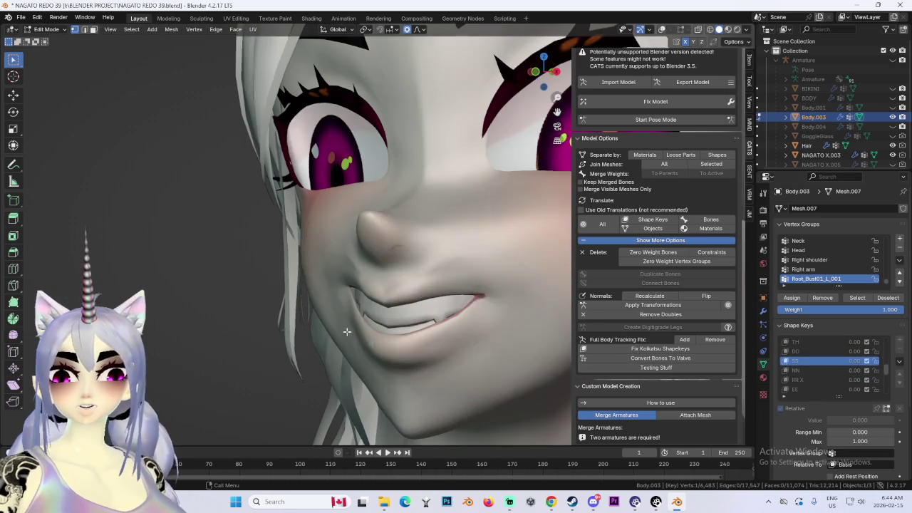
click(806, 342)
scroll(399, 342, down, 2)
middle_drag(385, 356, 414, 375)
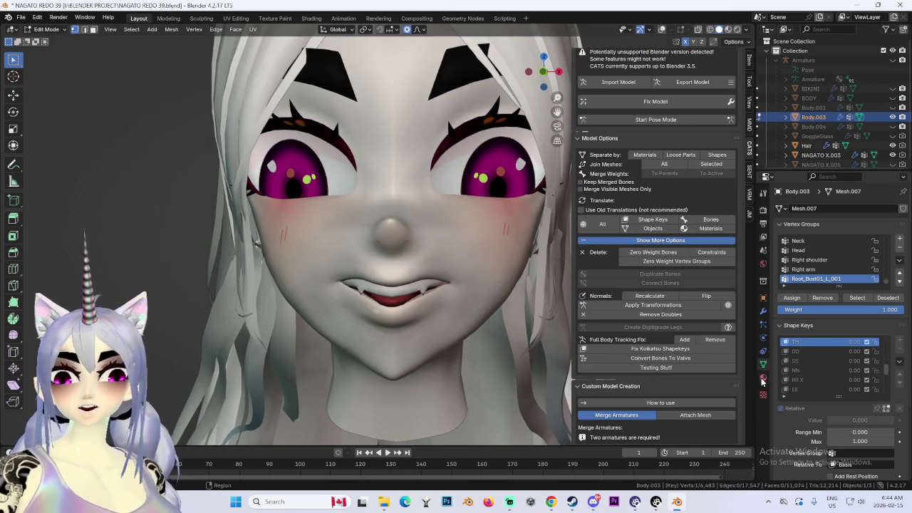
scroll(812, 367, up, 2)
click(817, 352)
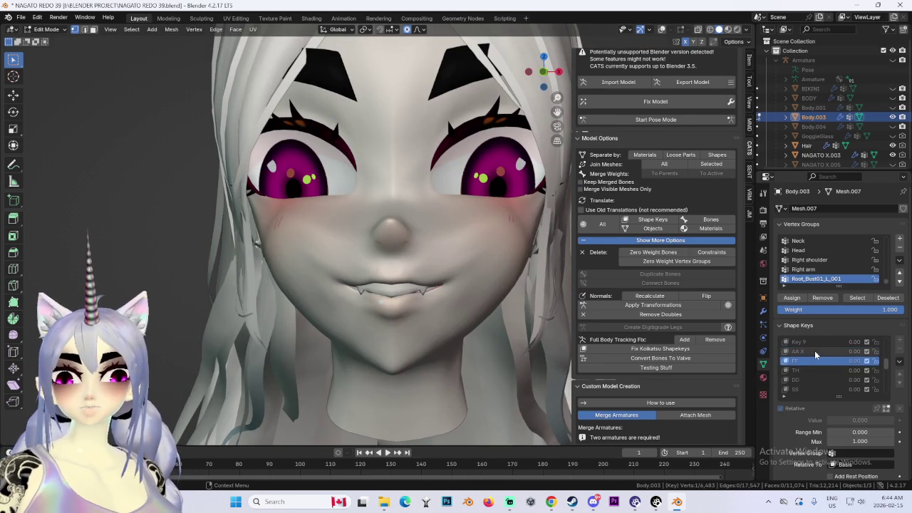
click(815, 351)
scroll(385, 285, down, 1)
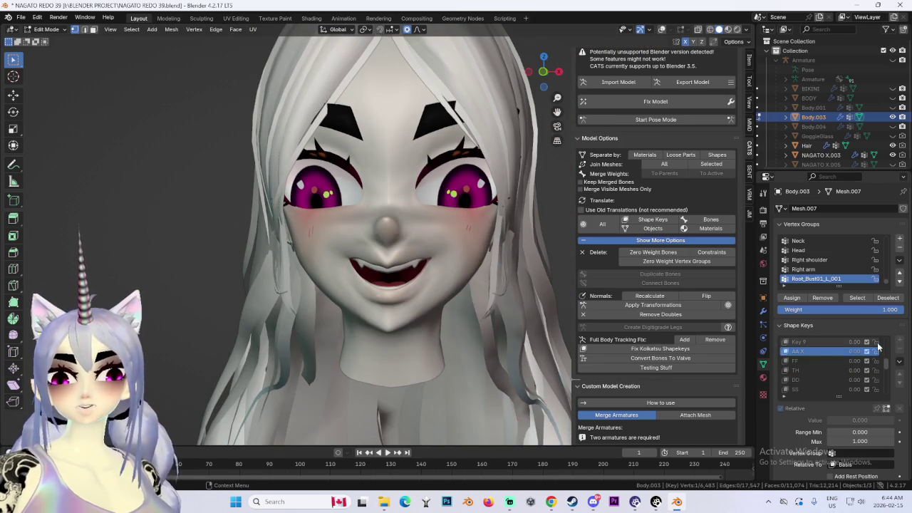
scroll(878, 347, down, 2)
scroll(855, 356, down, 3)
click(812, 389)
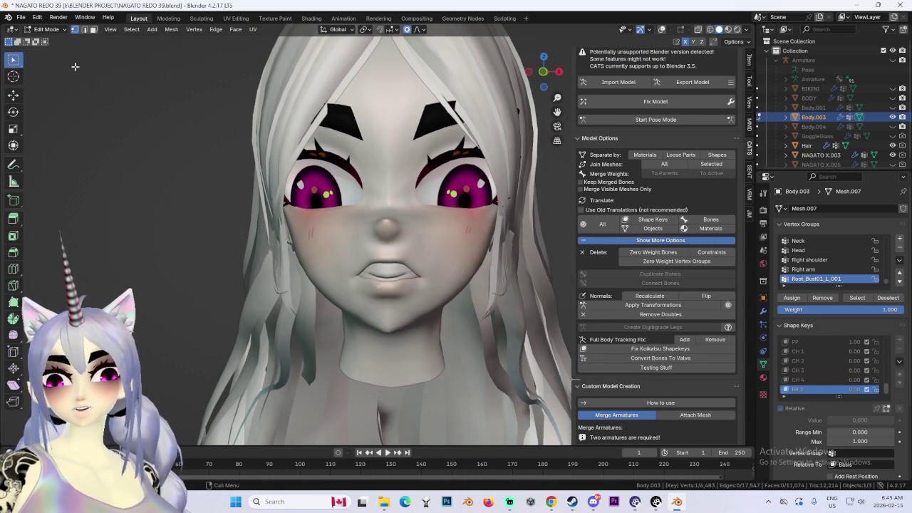
In Object Mode, add a new shape key and name it AA 2.
click(49, 29)
click(44, 41)
scroll(819, 360, down, 1)
click(795, 365)
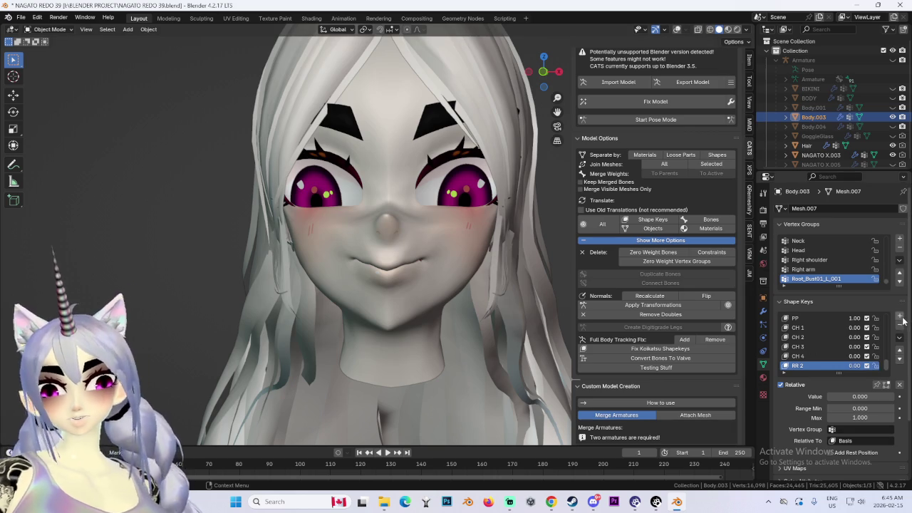
double_click(800, 366)
text(AA 2)
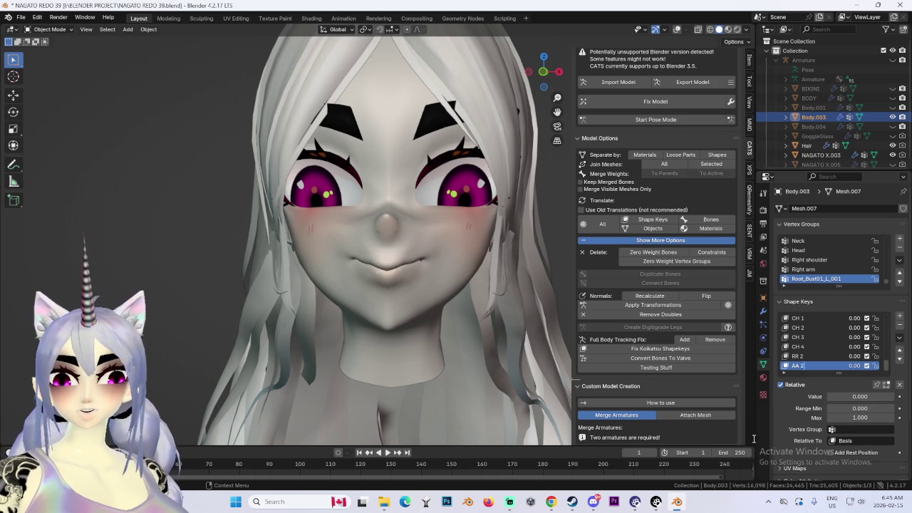
In the YouTube tab, start the Code Vein OST 'Memory of the Lost' video.
click(551, 502)
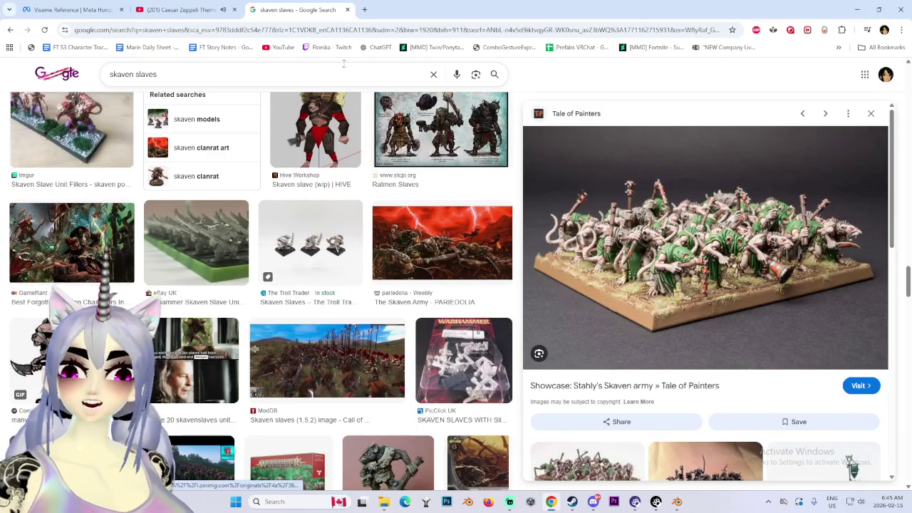
click(182, 9)
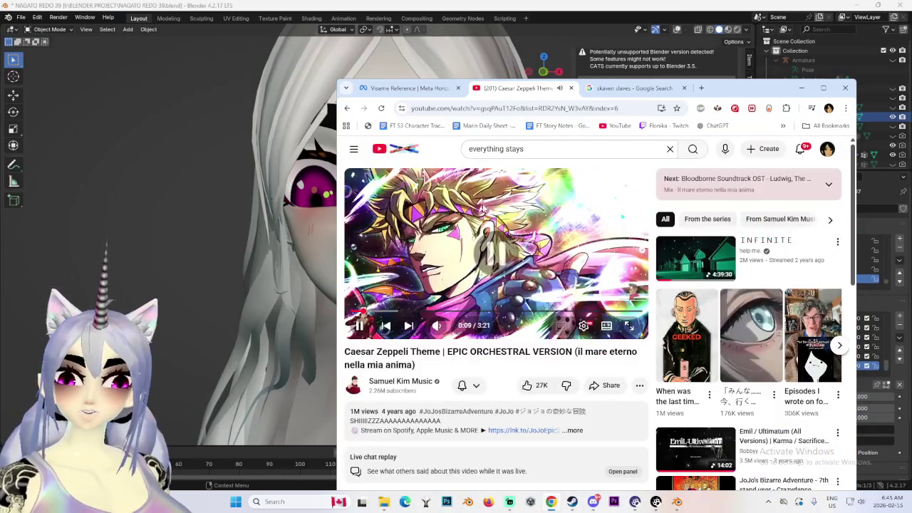
scroll(536, 347, down, 4)
scroll(650, 365, down, 2)
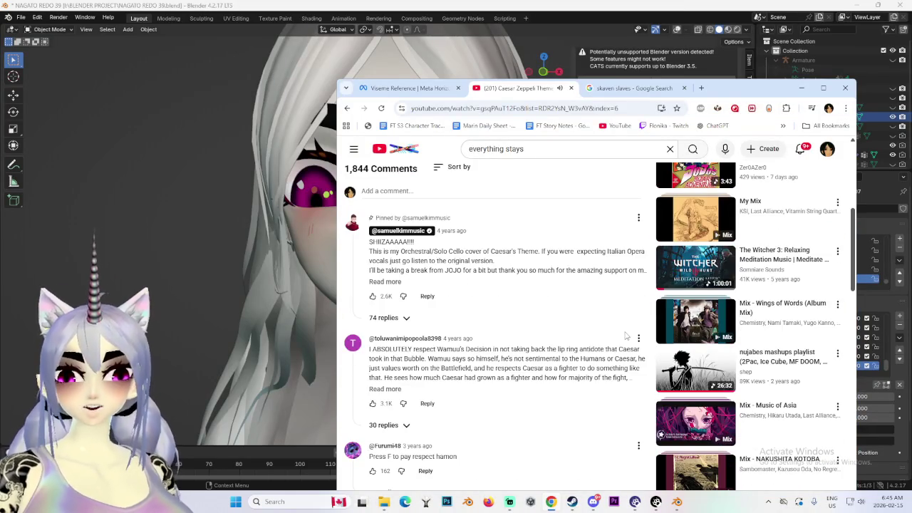
scroll(685, 342, down, 4)
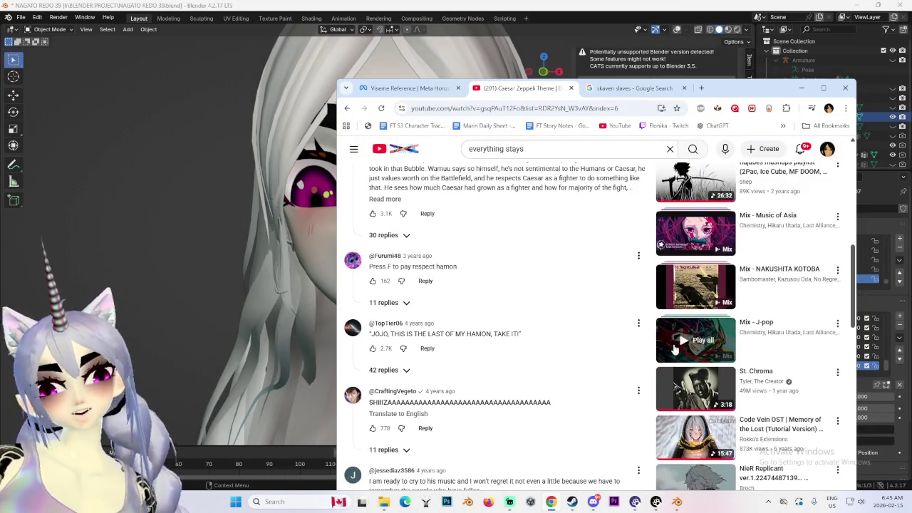
scroll(699, 390, down, 1)
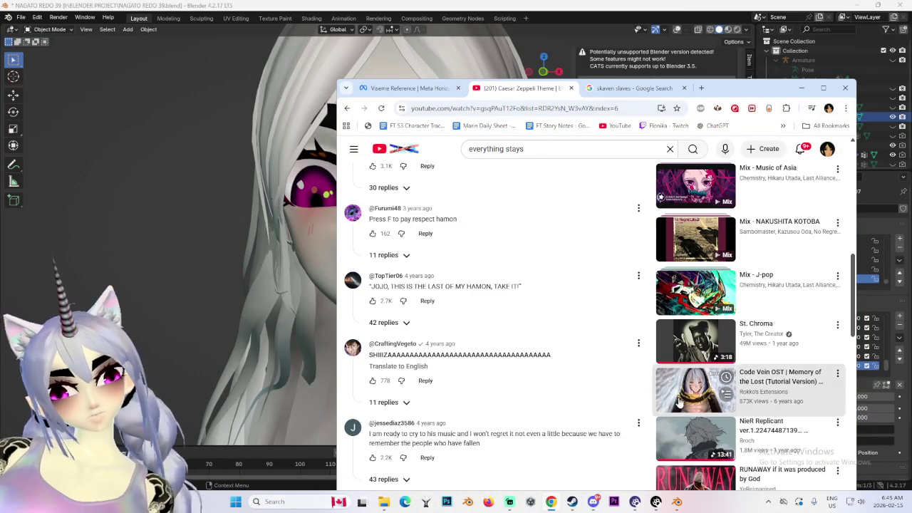
click(698, 391)
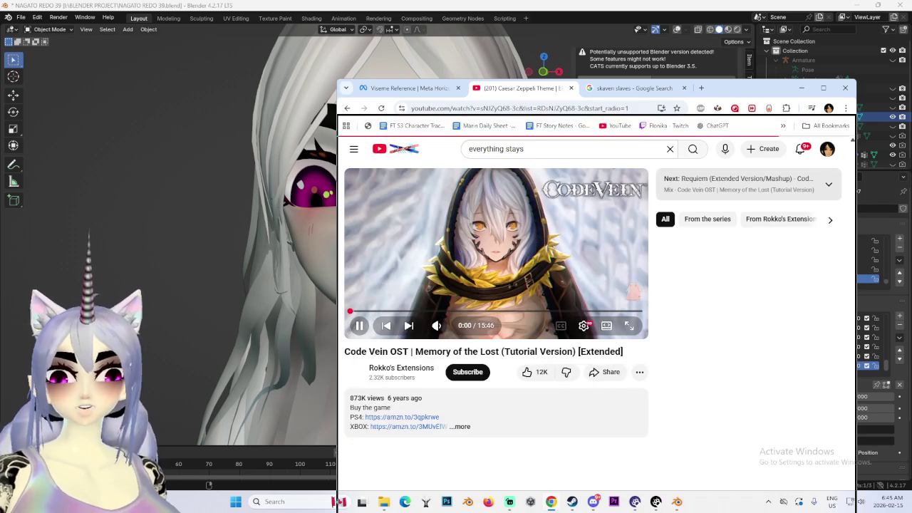
Move the browser window, switch to the search results tab, and minimize Chrome.
drag(748, 88, 748, 129)
click(634, 129)
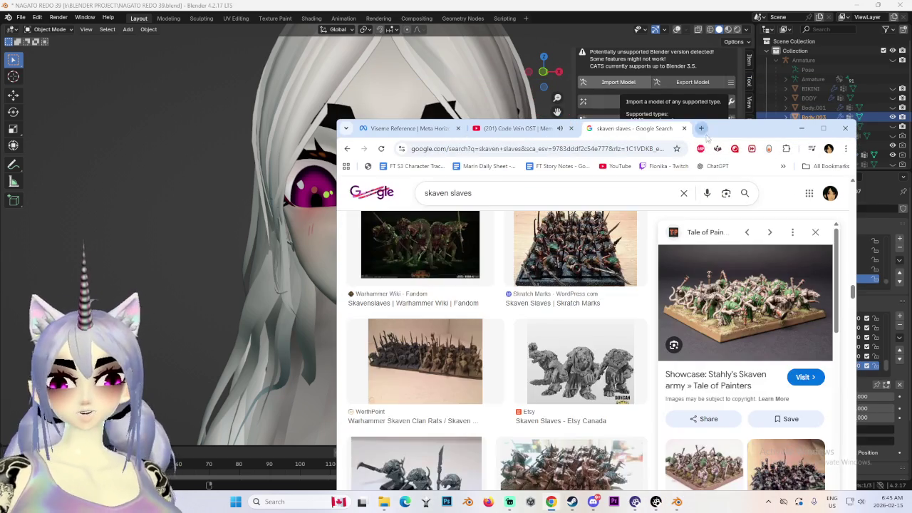
click(802, 129)
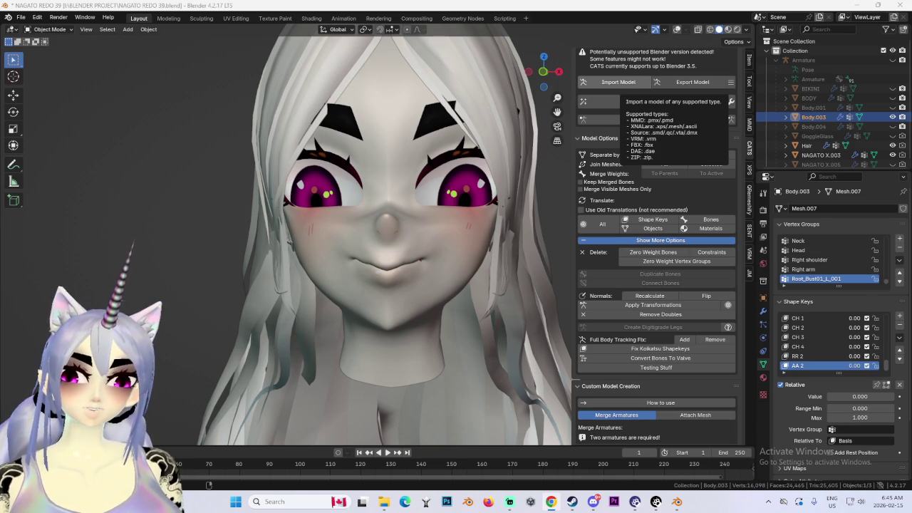
Put the face mesh in Edit Mode, select mouth vertices, and set proportional falloff to Smooth.
scroll(826, 338, up, 2)
scroll(834, 346, up, 2)
scroll(844, 357, up, 1)
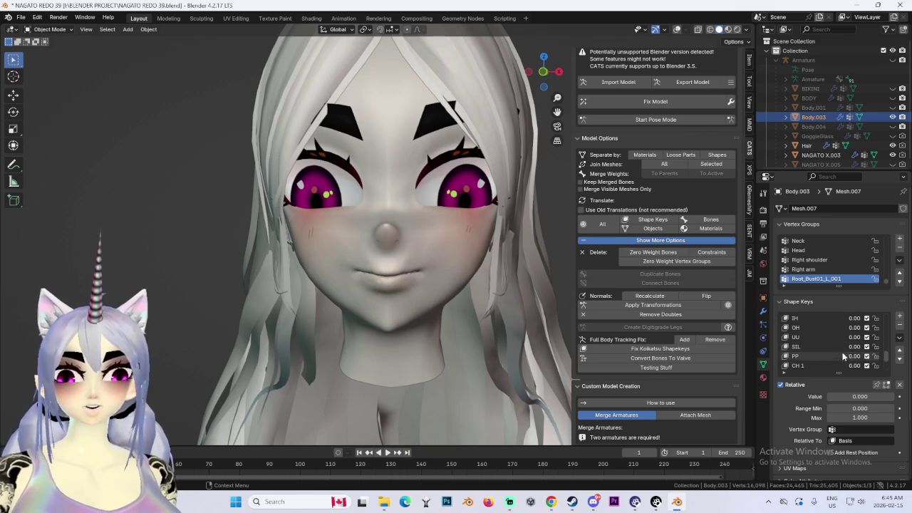
scroll(843, 356, down, 5)
click(22, 17)
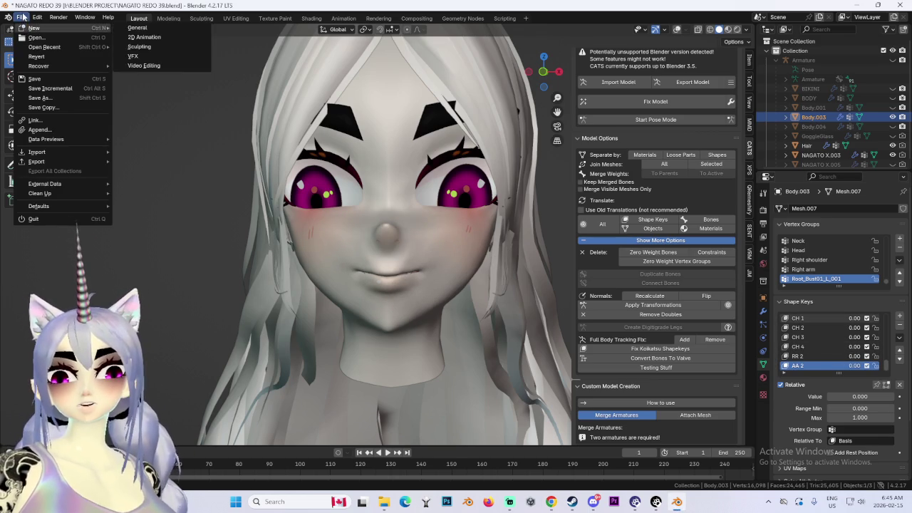
click(42, 29)
click(39, 52)
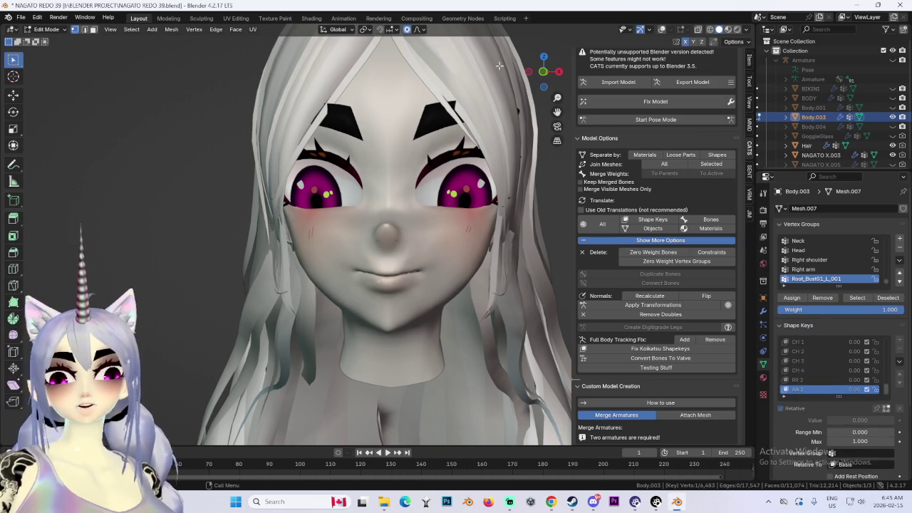
scroll(352, 229, up, 2)
scroll(352, 228, up, 2)
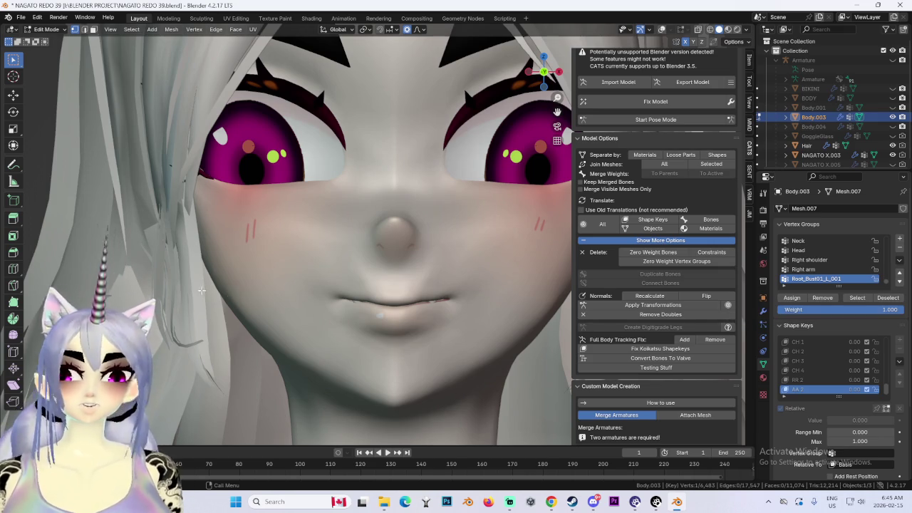
key(c)
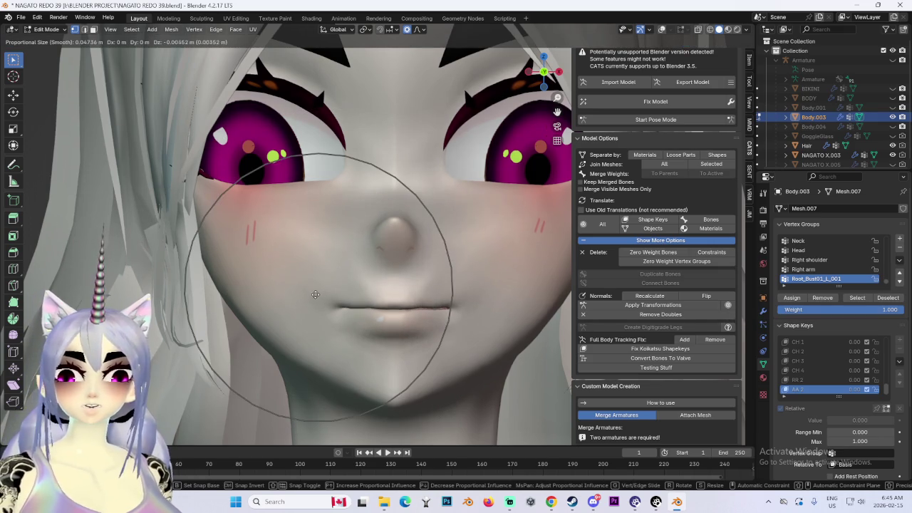
key(Escape)
click(420, 30)
click(407, 50)
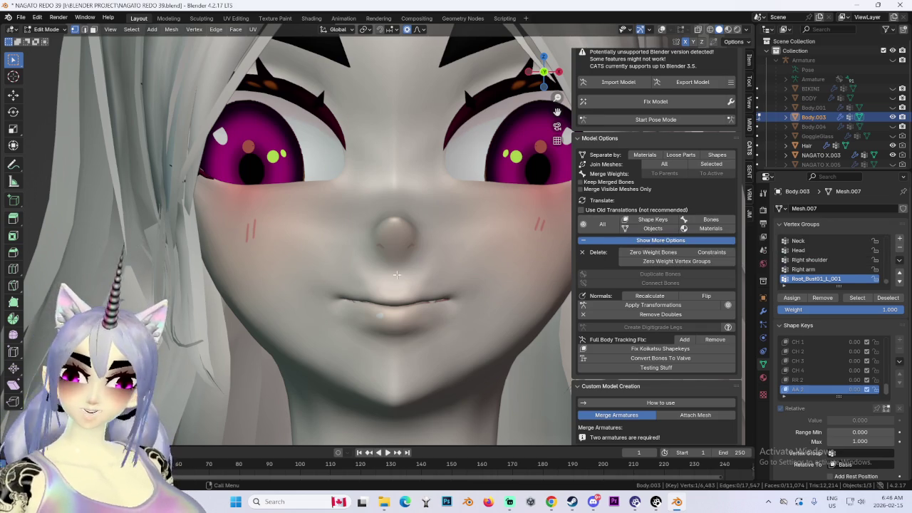
Move the lip vertices with soft falloff, including a move locked to global Z.
key(g)
key(Escape)
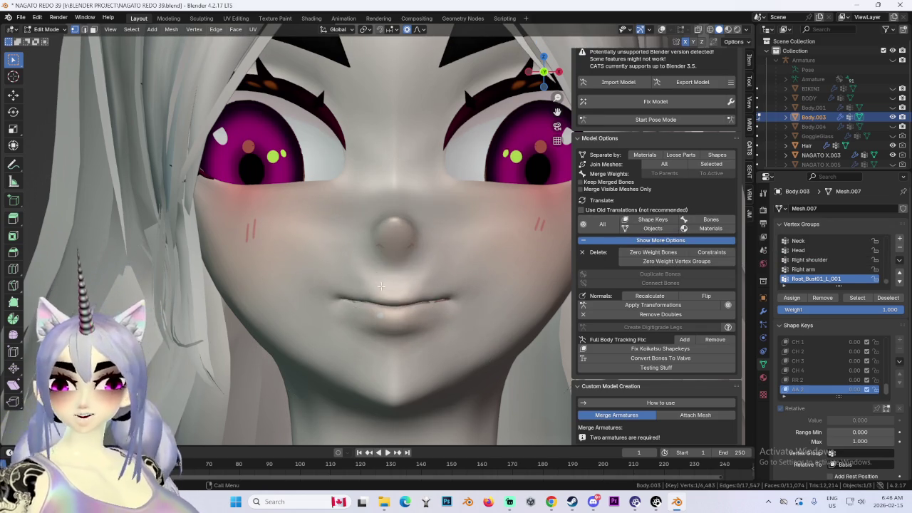
scroll(378, 286, up, 3)
key(g)
scroll(381, 285, up, 3)
scroll(428, 288, up, 1)
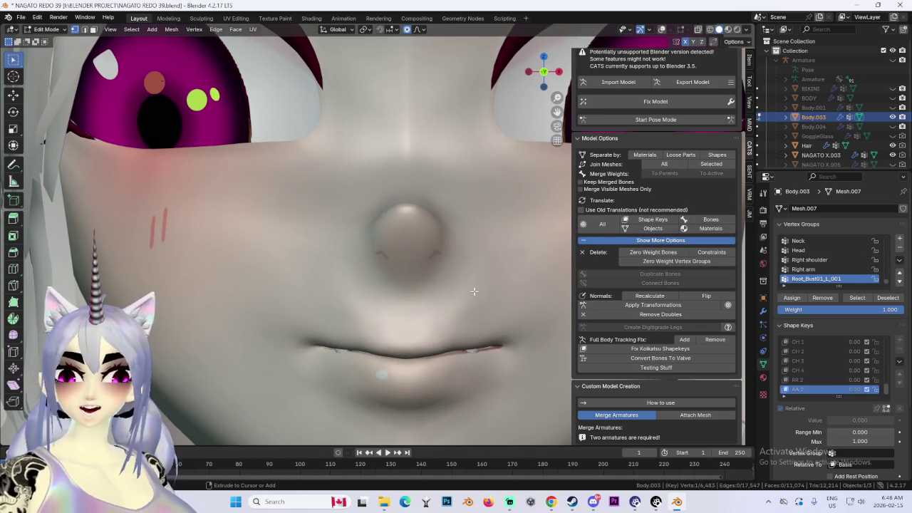
click(437, 230)
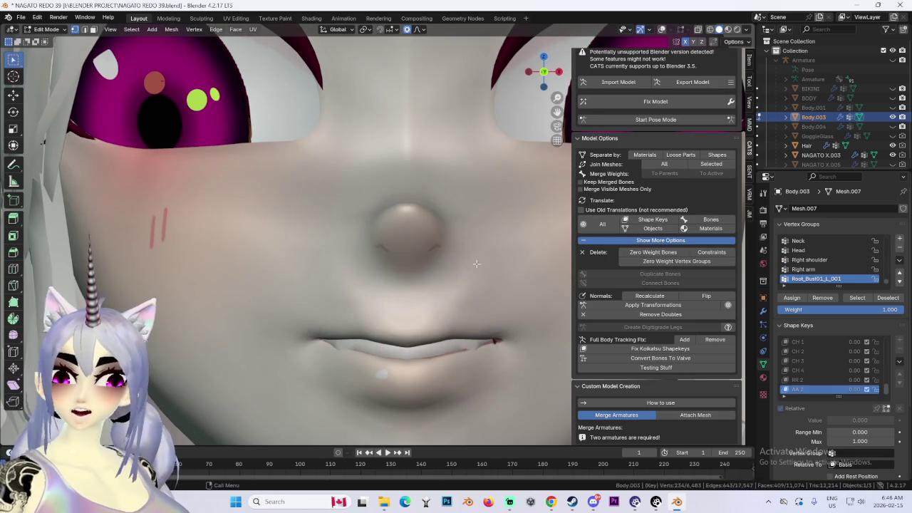
key(g)
key(z)
scroll(477, 251, down, 2)
key(Escape)
key(g)
key(z)
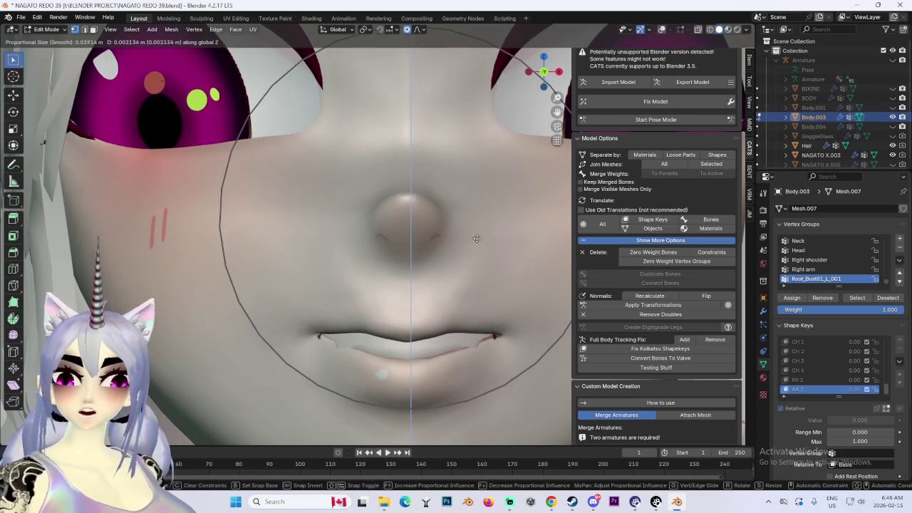
click(477, 239)
Reframe the face at three-quarter view and try a soft move of the mouth corners, then cancel it.
scroll(477, 239, down, 2)
mouse_move(476, 239)
middle_down()
mouse_move(501, 299)
mouse_move(369, 333)
middle_up()
scroll(491, 301, down, 2)
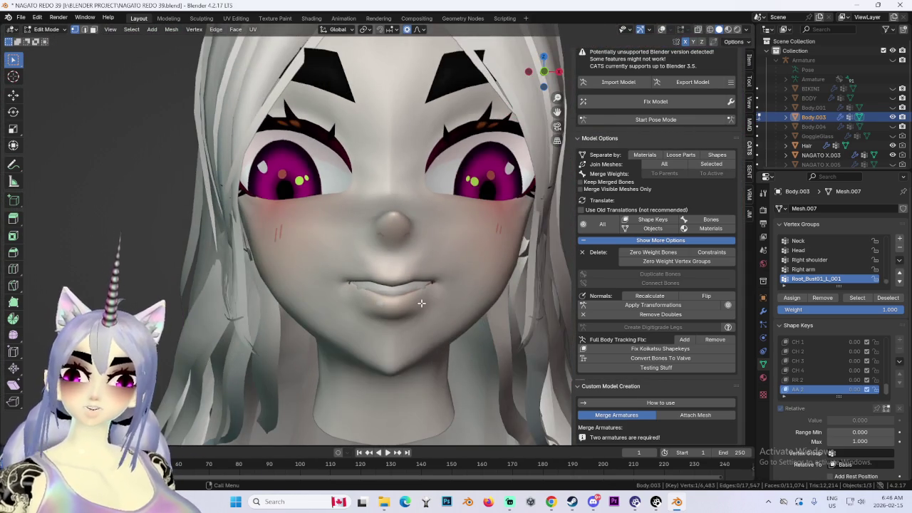
scroll(421, 303, up, 2)
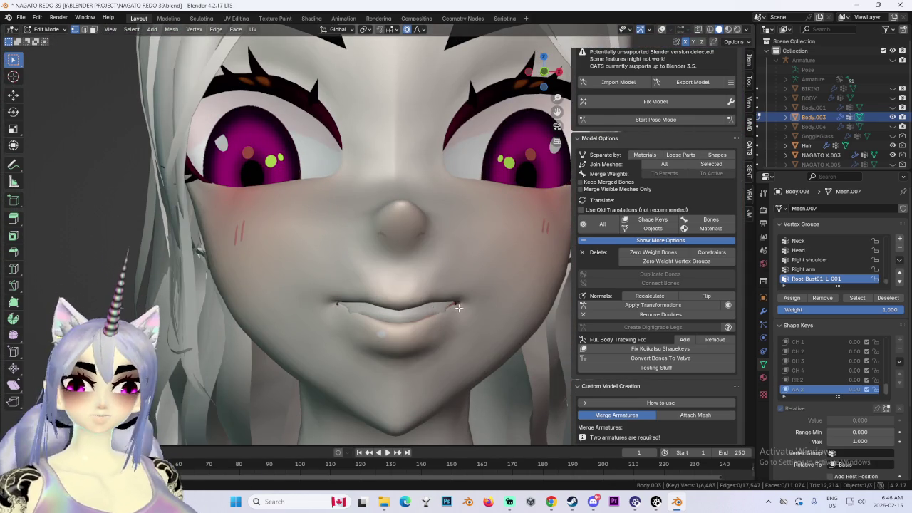
shift+middle_drag(458, 308, 459, 244)
key(g)
right_click(479, 205)
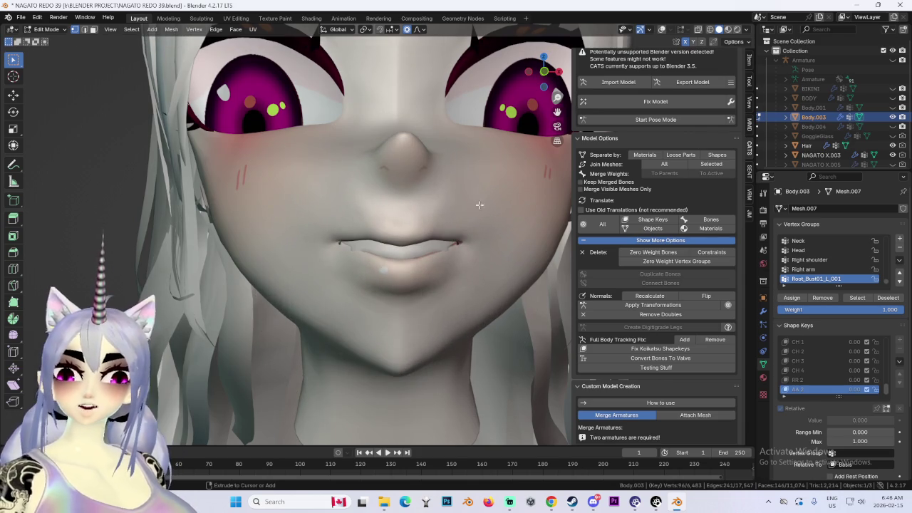
drag(543, 74, 545, 79)
Pull the mouth corners down along Z into fang shapes.
key(g)
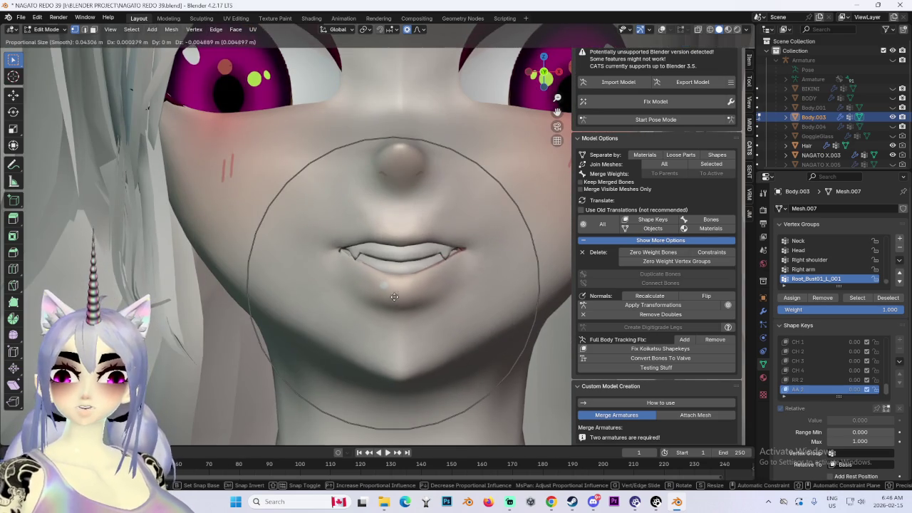
click(395, 297)
key(ctrl+z)
key(g)
right_click(336, 307)
key(g)
key(z)
click(338, 315)
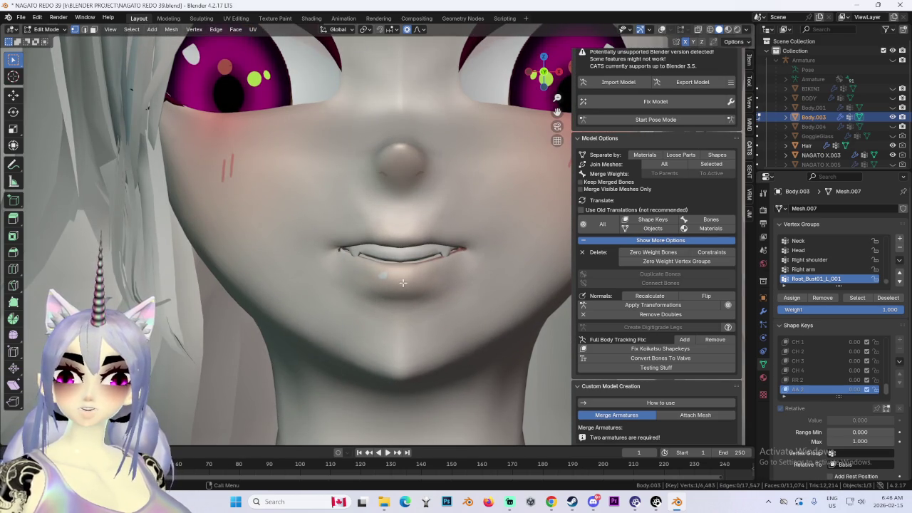
Reshape the lips with a proportional-editing move.
key(g)
key(z)
key(z)
key(z)
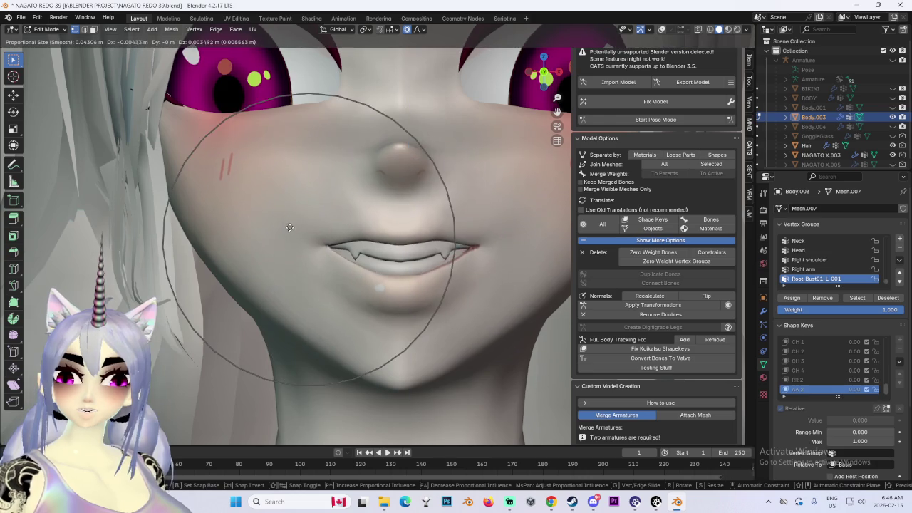
right_click(290, 227)
scroll(486, 297, down, 4)
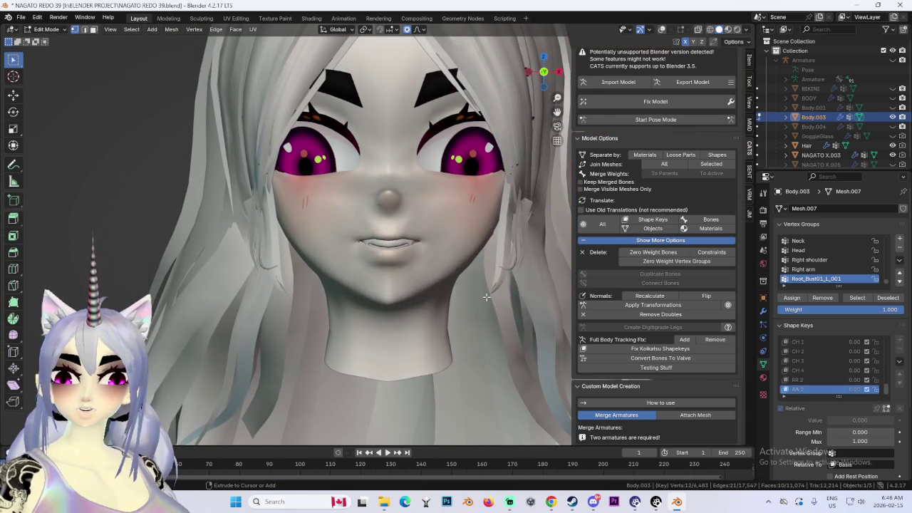
scroll(486, 297, up, 3)
key(g)
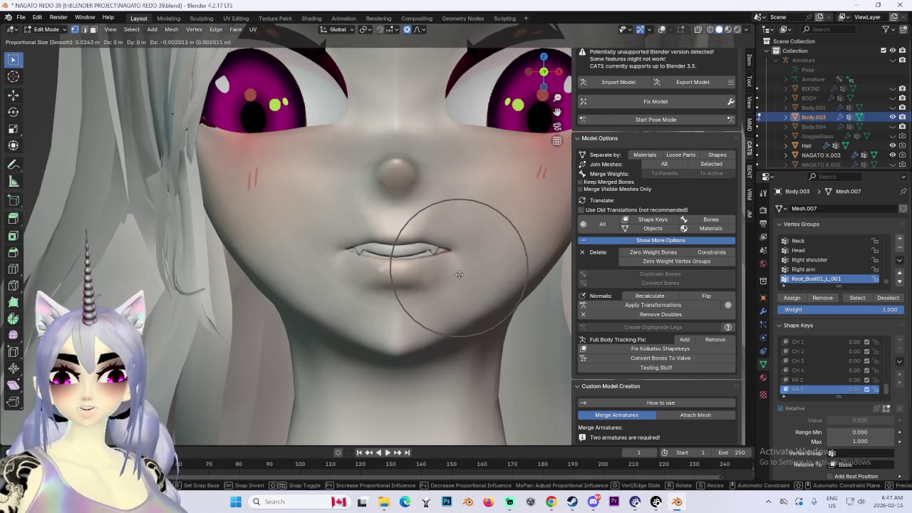
click(457, 275)
scroll(458, 276, up, 2)
Open the mouth wider, adjusting the lips and fang tips with soft moves.
key(g)
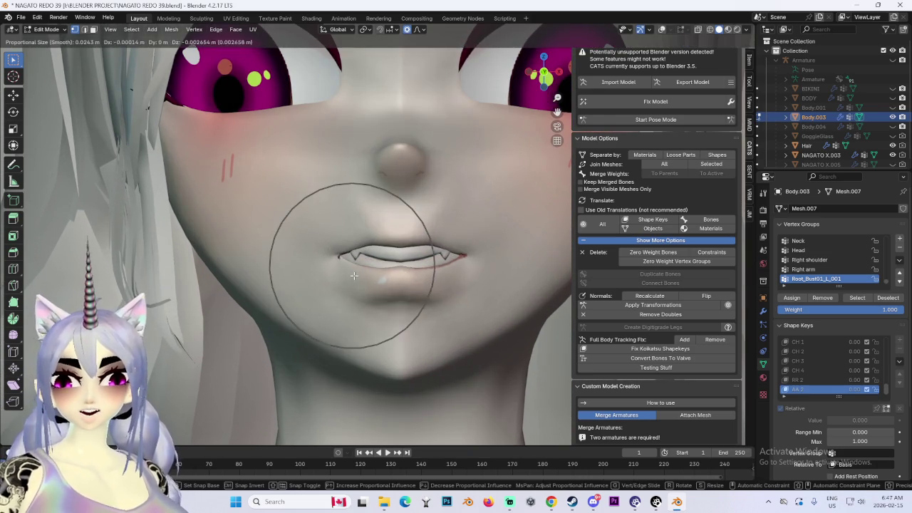
click(421, 271)
key(g)
click(385, 271)
key(g)
click(349, 260)
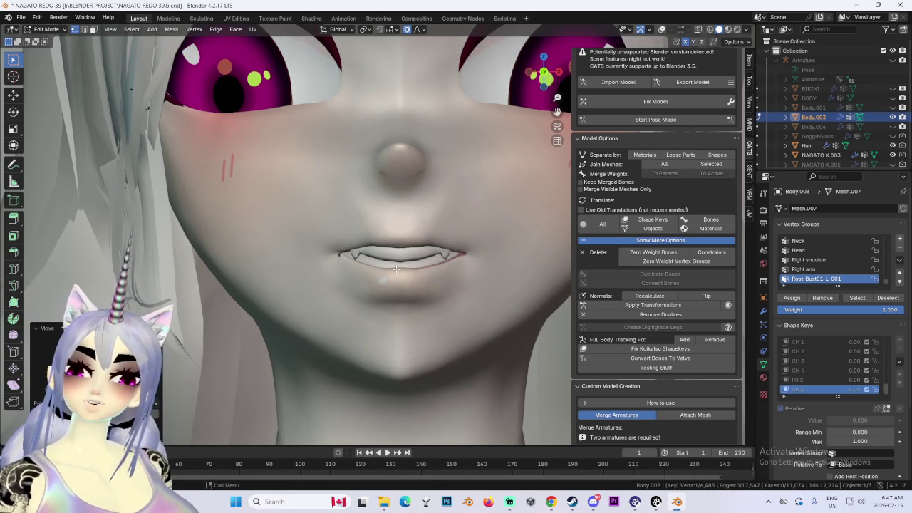
key(g)
click(317, 232)
Stretch the smile wider and raise the upper lip with several soft lip moves.
key(g)
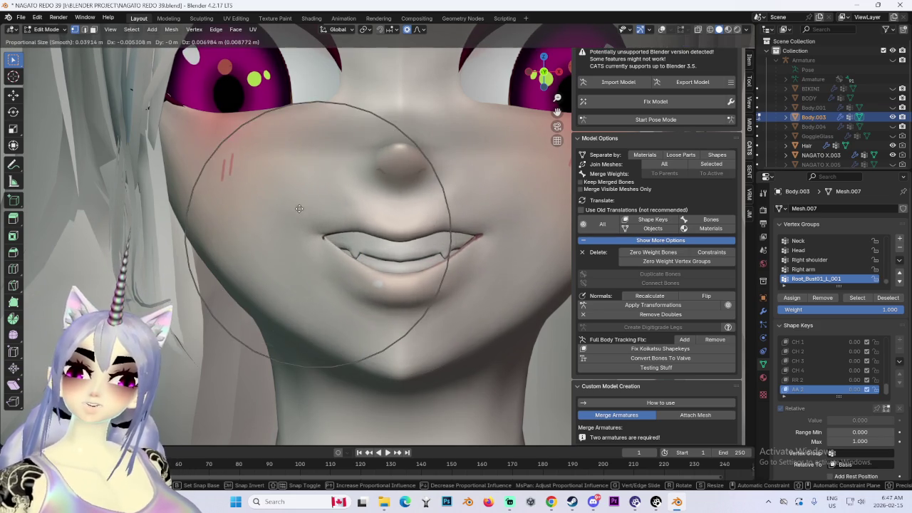
click(289, 225)
key(g)
click(280, 220)
key(g)
click(267, 217)
key(g)
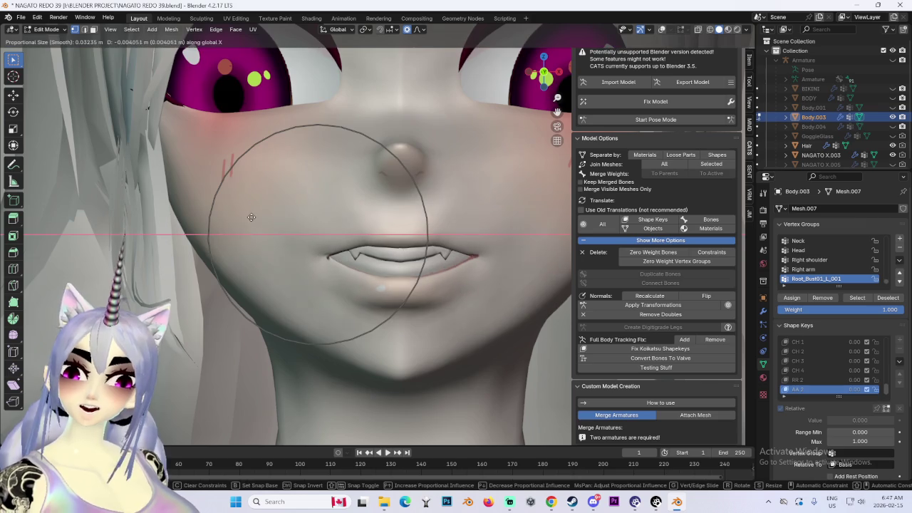
click(258, 213)
key(g)
click(252, 209)
Turn on X-ray and orbit to inspect the mouth from the front and side.
middle_drag(252, 209, 431, 255)
scroll(315, 272, up, 2)
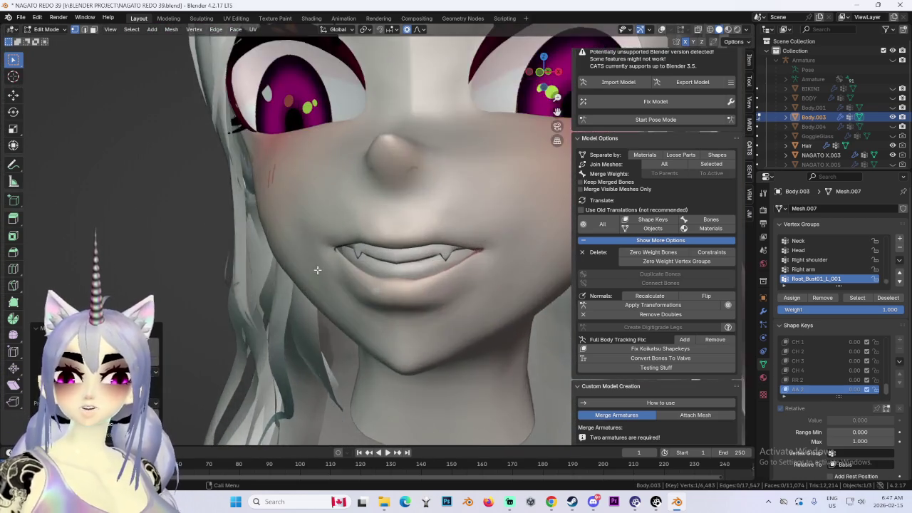
scroll(344, 265, up, 2)
mouse_move(344, 264)
middle_down()
mouse_move(472, 271)
mouse_move(452, 278)
middle_up()
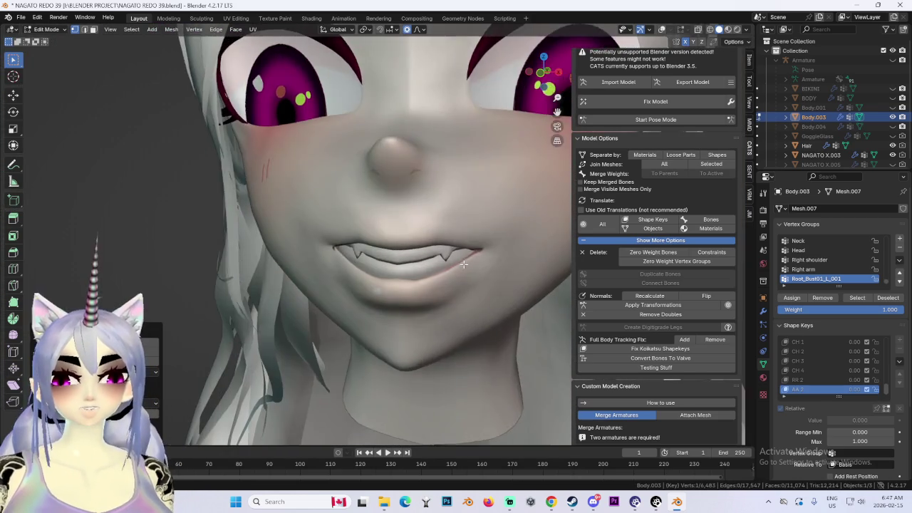
scroll(447, 283, down, 1)
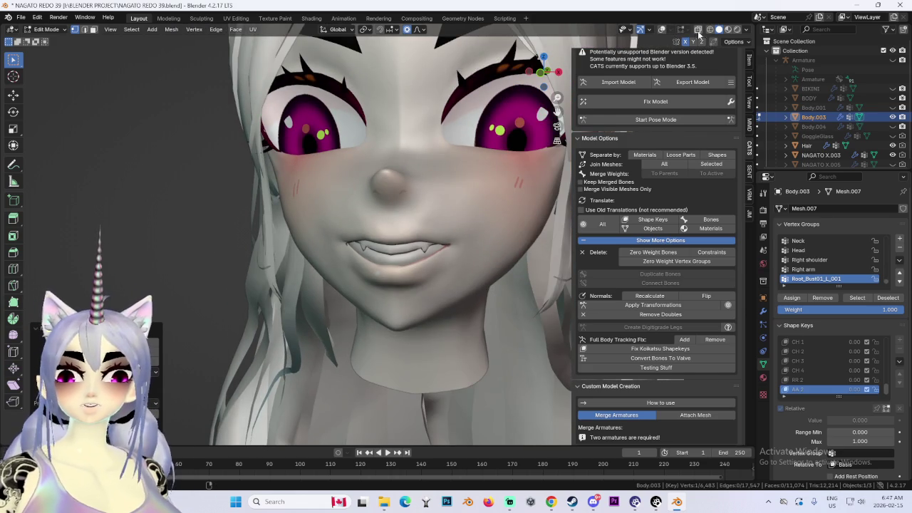
click(698, 34)
mouse_move(492, 321)
middle_down()
mouse_move(470, 314)
mouse_move(490, 319)
middle_up()
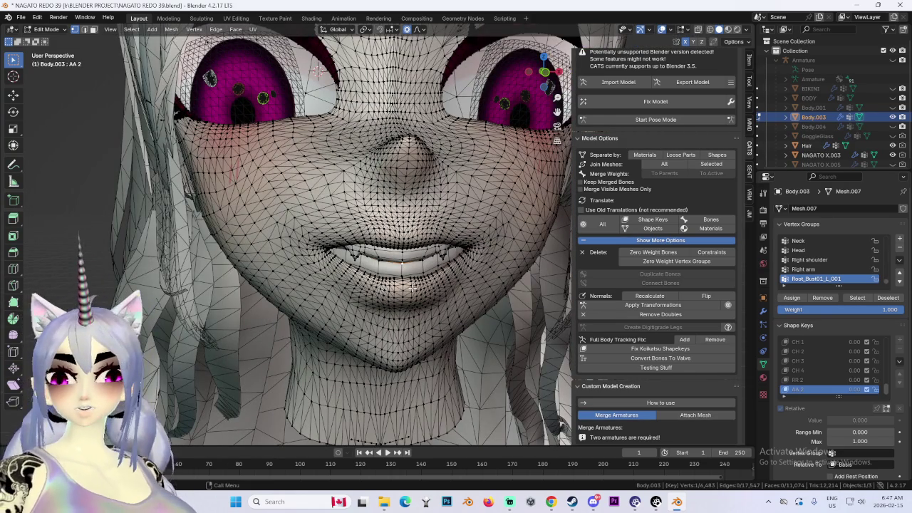
Select the upper lip loop and teeth strip, then clear it and switch to front view.
alt+click(410, 258)
middle_drag(410, 258, 420, 272)
key(l)
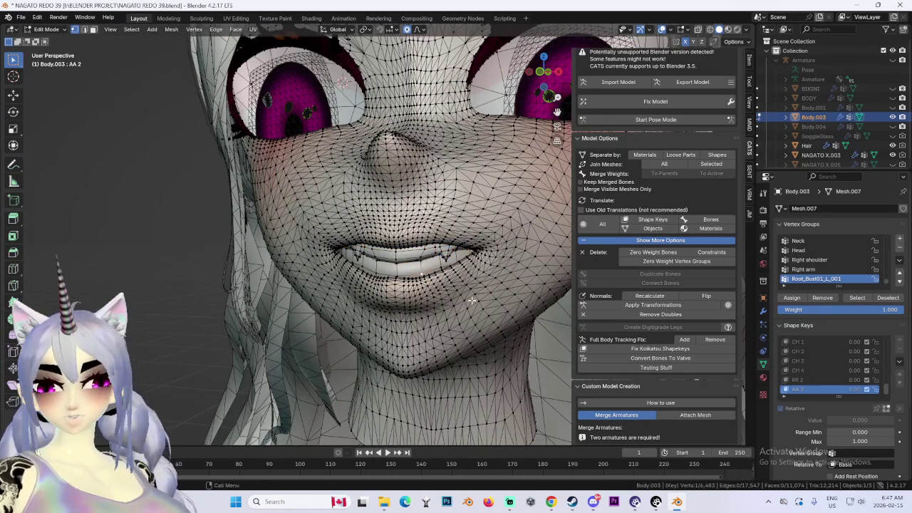
key(alt+a)
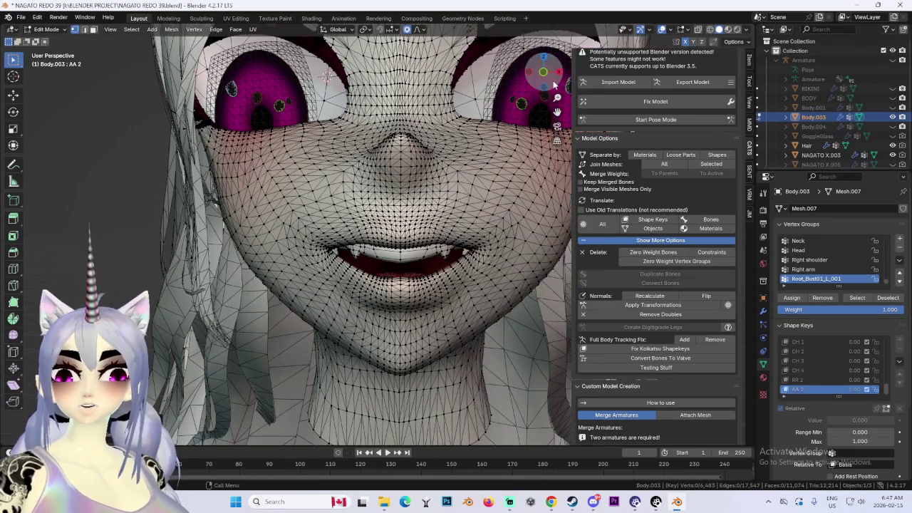
click(542, 73)
scroll(487, 300, up, 5)
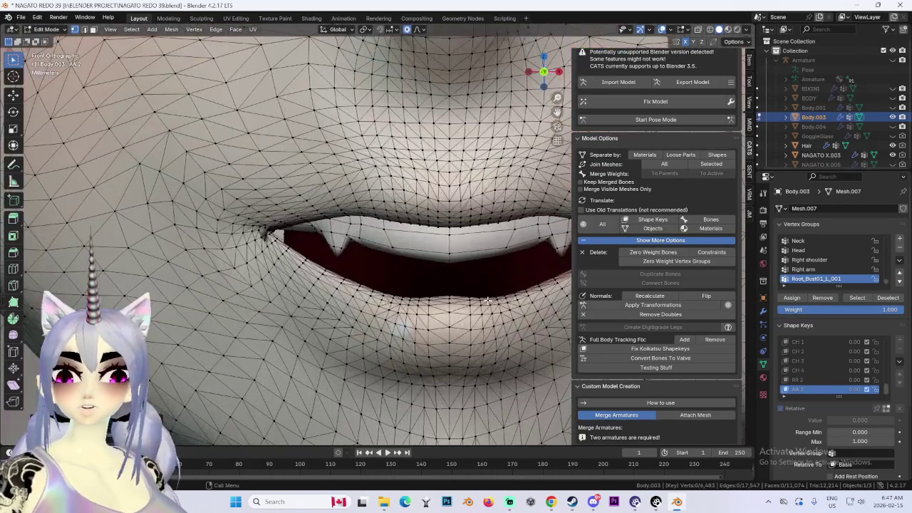
Try lowering the lower lip edge loop, then undo it.
alt+click(450, 294)
key(g)
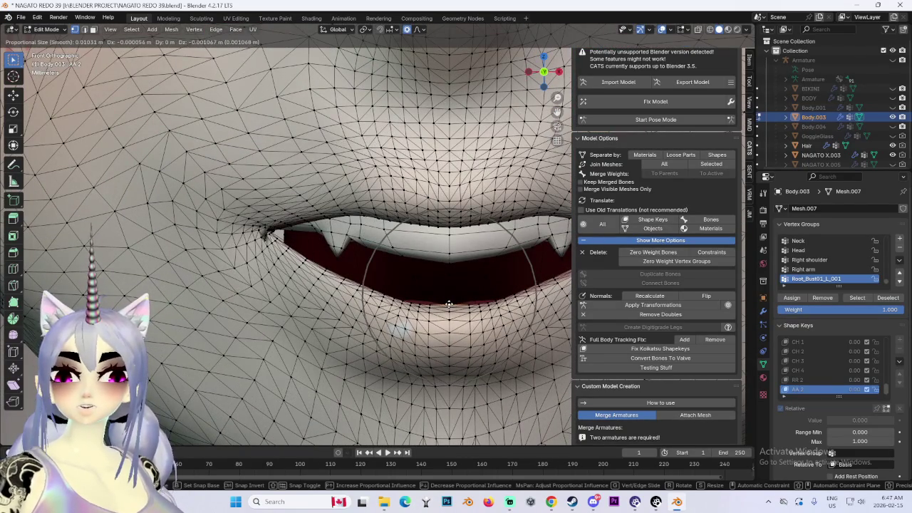
click(449, 304)
key(ctrl+z)
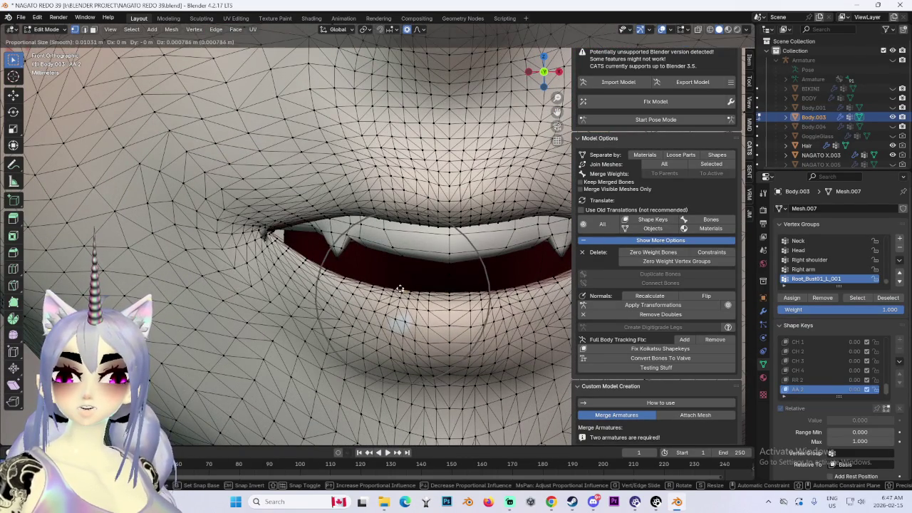
scroll(428, 294, down, 3)
scroll(446, 292, down, 2)
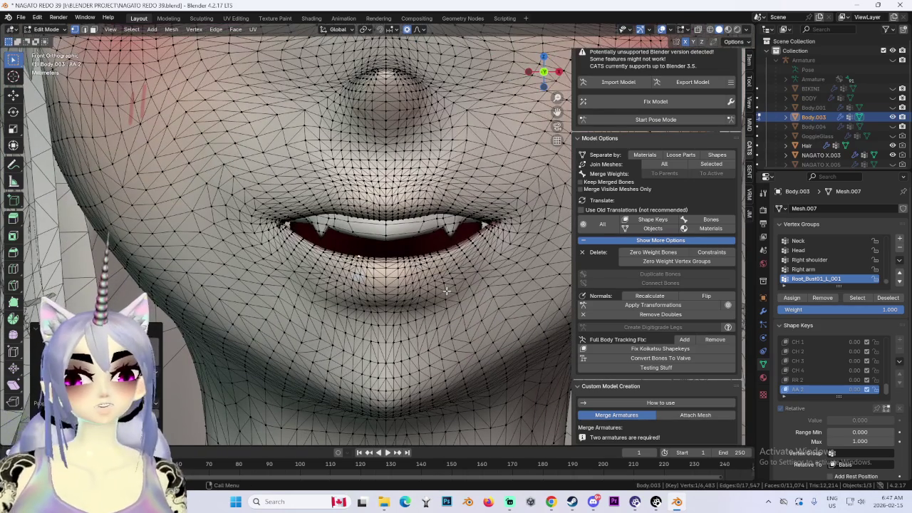
scroll(492, 313, down, 2)
scroll(502, 311, down, 1)
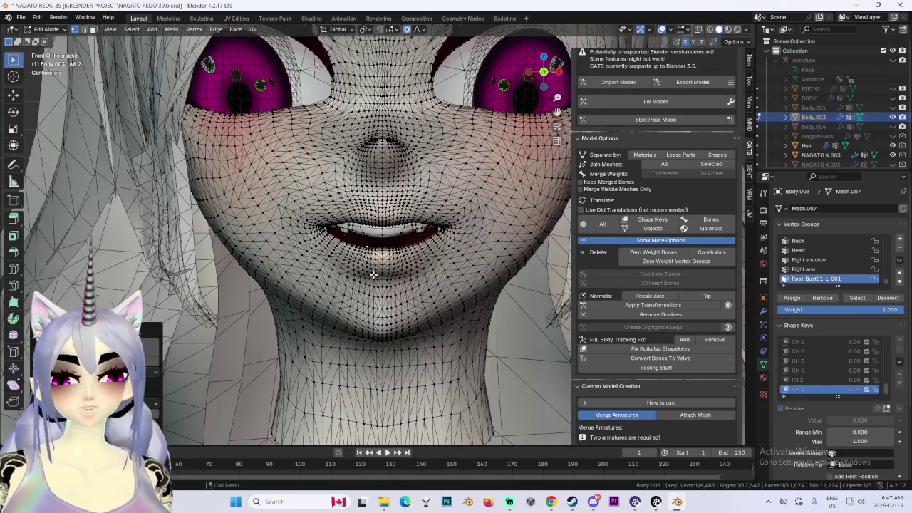
Box-select the chin vertices and move the jaw area with soft falloff to open the mouth.
drag(338, 263, 427, 310)
key(g)
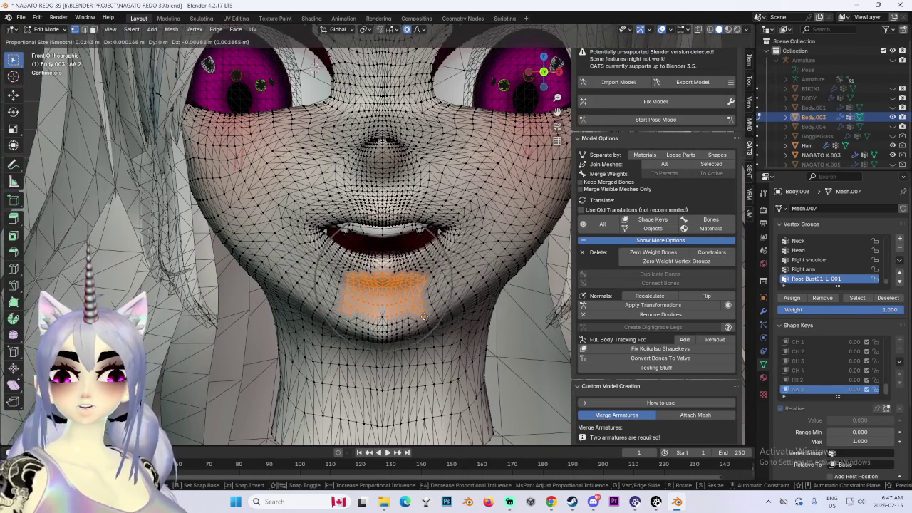
right_click(514, 295)
key(g)
right_click(513, 295)
key(g)
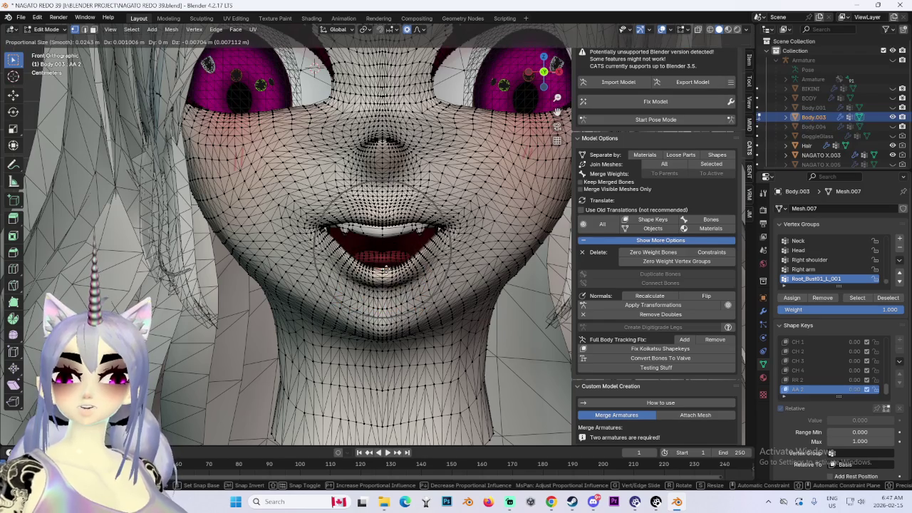
scroll(383, 266, down, 4)
right_click(384, 266)
key(g)
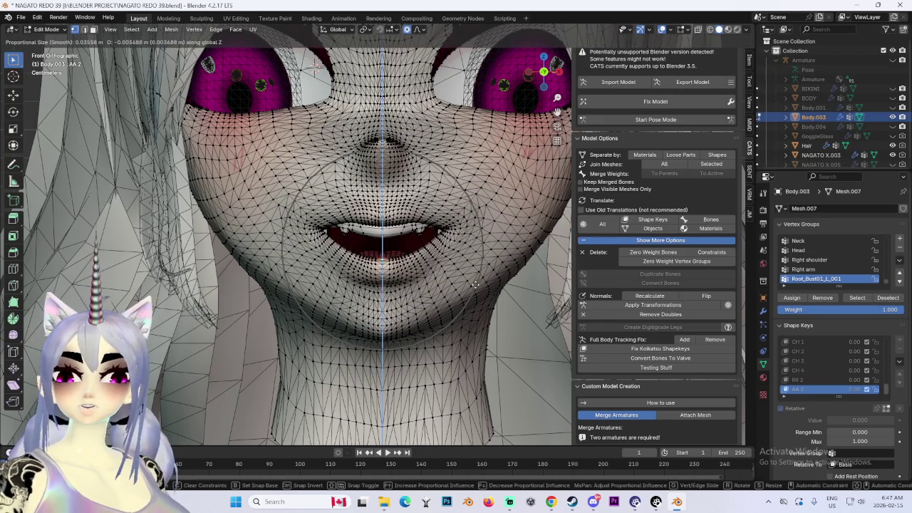
click(330, 248)
Lower the jaw along Z and fine-tune the lip shape.
key(g)
key(z)
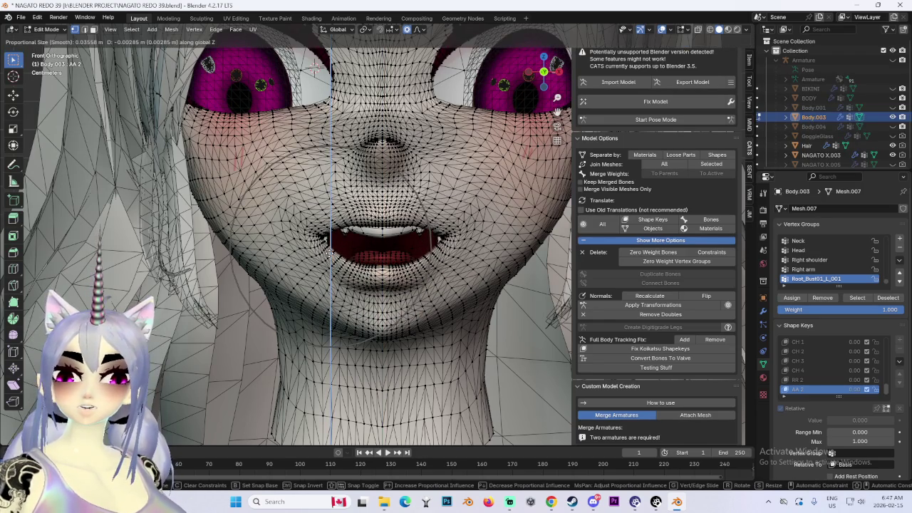
click(329, 245)
scroll(216, 207, up, 4)
mouse_move(329, 245)
middle_down()
mouse_move(216, 207)
mouse_move(416, 265)
middle_up()
key(g)
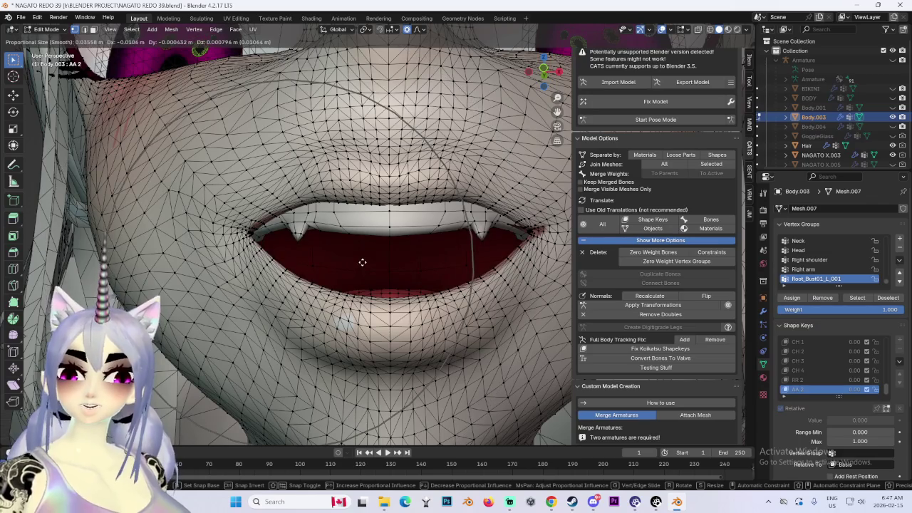
key(x)
click(421, 255)
Orbit and snap to a front view to check the opened mouth.
scroll(420, 255, down, 2)
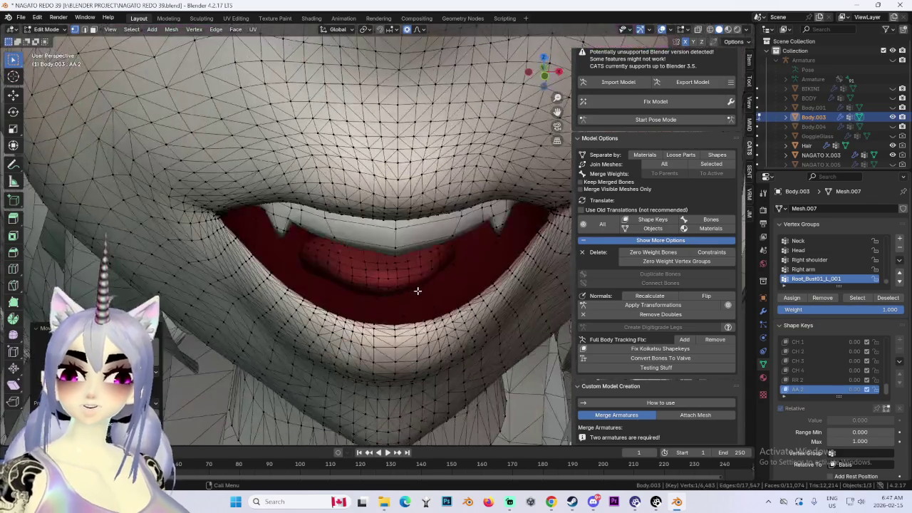
scroll(418, 292, down, 3)
middle_drag(418, 292, 470, 242)
click(561, 76)
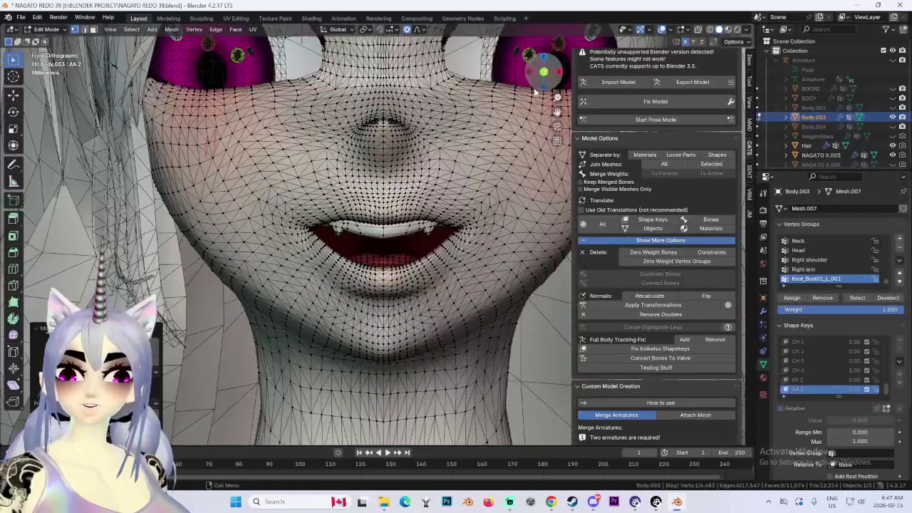
scroll(499, 179, down, 2)
scroll(448, 284, up, 2)
scroll(447, 283, up, 1)
scroll(439, 308, up, 1)
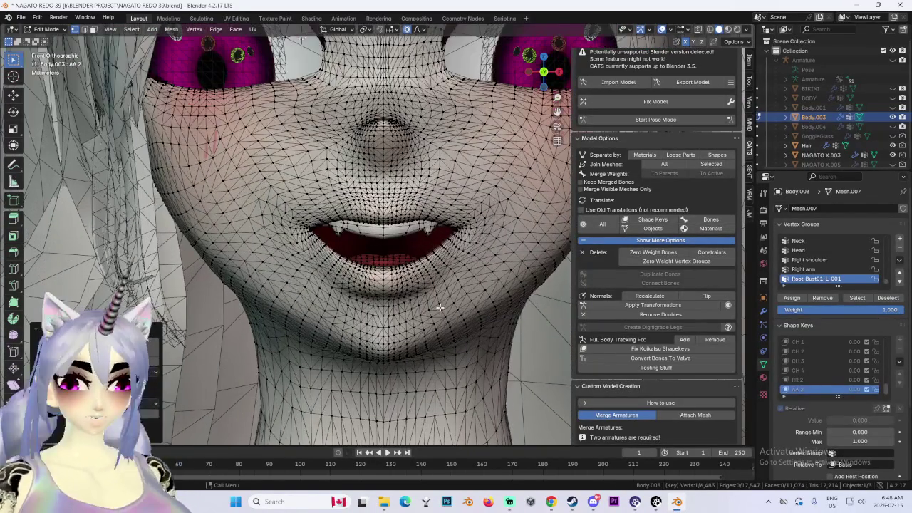
scroll(435, 305, down, 2)
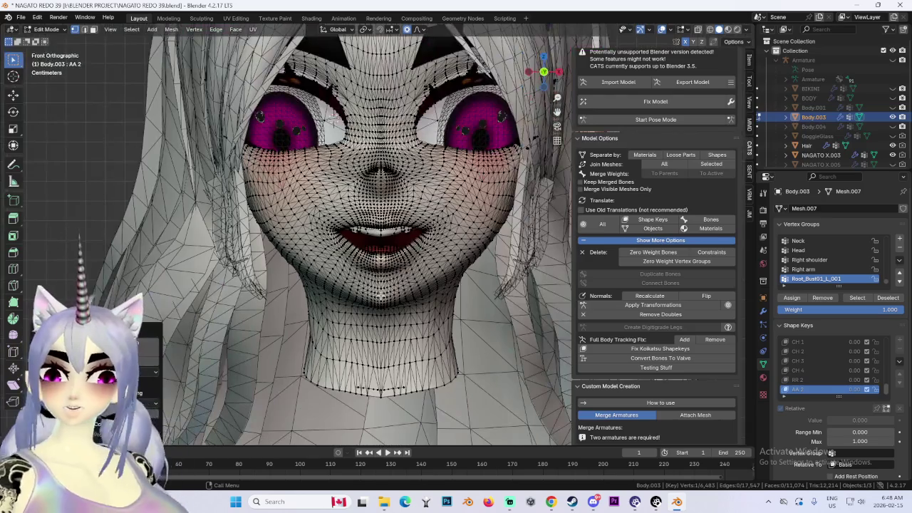
Move the jaw area vertically along Z with proportional editing.
key(g)
key(Escape)
key(g)
key(z)
click(449, 278)
scroll(330, 263, up, 4)
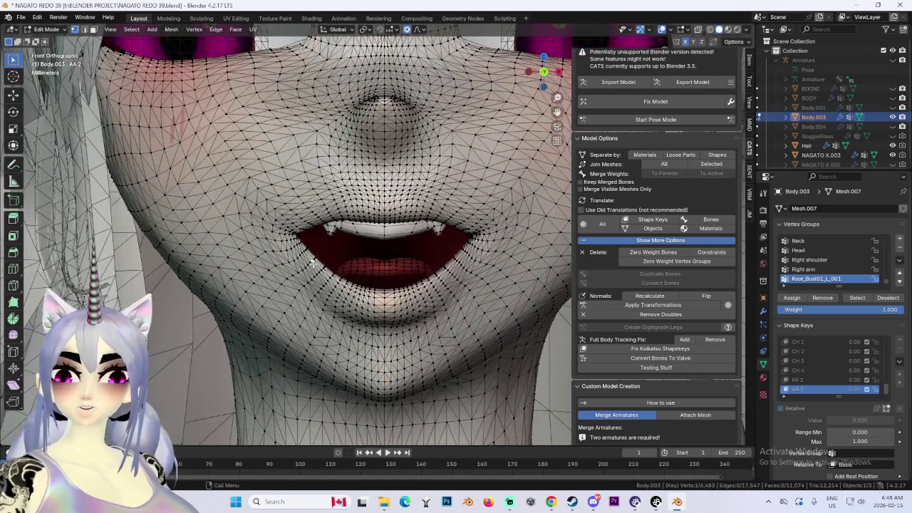
Try several lower-lip and mouth moves, undoing each one.
key(g)
click(317, 258)
key(ctrl+z)
scroll(430, 211, down, 4)
mouse_move(430, 211)
middle_down()
mouse_move(476, 208)
mouse_move(448, 216)
mouse_move(445, 235)
middle_up()
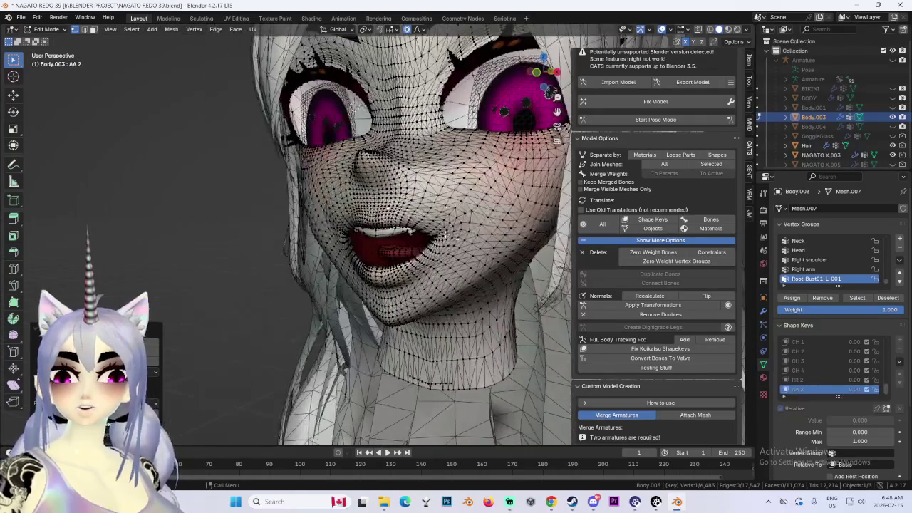
key(g)
click(335, 249)
key(ctrl+z)
key(g)
click(360, 278)
key(ctrl+z)
Reselect the mouth interior faces and check the face from behind and the front.
key(ctrl+h)
key(Escape)
key(ctrl+z)
middle_drag(464, 229, 468, 233)
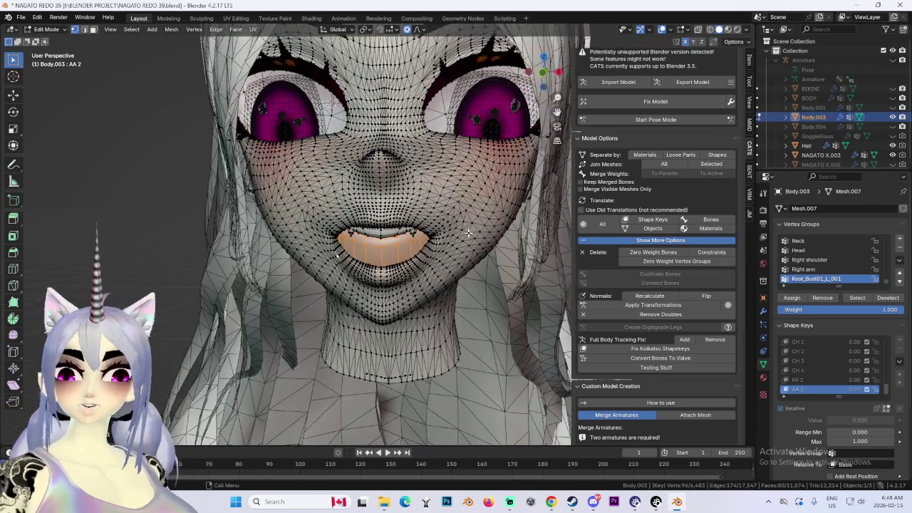
scroll(442, 214, up, 2)
click(541, 84)
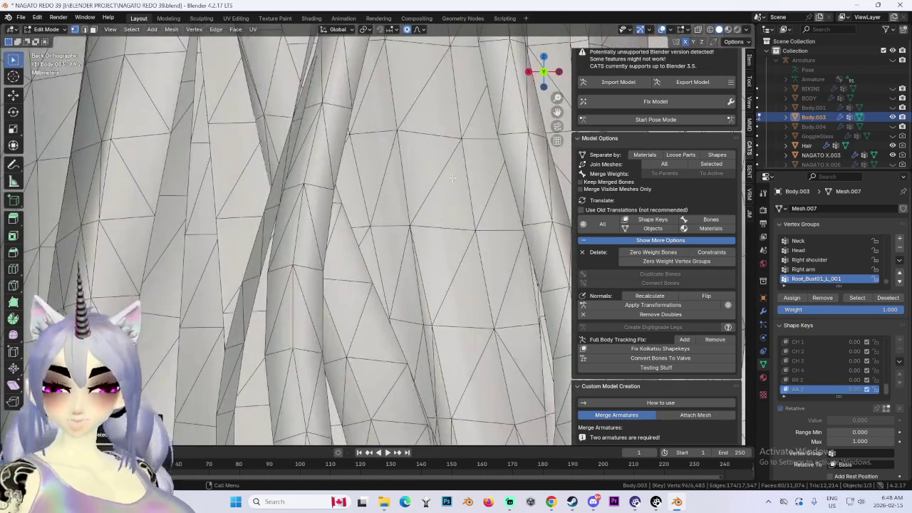
click(543, 71)
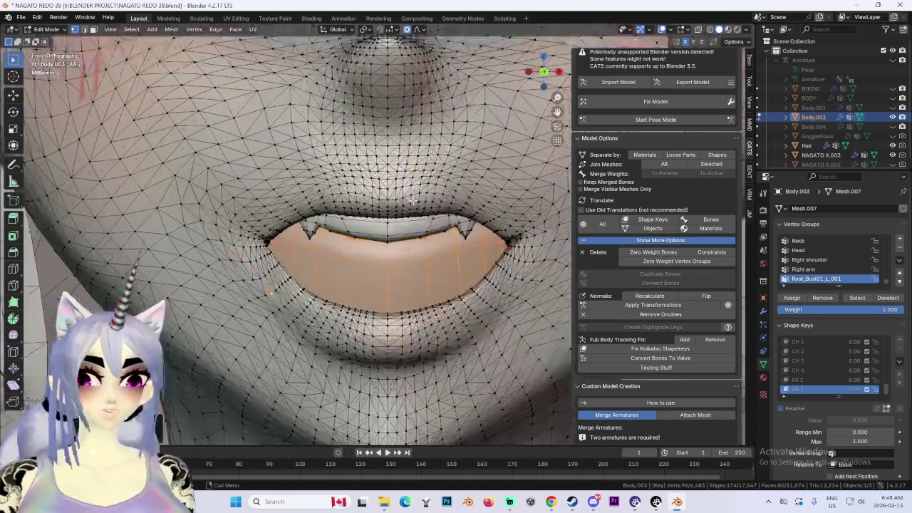
key(Tab)
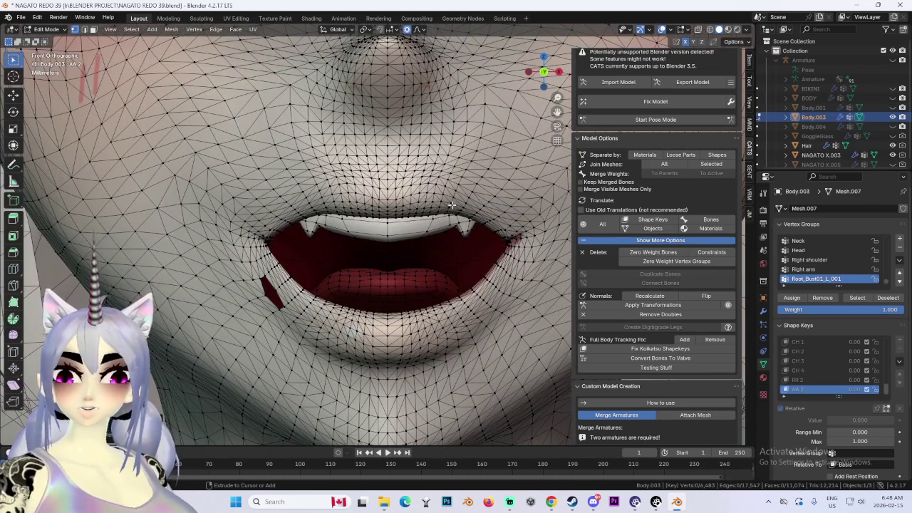
key(Tab)
key(alt+a)
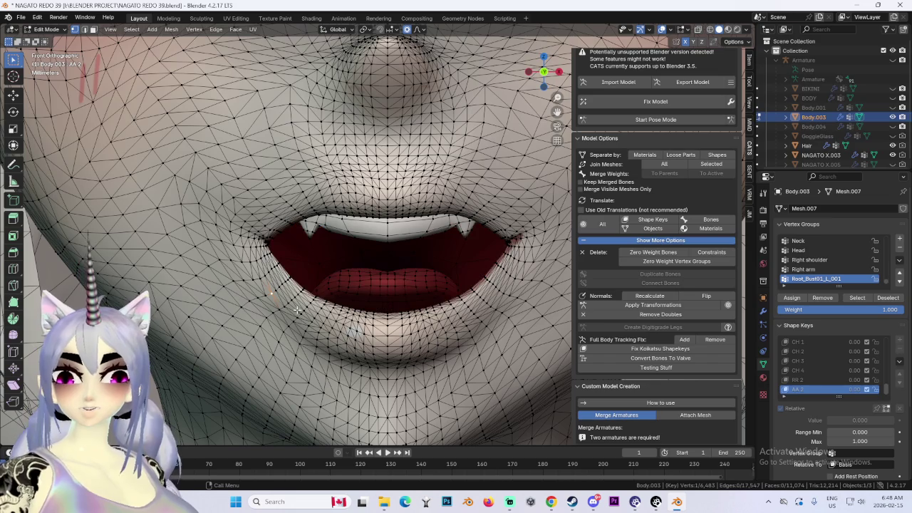
key(ctrl+z)
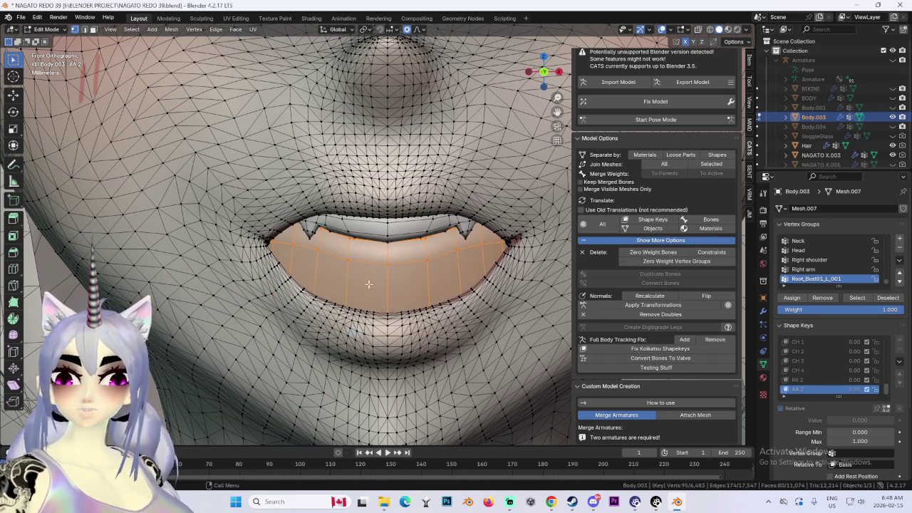
Toggle between Object and Edit Mode to preview the mouth shape.
key(Tab)
right_click(367, 214)
key(Escape)
key(Tab)
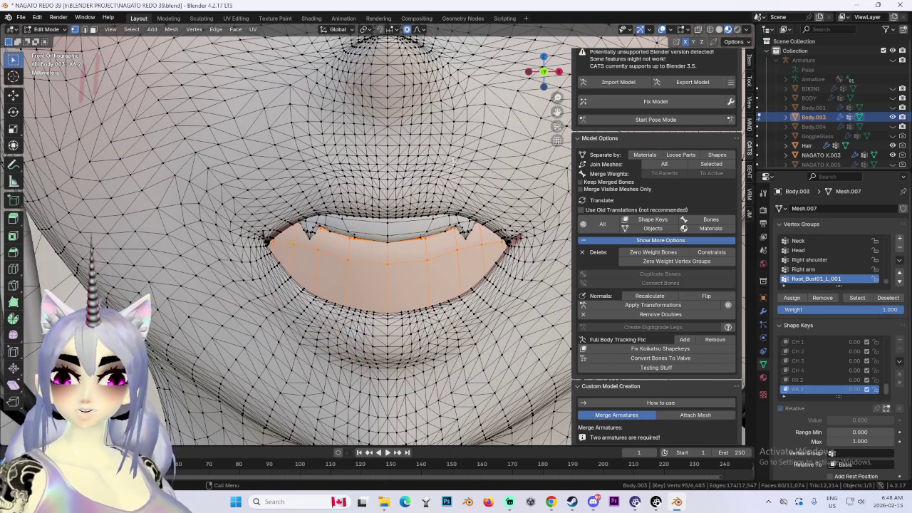
key(Tab)
key(Tab)
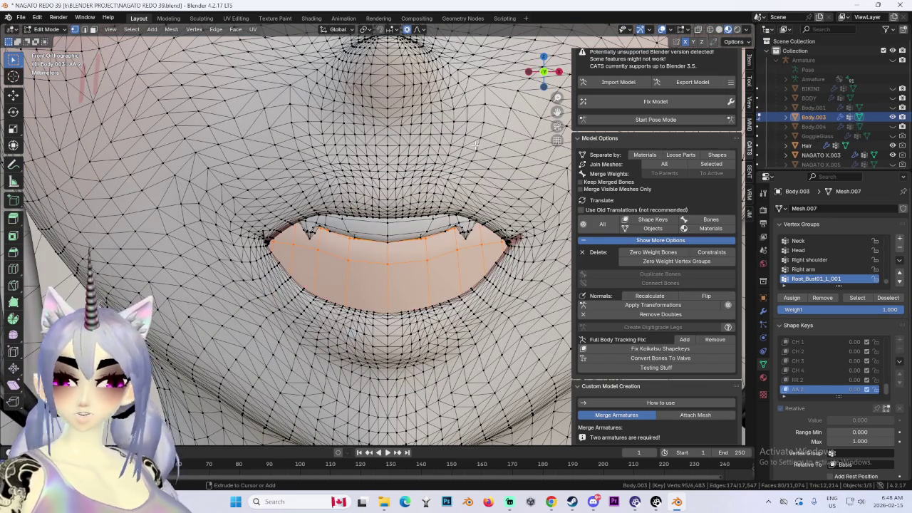
key(Tab)
key(Tab)
Move the mouth interior vertically along Z with soft falloff.
mouse_move(452, 244)
middle_down()
mouse_move(464, 244)
mouse_move(408, 269)
mouse_move(402, 260)
middle_up()
key(g)
key(z)
click(403, 260)
scroll(403, 261, down, 1)
scroll(402, 260, down, 3)
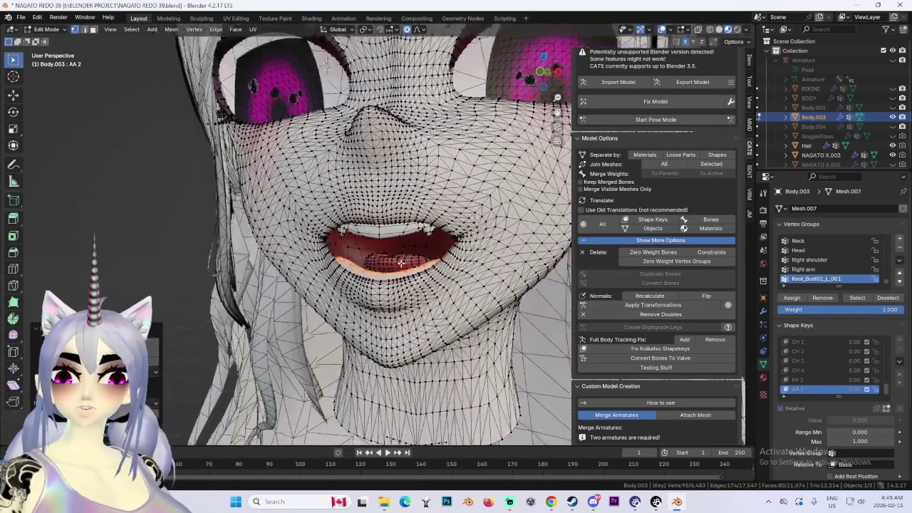
scroll(404, 261, down, 3)
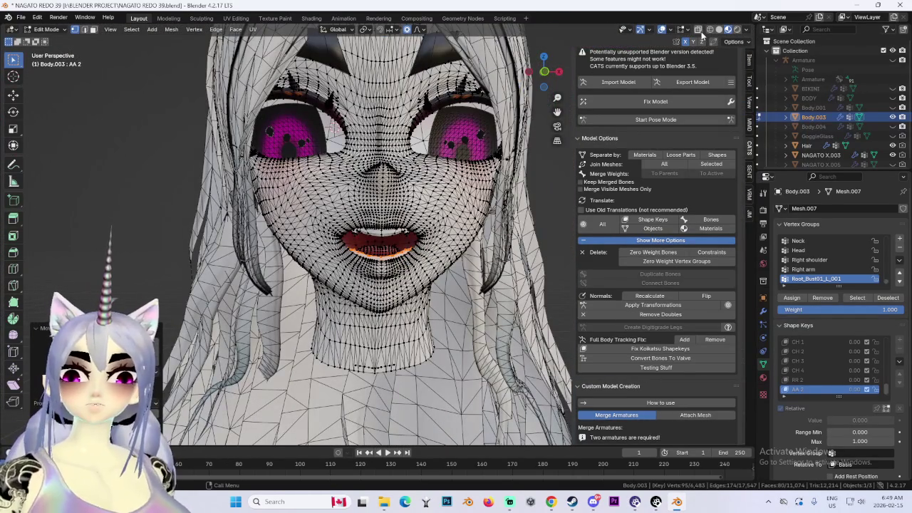
Preview the face without the wireframe overlay, then view it straight from the front.
click(662, 30)
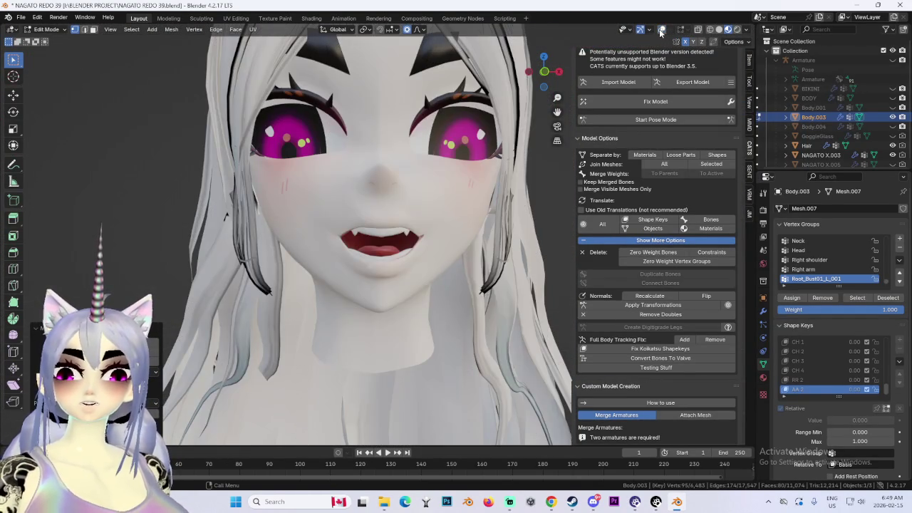
click(661, 31)
middle_drag(456, 143, 508, 80)
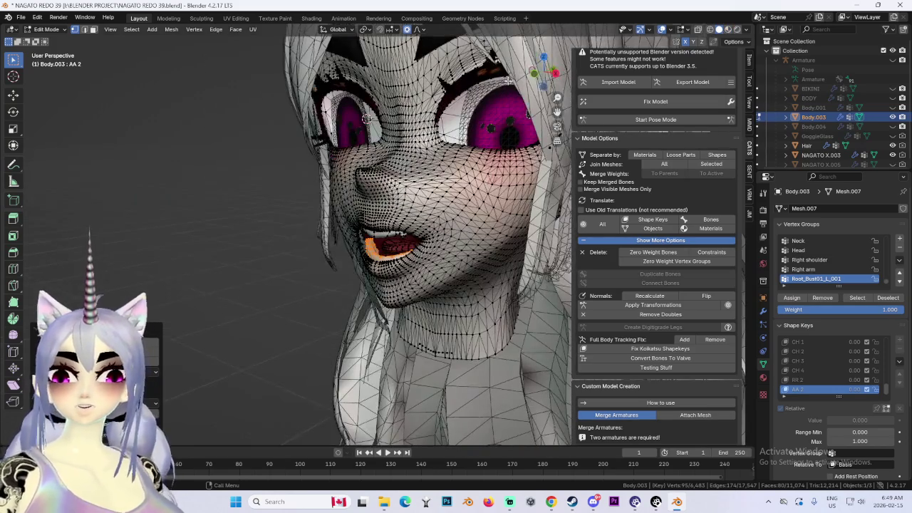
key(KP_1)
Move the mouth vertices vertically with proportional falloff to open the mouth.
key(g)
key(z)
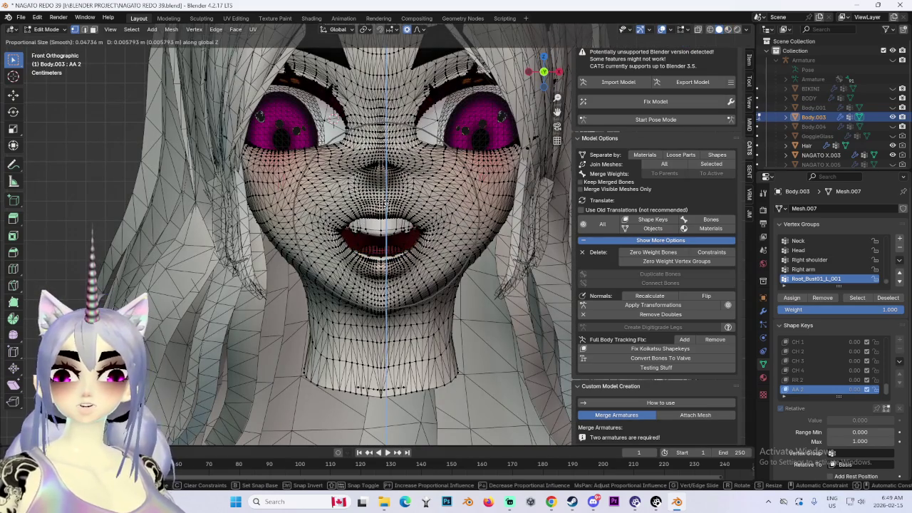
scroll(427, 206, up, 2)
scroll(433, 207, up, 2)
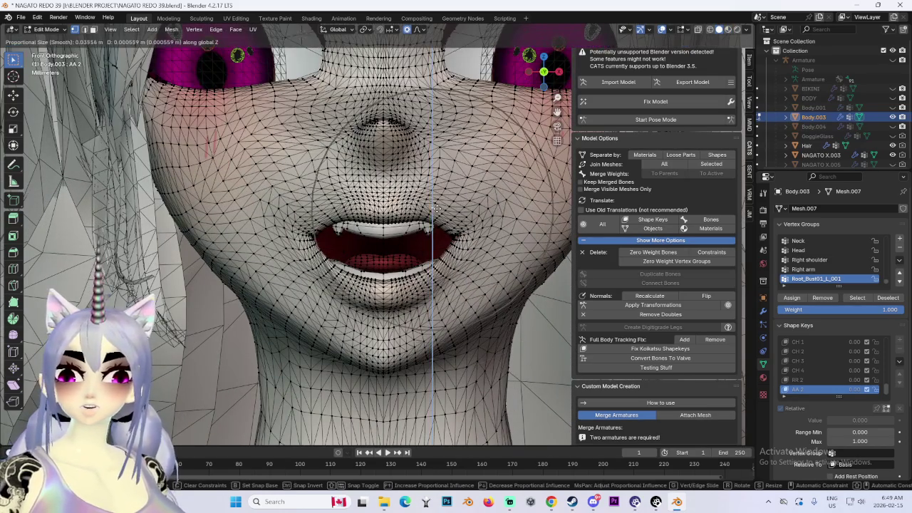
click(456, 221)
scroll(471, 232, down, 3)
scroll(482, 237, down, 2)
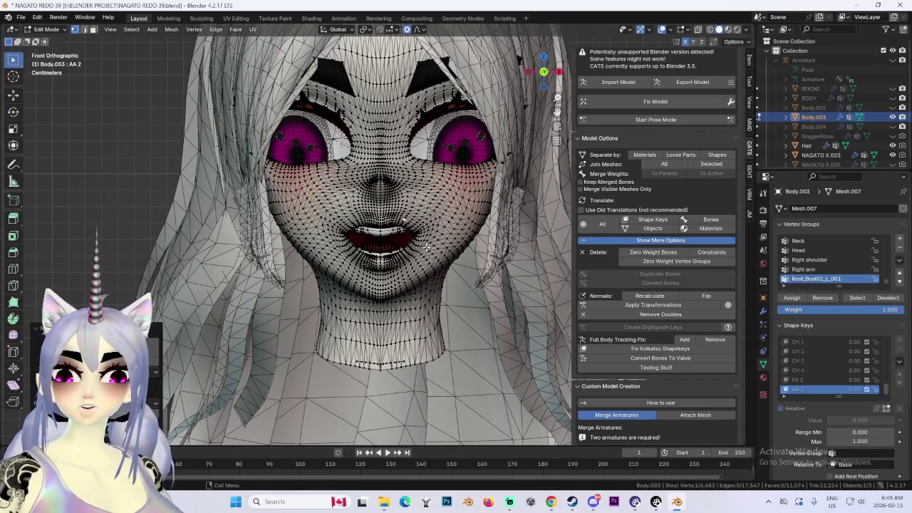
Try several more vertical moves of the mouth vertices, cancelling each one.
key(g)
key(z)
key(Escape)
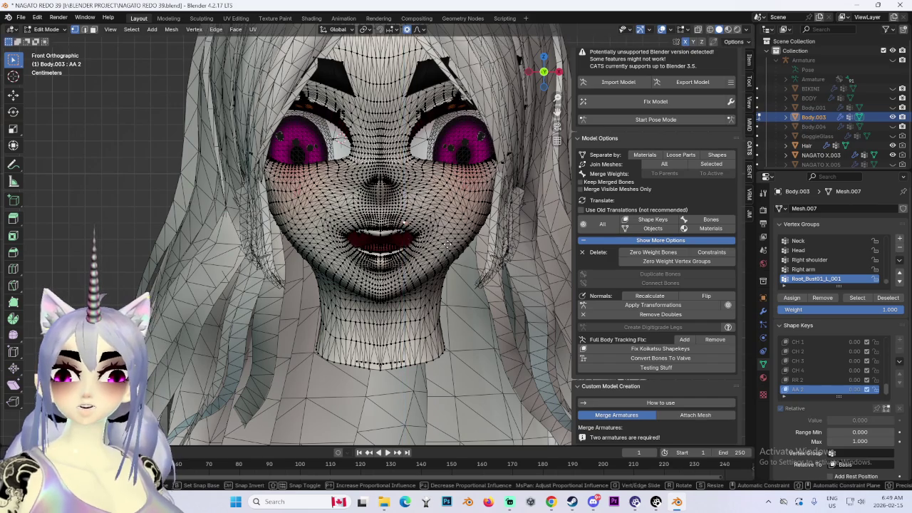
key(g)
key(z)
key(Escape)
key(g)
key(z)
key(Escape)
Orbit into perspective and test proportional and sideways mouth moves without keeping them.
mouse_move(460, 235)
middle_down()
mouse_move(335, 227)
mouse_move(399, 216)
mouse_move(398, 225)
mouse_move(431, 226)
mouse_move(368, 223)
mouse_move(458, 201)
middle_up()
key(g)
key(Escape)
key(g)
key(x)
key(Escape)
key(g)
key(Escape)
From an angled view, try a depth move of the mouth and cancel it.
scroll(368, 222, down, 1)
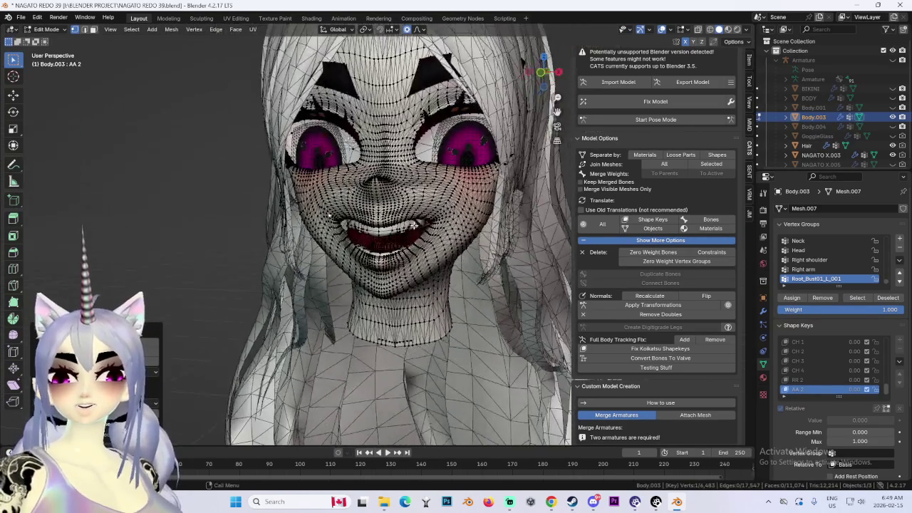
scroll(458, 201, up, 2)
middle_drag(406, 251, 410, 231)
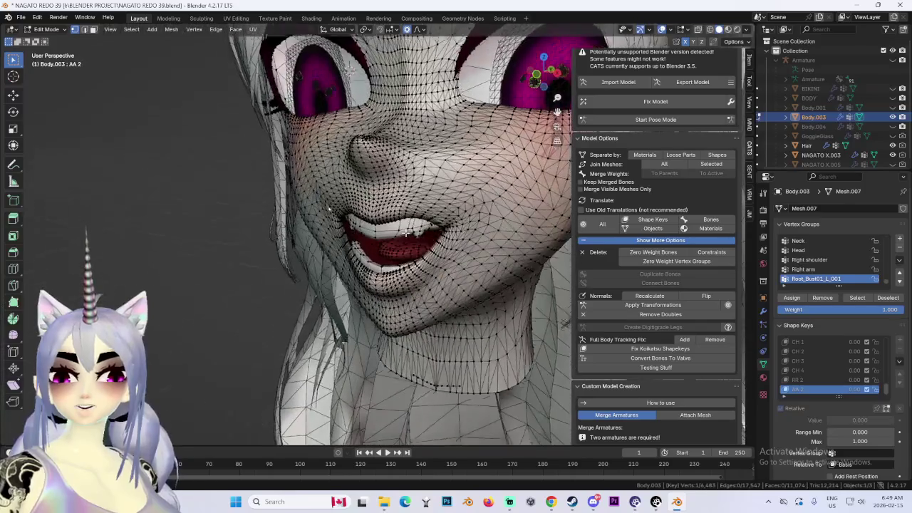
key(g)
key(y)
right_click(404, 232)
Inspect the open fanged mouth from side, back and front views.
scroll(366, 244, up, 3)
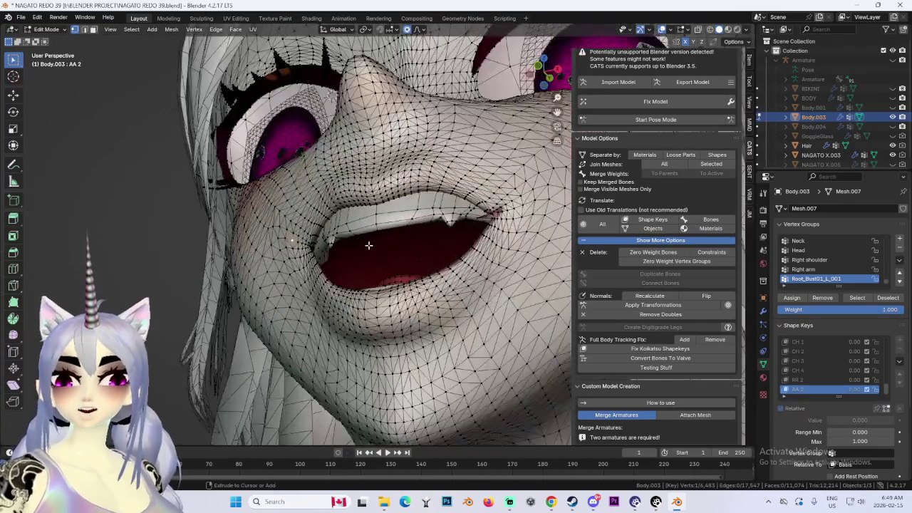
mouse_move(377, 264)
middle_down()
mouse_move(412, 227)
mouse_move(363, 252)
mouse_move(442, 260)
middle_up()
scroll(455, 263, up, 3)
scroll(507, 299, down, 3)
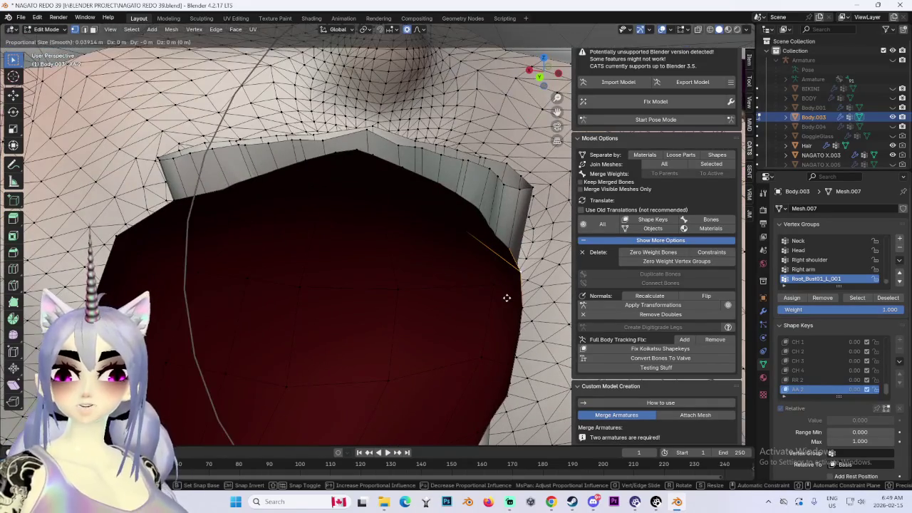
mouse_move(507, 299)
middle_down()
mouse_move(381, 270)
mouse_move(464, 177)
middle_up()
click(547, 73)
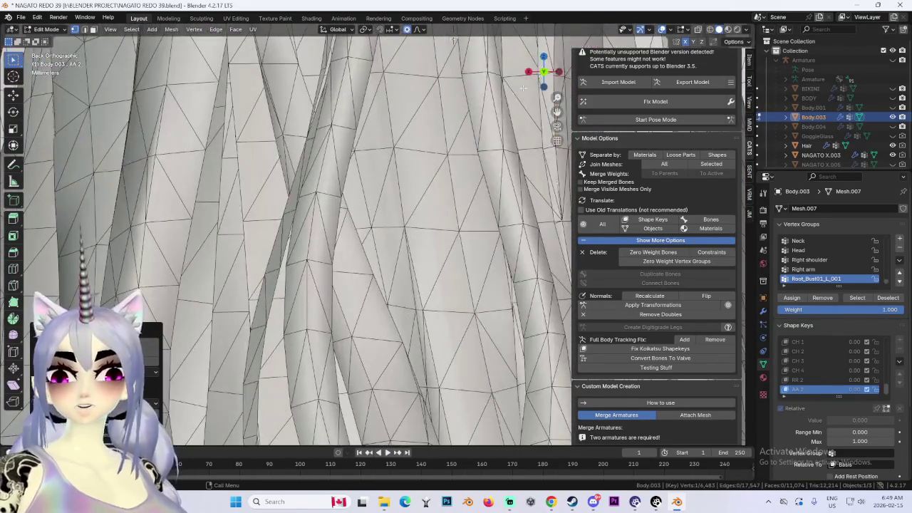
click(544, 72)
scroll(290, 190, down, 1)
scroll(292, 192, down, 2)
scroll(296, 203, down, 3)
scroll(321, 206, down, 2)
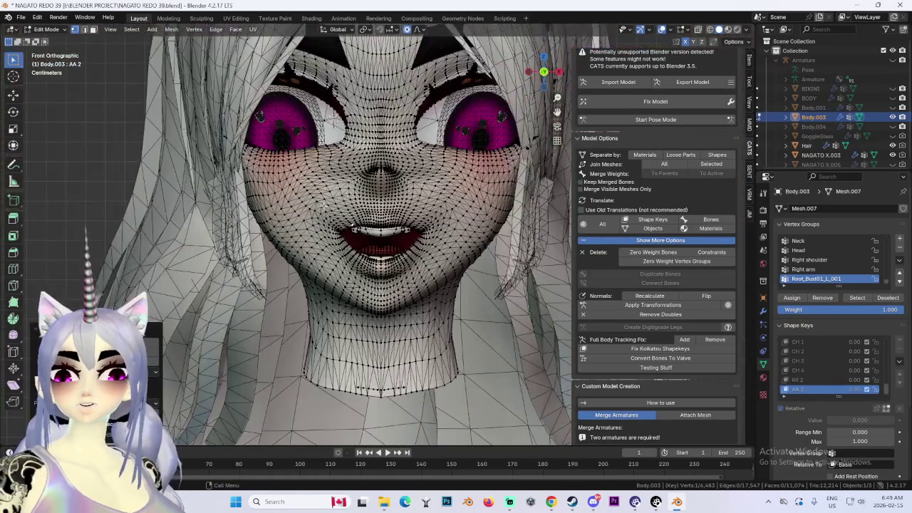
Compare the fanged smile with the earlier smaller open mouth, then start a depth move.
key(ctrl+z)
key(ctrl+z)
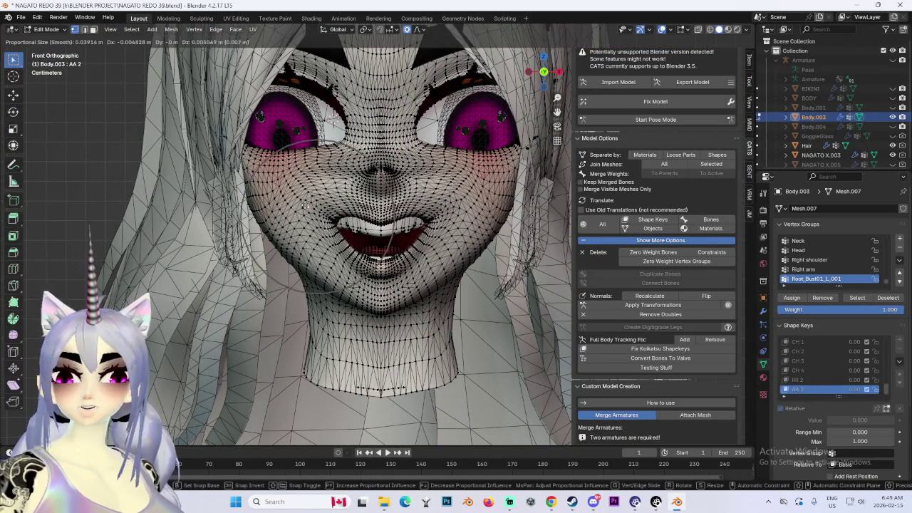
scroll(275, 203, up, 3)
key(ctrl+z)
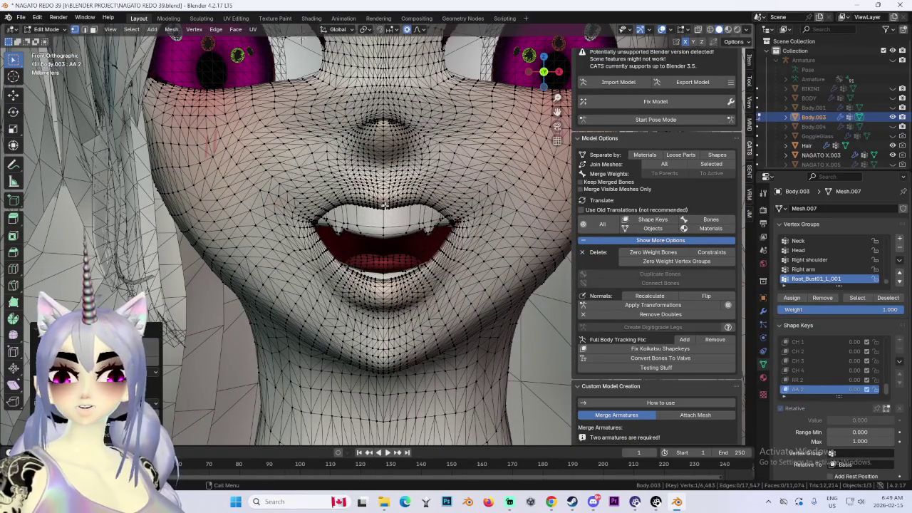
scroll(274, 204, down, 3)
middle_drag(275, 204, 419, 243)
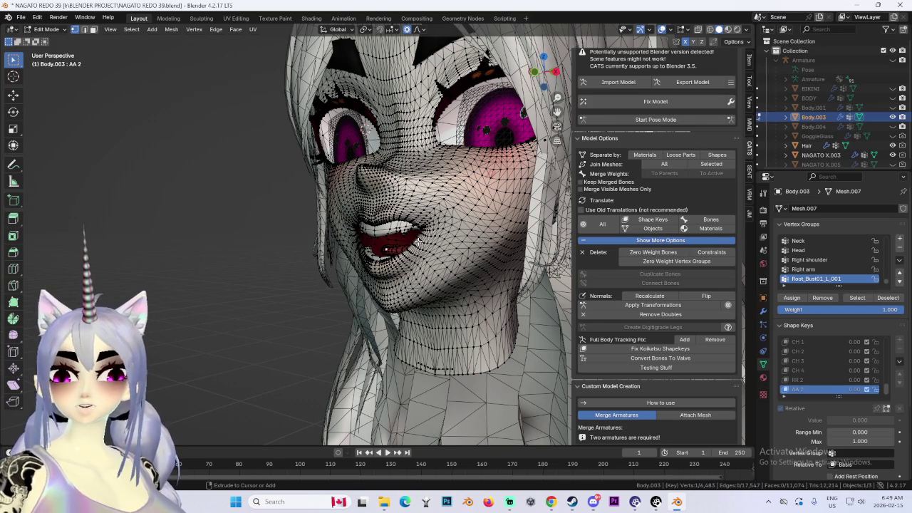
key(ctrl+z)
mouse_move(419, 243)
middle_down()
mouse_move(504, 223)
mouse_move(443, 257)
middle_up()
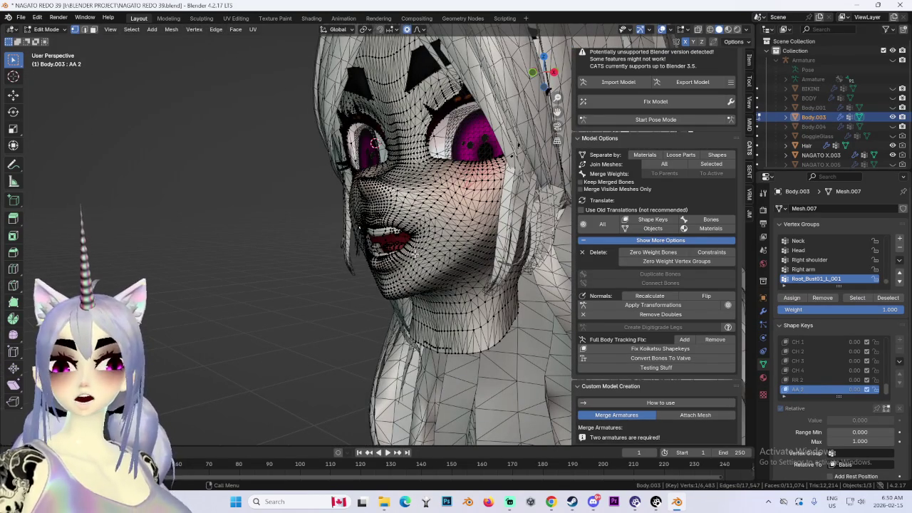
middle_drag(415, 252, 391, 218)
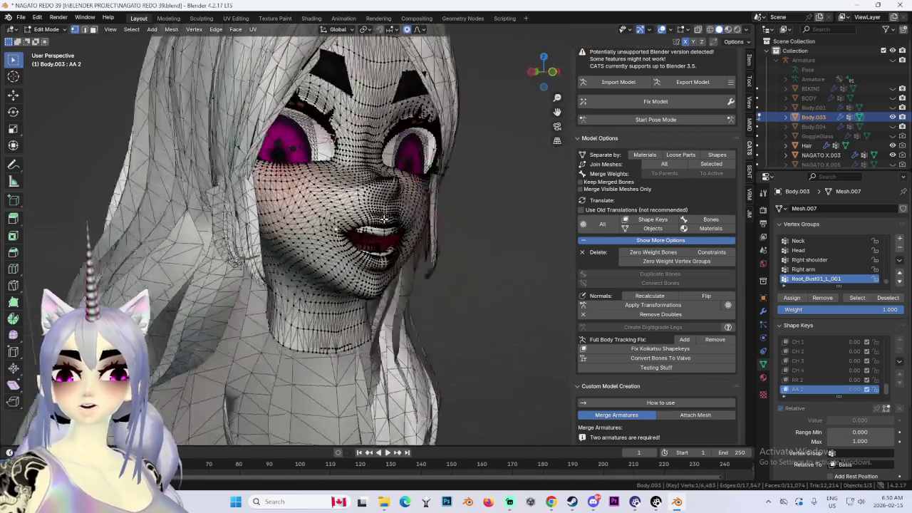
key(g)
key(y)
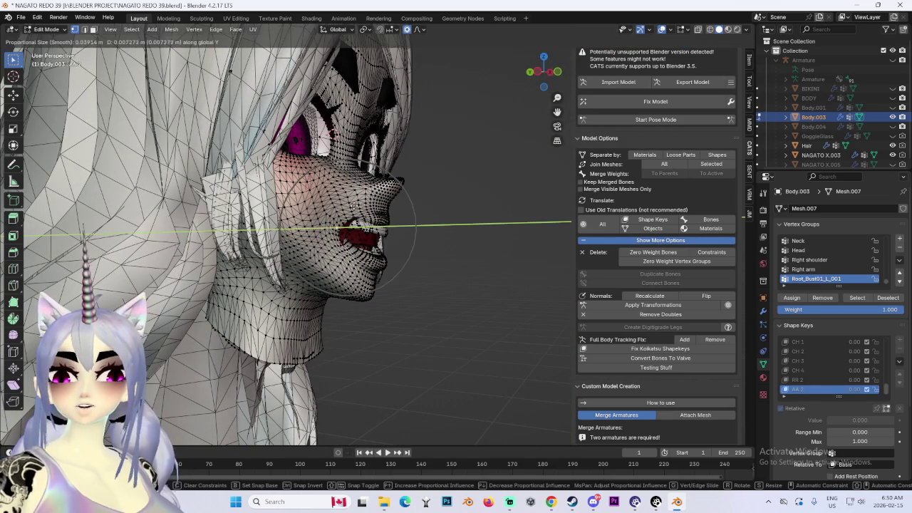
Push the mouth back along Y in profile, then check it from the front.
click(353, 205)
mouse_move(352, 205)
middle_down()
mouse_move(461, 224)
mouse_move(417, 206)
middle_up()
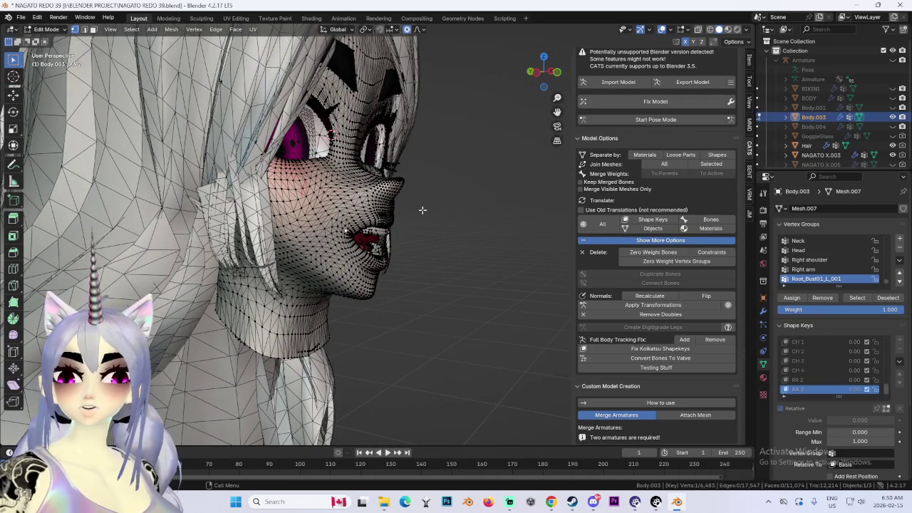
key(g)
key(x)
key(Escape)
mouse_move(454, 208)
middle_down()
mouse_move(378, 212)
mouse_move(403, 217)
mouse_move(346, 211)
mouse_move(432, 223)
mouse_move(357, 226)
mouse_move(365, 229)
middle_up()
key(Escape)
scroll(346, 210, up, 2)
scroll(346, 211, up, 2)
Nudge the mouth vertices along Y, then along X, with proportional falloff.
key(g)
key(y)
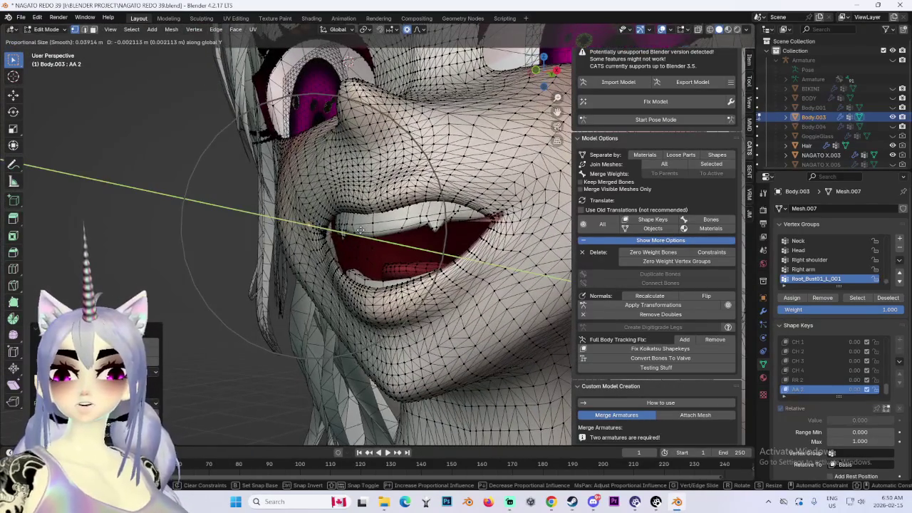
click(332, 251)
mouse_move(342, 243)
middle_down()
mouse_move(338, 223)
mouse_move(378, 265)
mouse_move(246, 264)
mouse_move(475, 254)
mouse_move(356, 259)
middle_up()
key(x)
click(350, 251)
scroll(365, 257, up, 2)
scroll(364, 257, up, 3)
scroll(360, 258, down, 2)
scroll(432, 233, up, 3)
Make two small tweaks to the left mouth corner so the lips meet cleanly.
mouse_move(432, 232)
middle_down()
mouse_move(407, 232)
mouse_move(424, 240)
mouse_move(481, 234)
mouse_move(387, 279)
middle_up()
mouse_move(309, 236)
middle_down()
mouse_move(266, 251)
mouse_move(444, 231)
middle_up()
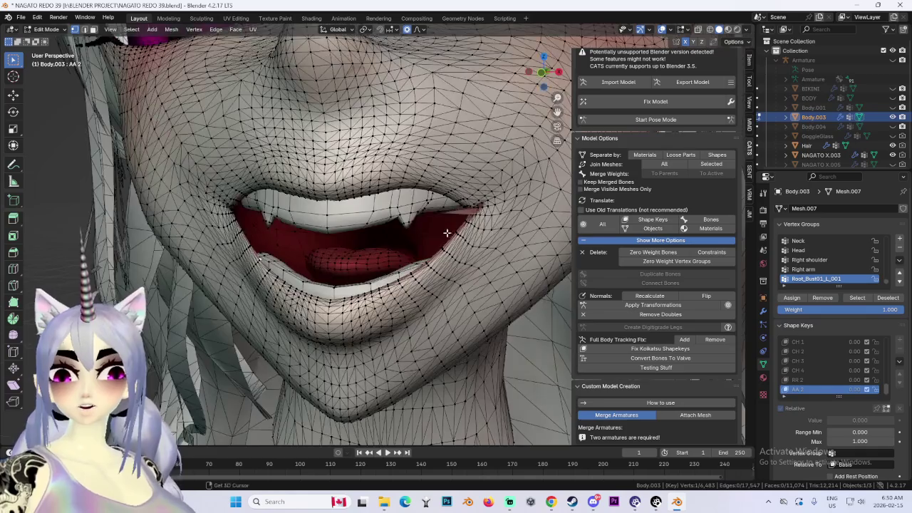
scroll(298, 278, up, 5)
middle_drag(298, 277, 353, 275)
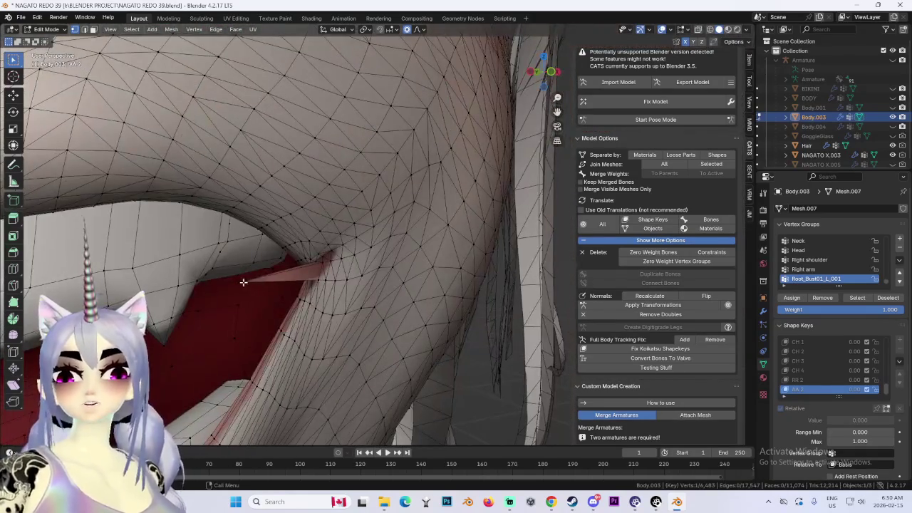
middle_drag(243, 282, 261, 284)
key(g)
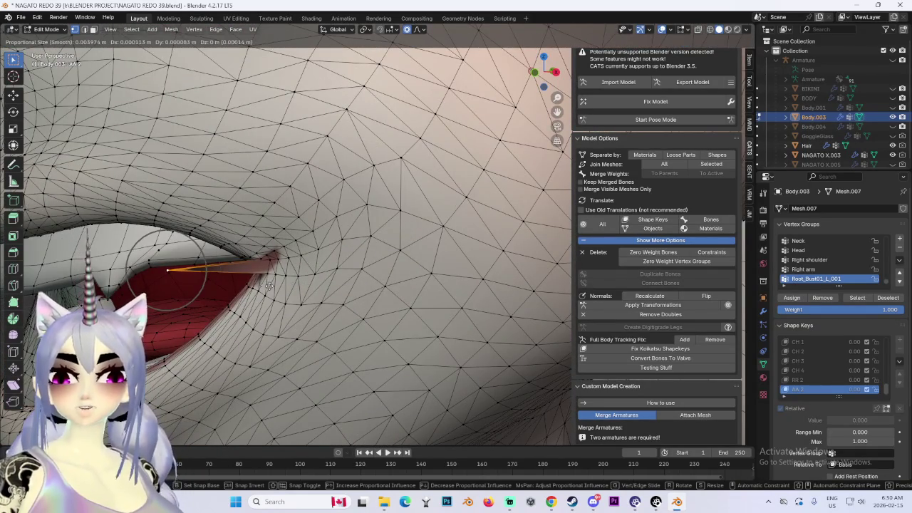
click(351, 286)
mouse_move(351, 285)
middle_down()
mouse_move(291, 272)
mouse_move(329, 268)
middle_up()
key(g)
click(337, 266)
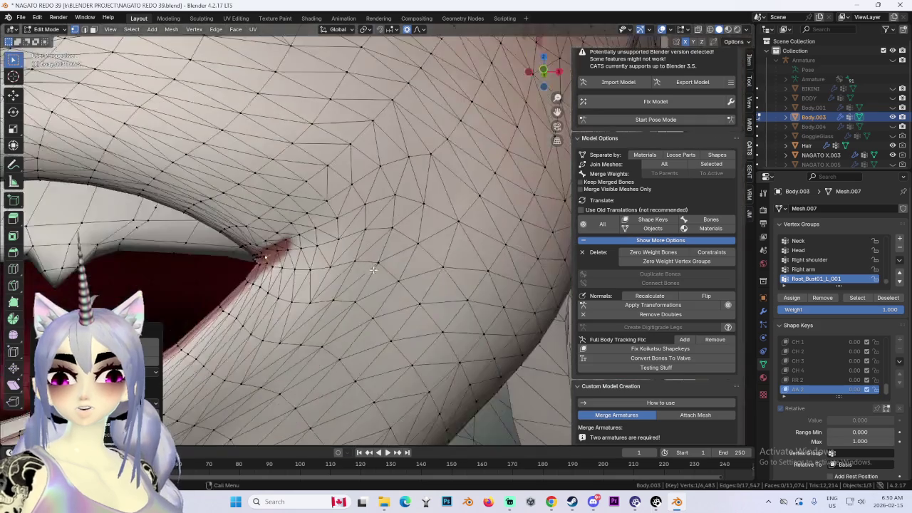
scroll(327, 269, down, 4)
scroll(328, 270, down, 3)
scroll(327, 270, down, 2)
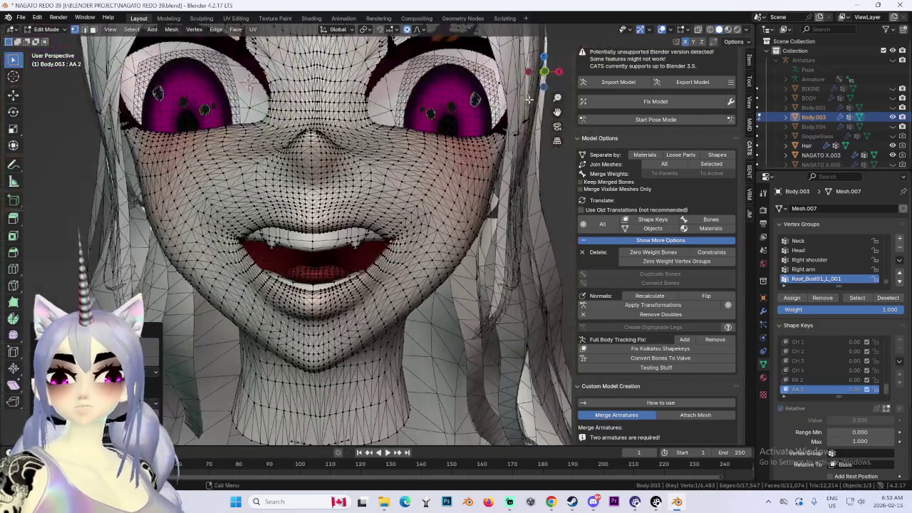
In front view, reshape the mouth with several proportional vertex moves.
key(KP_1)
key(g)
click(346, 212)
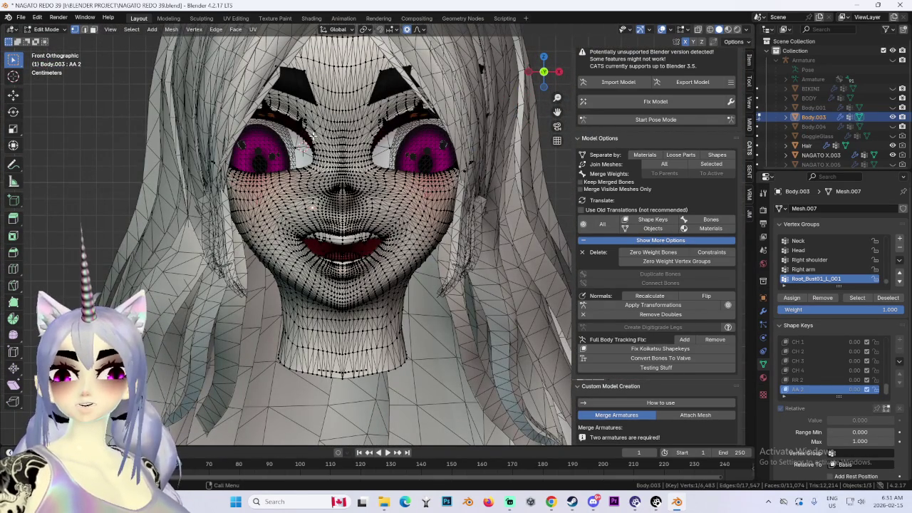
key(g)
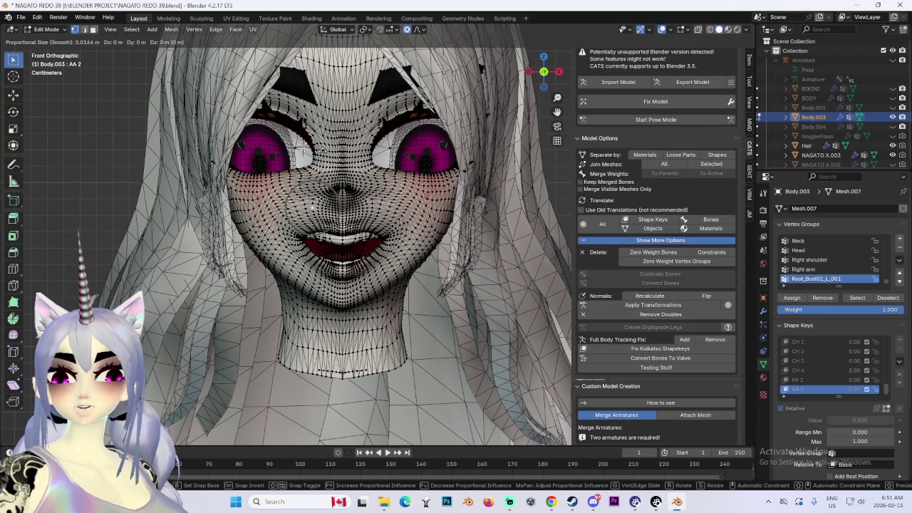
click(322, 144)
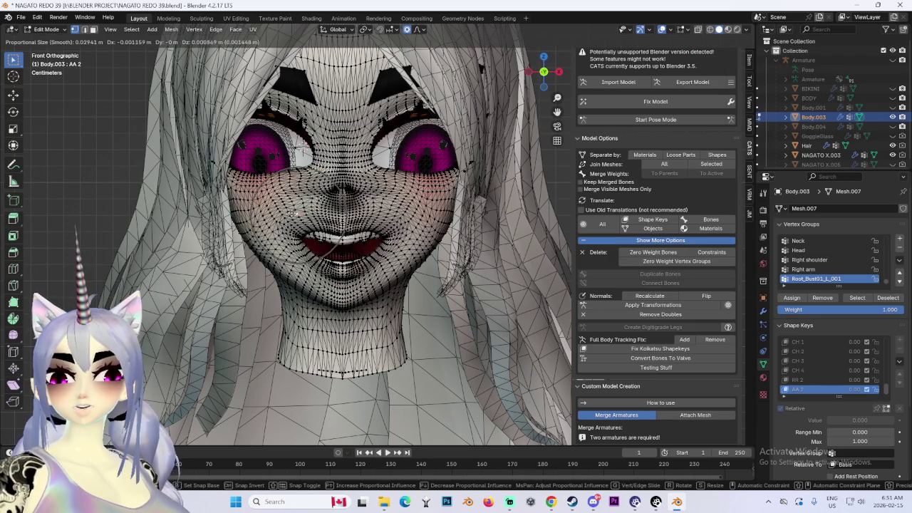
click(287, 212)
key(g)
click(283, 231)
scroll(284, 232, up, 3)
Pull the mouth vertices into a wider grin, undoing the trial moves.
key(g)
click(335, 271)
mouse_move(335, 270)
middle_down()
mouse_move(354, 277)
mouse_move(417, 227)
middle_up()
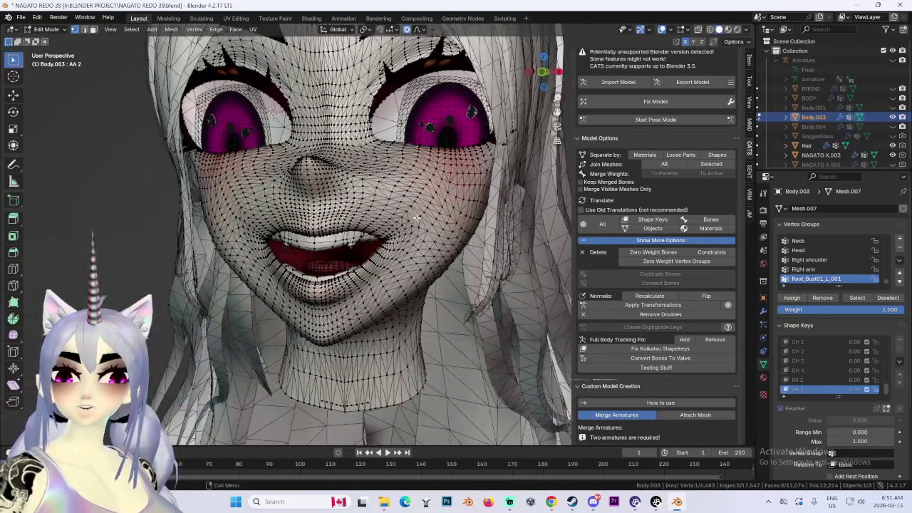
key(g)
click(473, 251)
key(ctrl+z)
key(g)
key(Return)
key(KP_1)
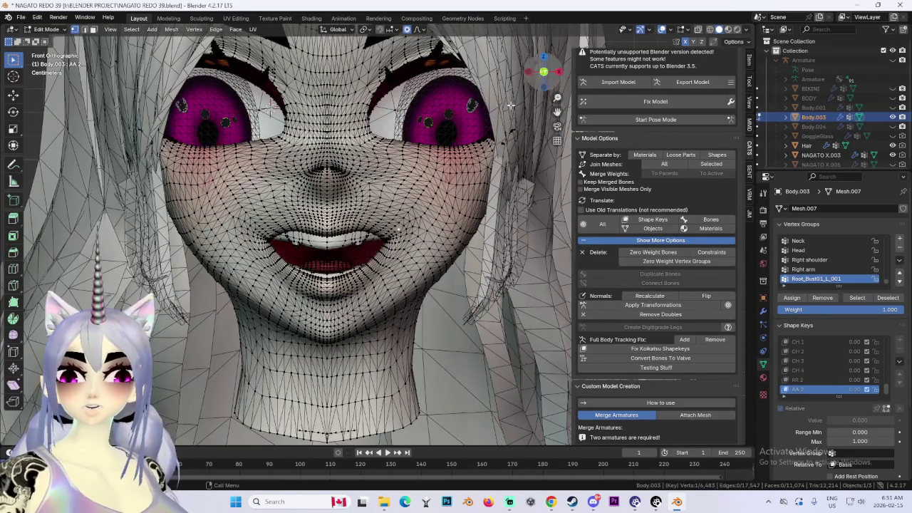
key(g)
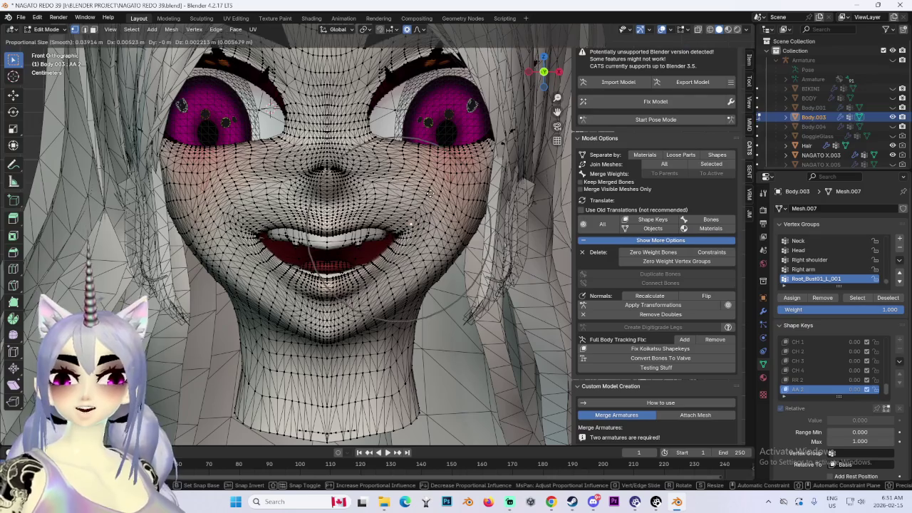
key(Return)
key(ctrl+z)
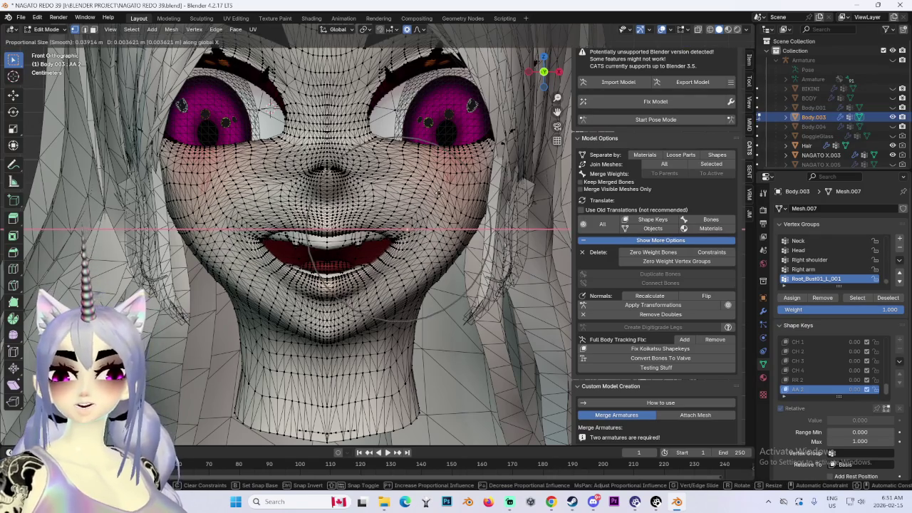
From a three-quarter view, raise the mouth corner and cheek and stretch a mouth vertex.
middle_drag(441, 200, 391, 211)
key(g)
key(Return)
key(g)
key(Return)
key(g)
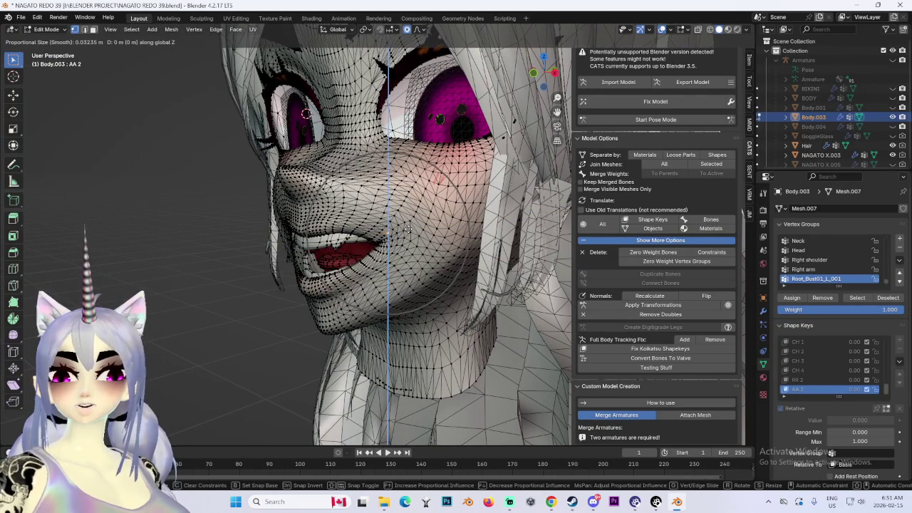
key(Return)
mouse_move(397, 199)
middle_down()
mouse_move(369, 228)
mouse_move(359, 219)
mouse_move(407, 220)
mouse_move(433, 203)
middle_up()
key(g)
key(Return)
With the wireframe hidden, open the mouth wider from the front using soft falloff.
click(662, 30)
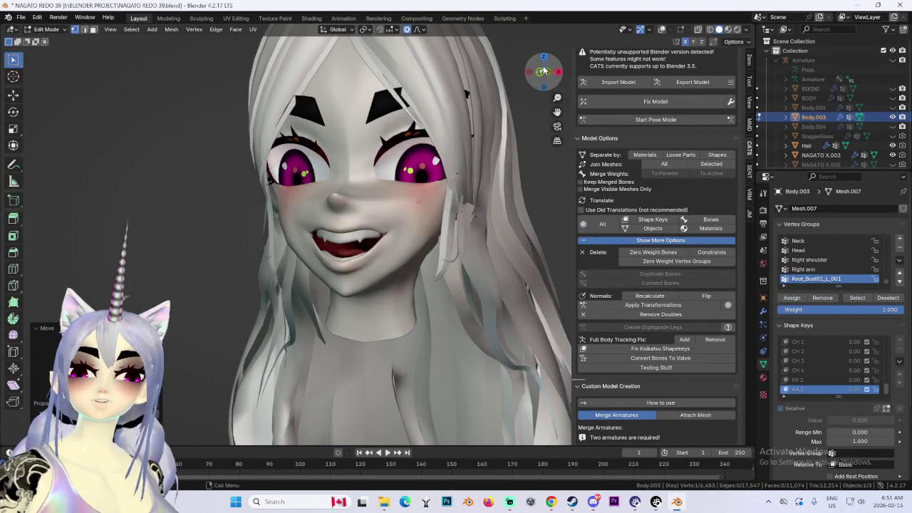
click(544, 71)
scroll(389, 268, up, 2)
scroll(390, 268, up, 2)
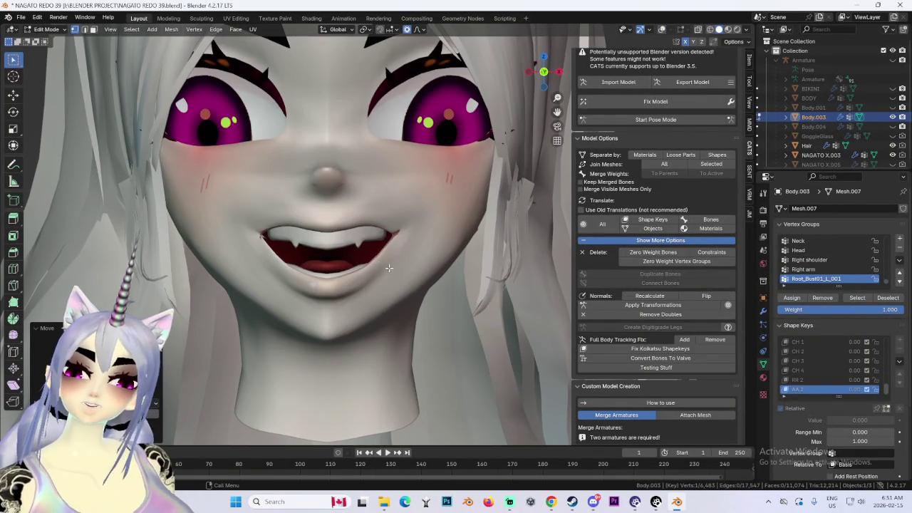
key(g)
click(260, 256)
Lower the AA 2 mouth area vertically, restricting the move to Z.
key(g)
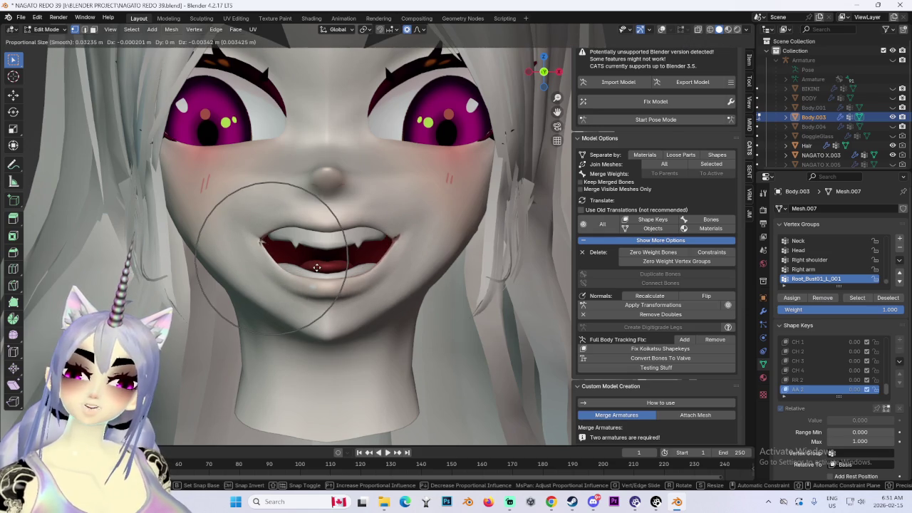
click(317, 266)
key(g)
key(z)
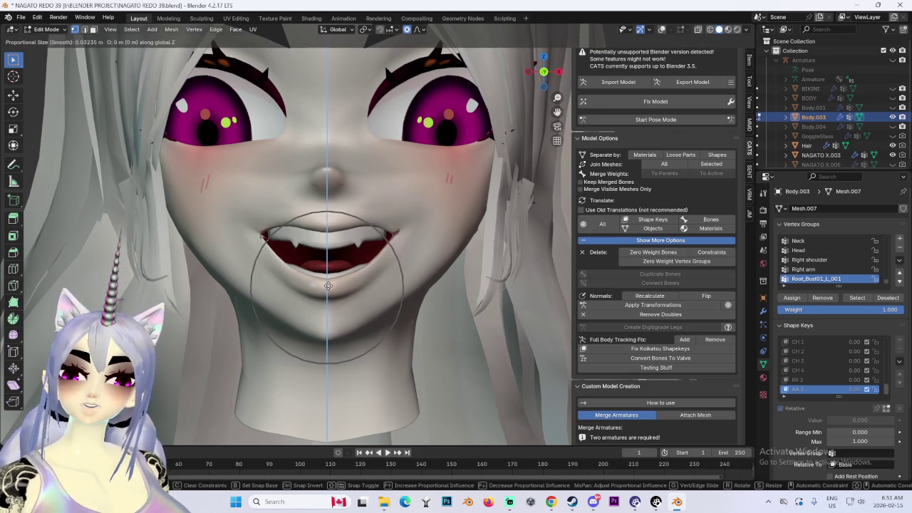
click(325, 303)
middle_drag(326, 303, 357, 274)
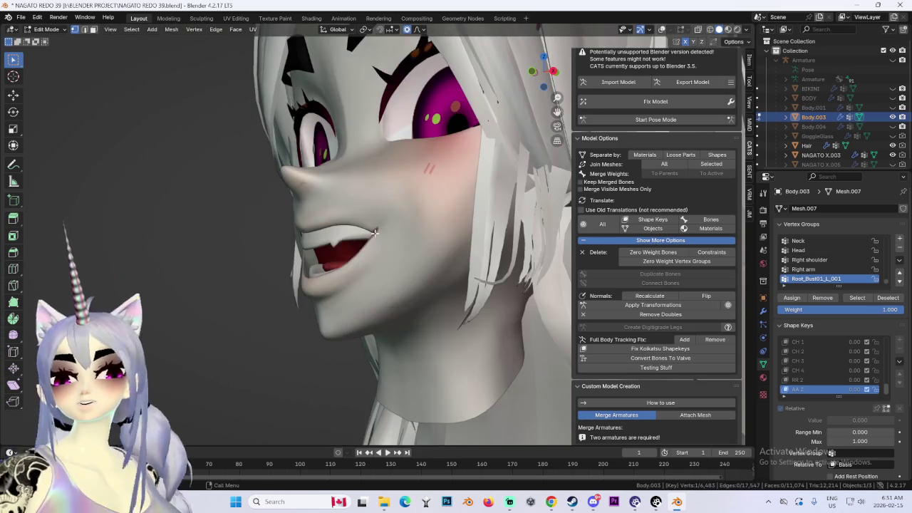
scroll(357, 275, up, 3)
Soft-move the mouth vertices from a side view, then return to the front.
key(g)
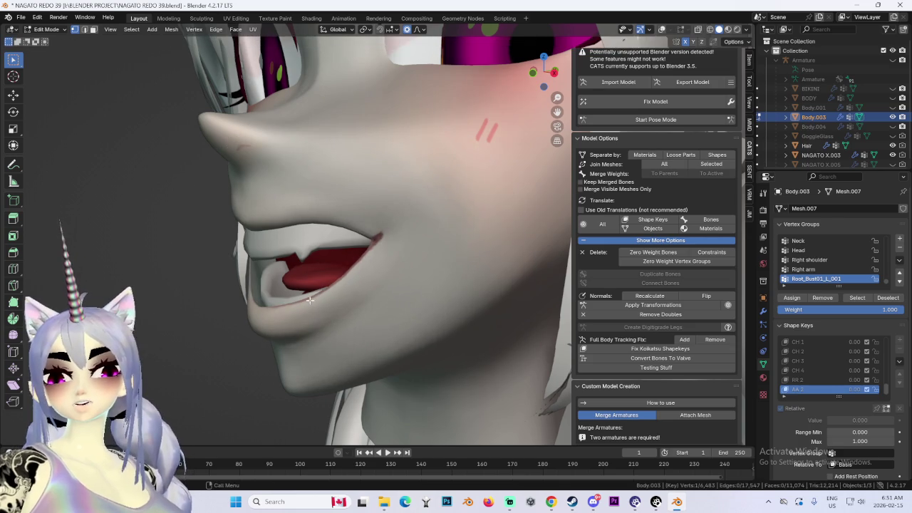
click(385, 281)
middle_drag(384, 282, 424, 277)
scroll(424, 277, down, 3)
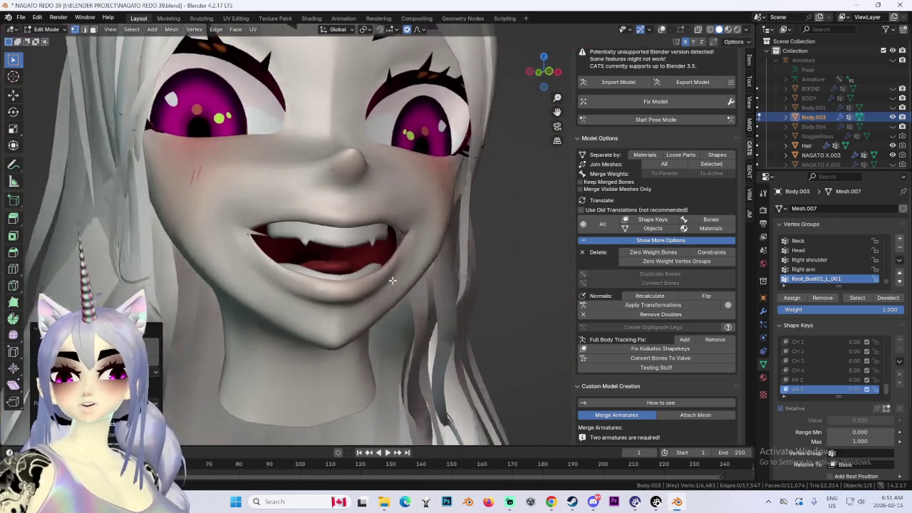
scroll(399, 278, down, 1)
scroll(330, 264, up, 5)
scroll(330, 264, up, 2)
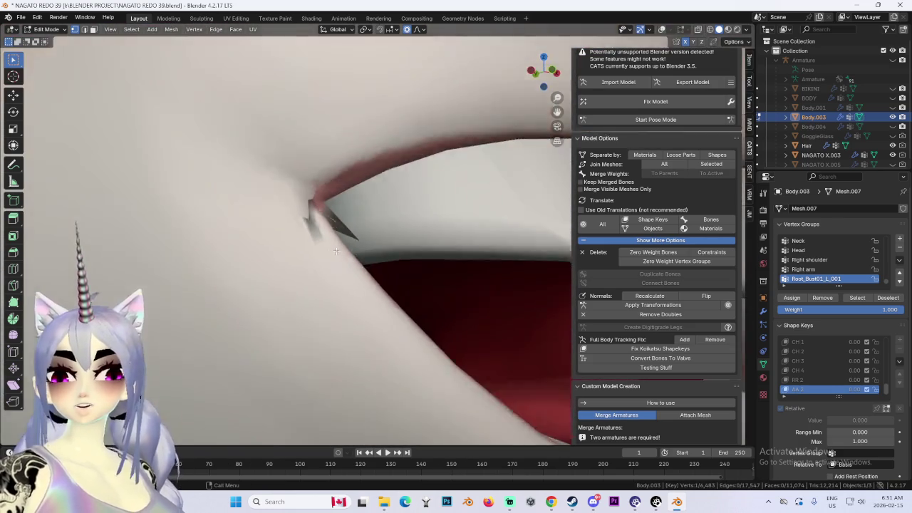
scroll(377, 257, up, 2)
Show the wireframe again and tuck the stray left mouth-corner vertex back in with smaller proportional size.
mouse_move(377, 256)
middle_down()
mouse_move(288, 259)
mouse_move(334, 258)
mouse_move(397, 278)
middle_up()
scroll(249, 240, down, 2)
scroll(427, 277, down, 2)
scroll(427, 276, down, 2)
scroll(377, 275, up, 2)
scroll(364, 273, up, 1)
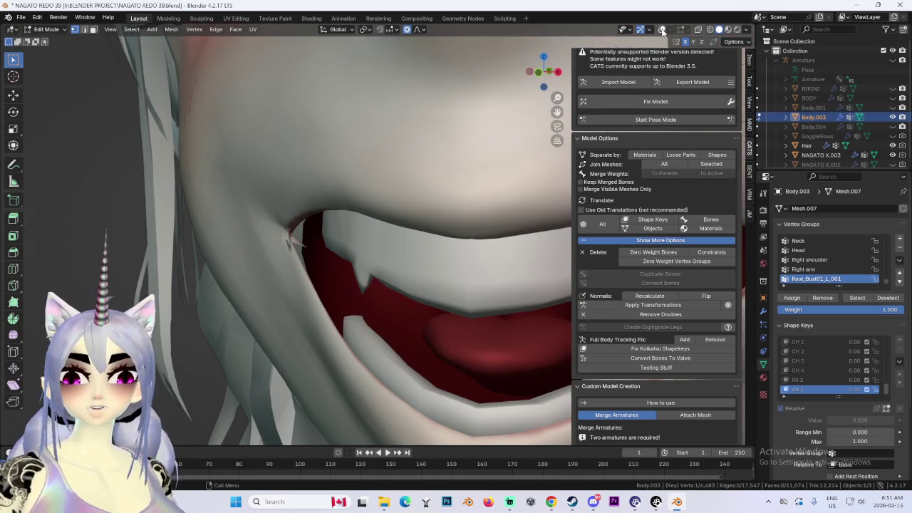
click(662, 31)
scroll(283, 259, up, 2)
drag(284, 246, 268, 233)
scroll(269, 232, up, 8)
click(245, 219)
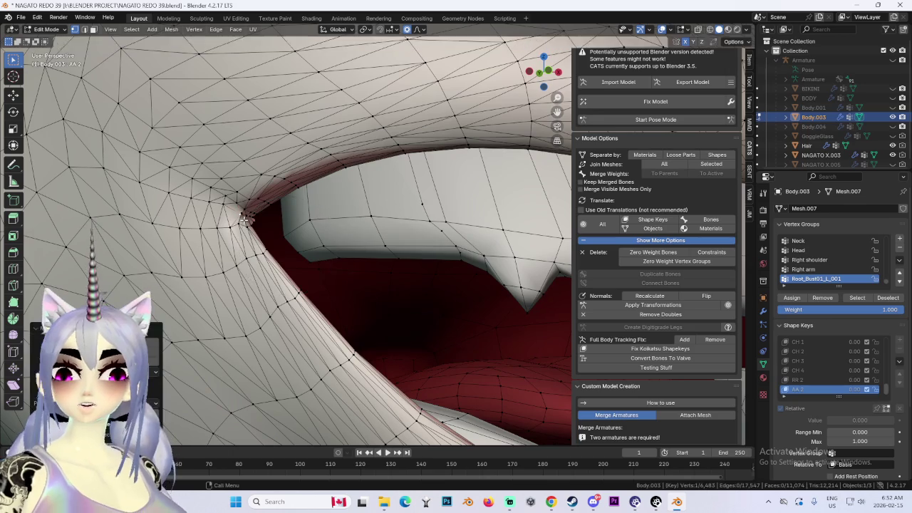
Make a small vertex adjustment while looking inside the mouth.
middle_drag(246, 220, 335, 239)
key(g)
click(397, 231)
scroll(397, 232, down, 3)
scroll(396, 232, down, 3)
scroll(397, 231, down, 3)
scroll(397, 232, down, 3)
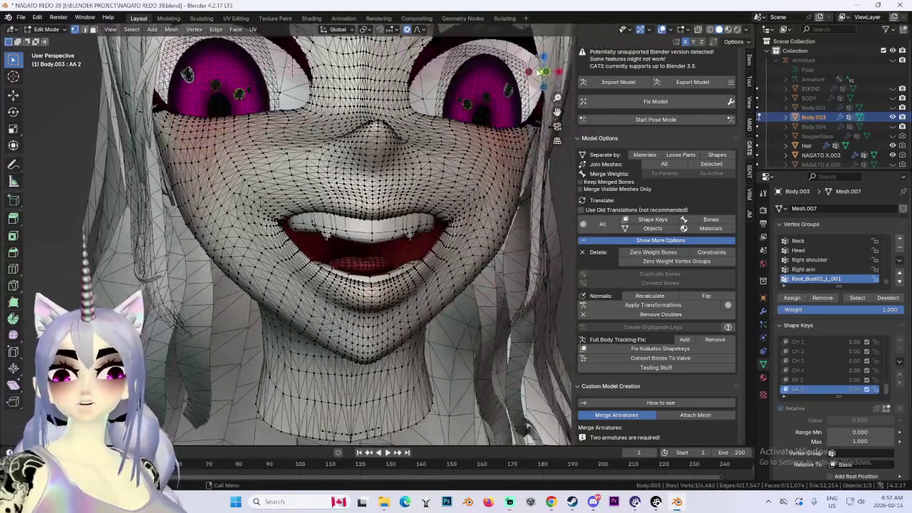
In front orthographic view, proportionally reshape the cheek and mouth, checking from the side.
click(543, 76)
scroll(327, 217, up, 2)
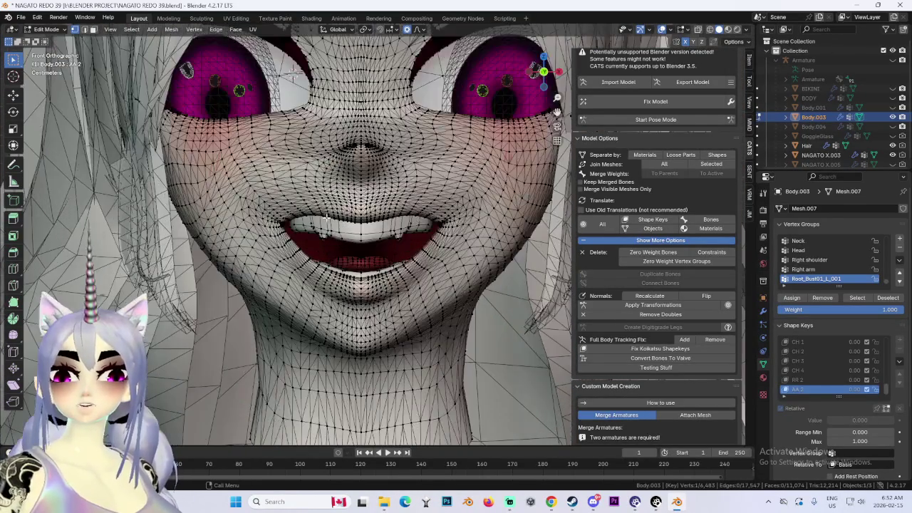
key(g)
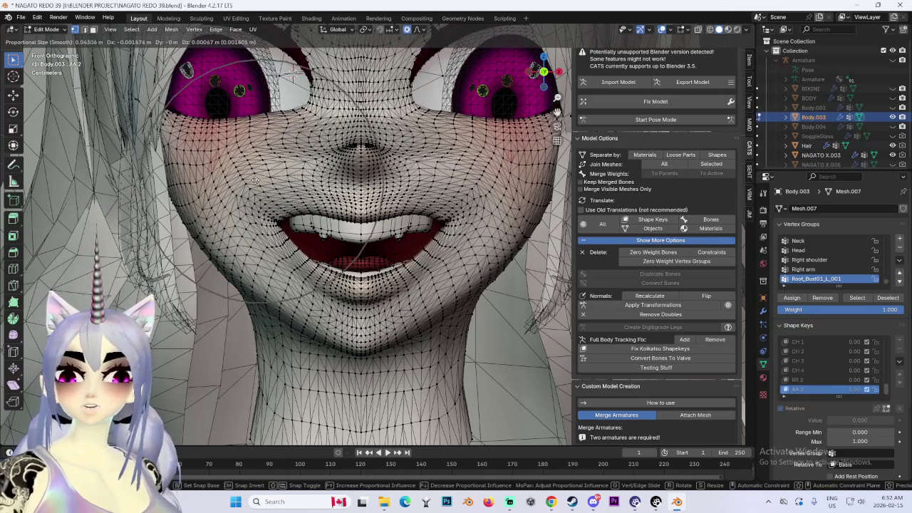
click(258, 169)
mouse_move(258, 170)
middle_down()
mouse_move(333, 247)
mouse_move(293, 258)
middle_up()
key(g)
click(292, 257)
key(g)
click(291, 257)
middle_drag(292, 257, 426, 255)
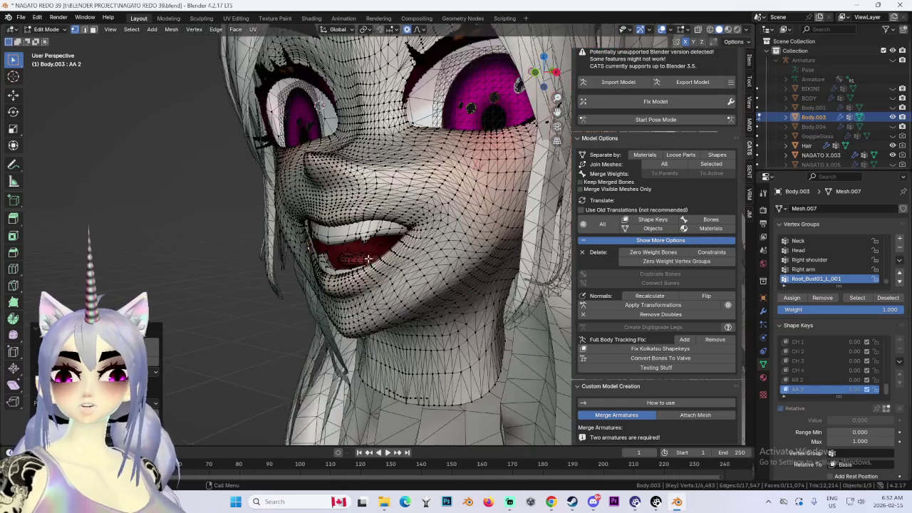
Hide the wireframe overlay to check the smoothed shading of the grin.
click(661, 29)
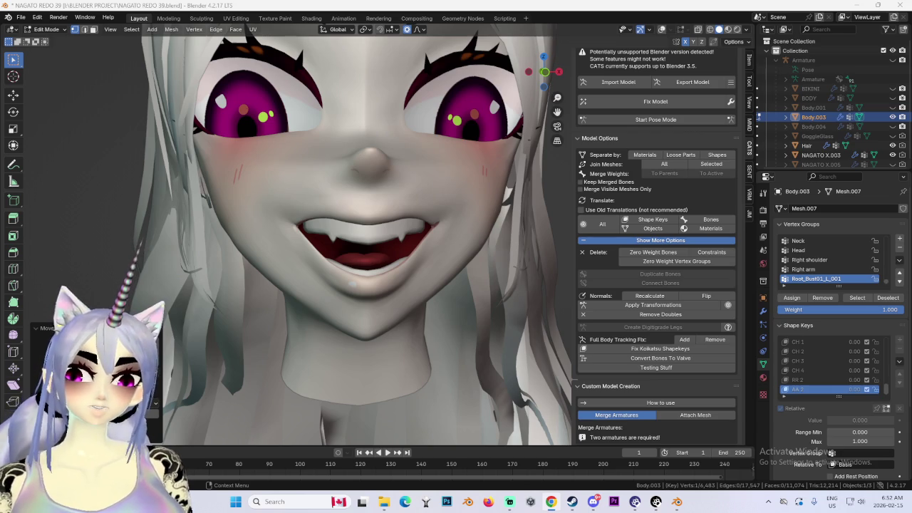
scroll(541, 178, down, 3)
scroll(542, 142, down, 2)
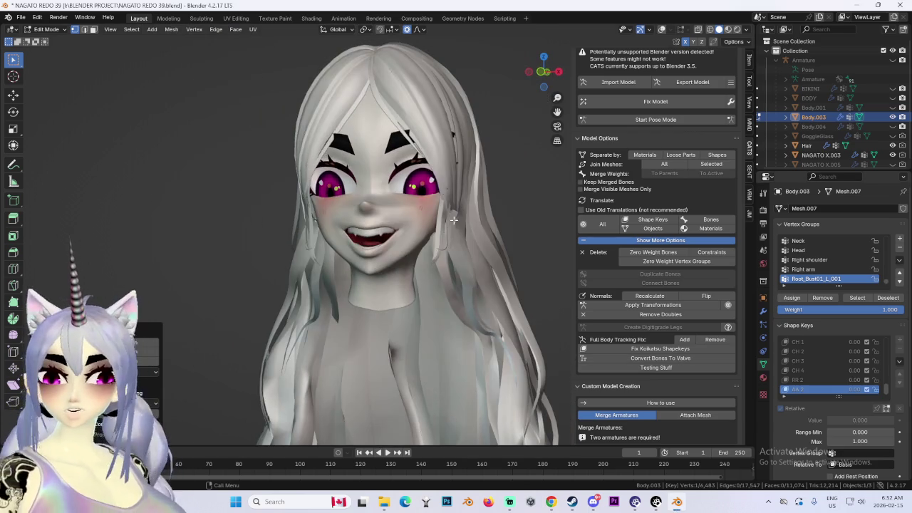
scroll(536, 137, up, 3)
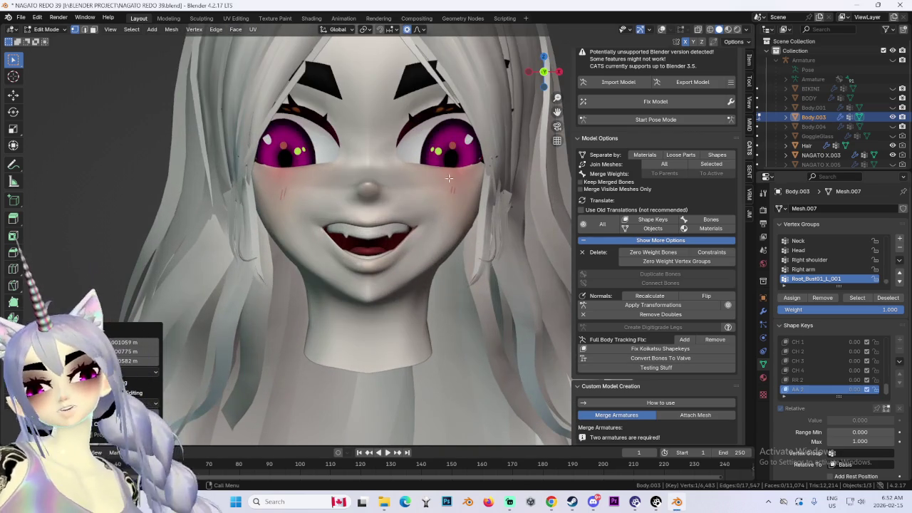
click(47, 30)
Return to Object Mode and preview AA 2 at full strength from the front.
click(44, 37)
scroll(325, 232, up, 3)
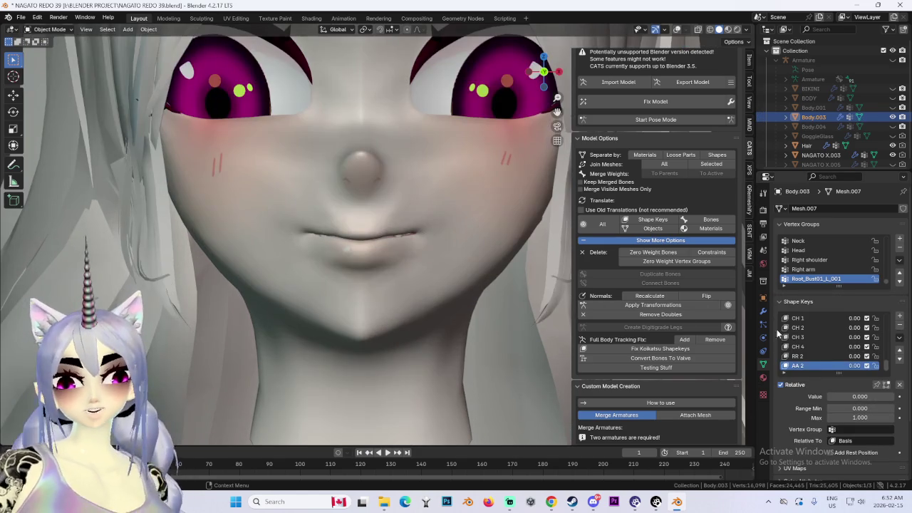
mouse_move(854, 367)
mouse_down()
mouse_move(891, 367)
mouse_move(834, 366)
mouse_move(884, 366)
mouse_up()
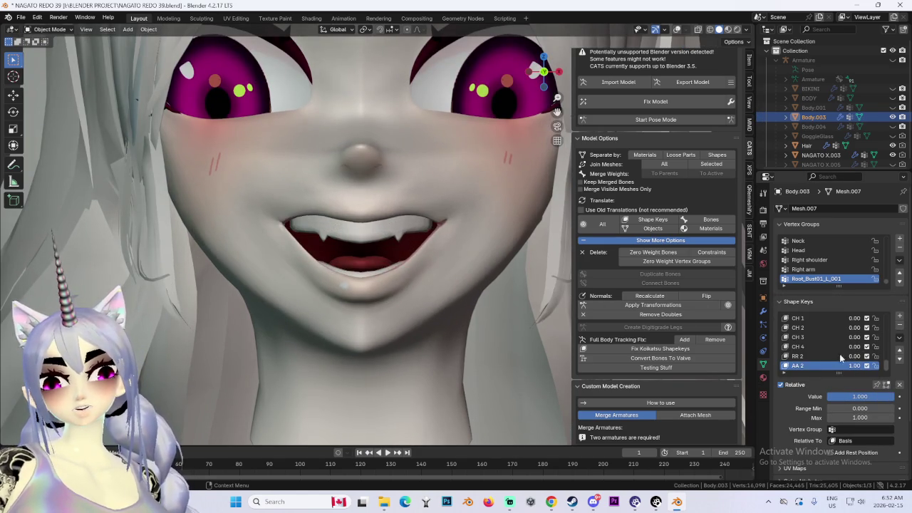
scroll(393, 261, down, 4)
mouse_move(392, 261)
middle_down()
mouse_move(418, 296)
mouse_move(448, 302)
mouse_move(527, 104)
middle_up()
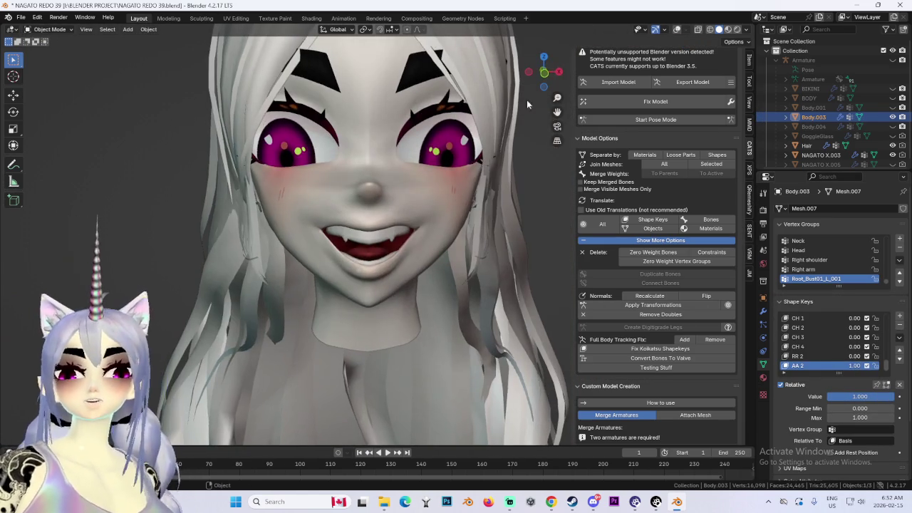
click(544, 73)
Lower AA 2 partway and inspect the half-open mouth from several angles.
mouse_move(860, 367)
mouse_down()
mouse_move(791, 368)
mouse_move(859, 365)
mouse_up()
middle_drag(440, 257, 410, 253)
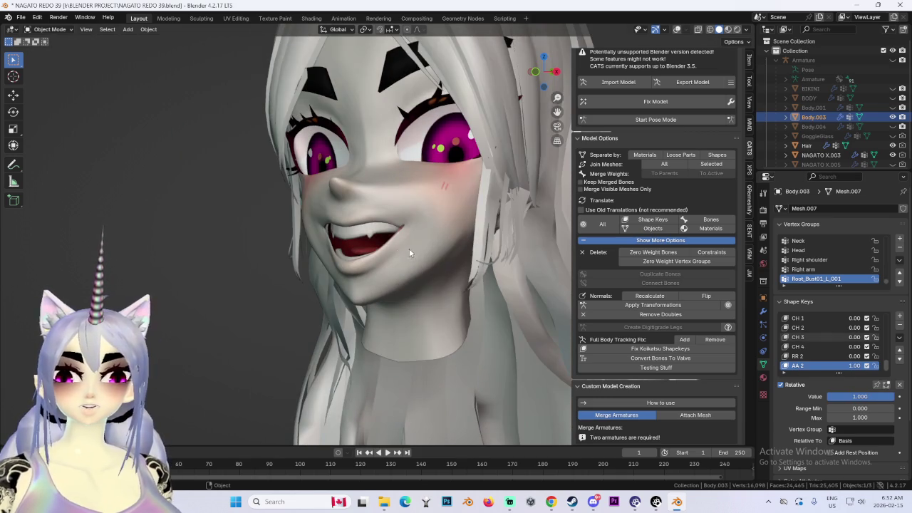
middle_drag(573, 65, 499, 213)
scroll(460, 284, up, 2)
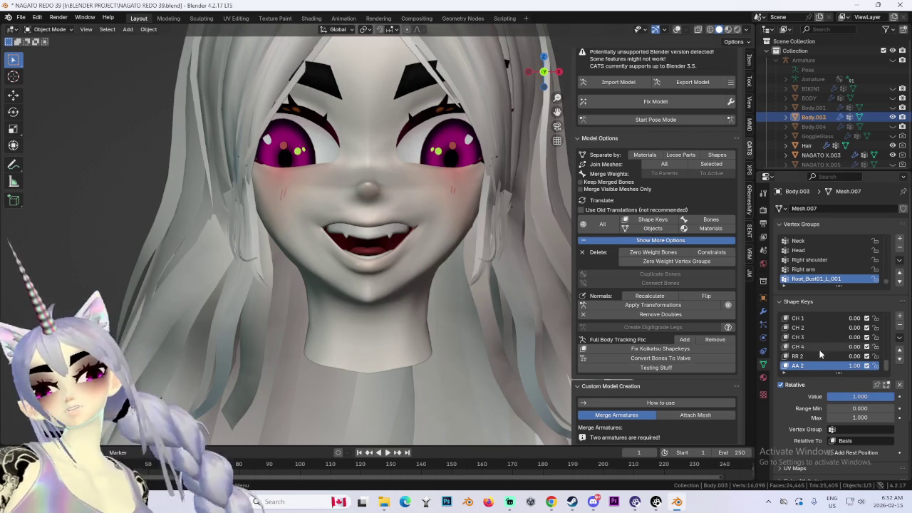
scroll(400, 251, up, 3)
middle_drag(400, 254, 449, 256)
middle_drag(479, 263, 399, 266)
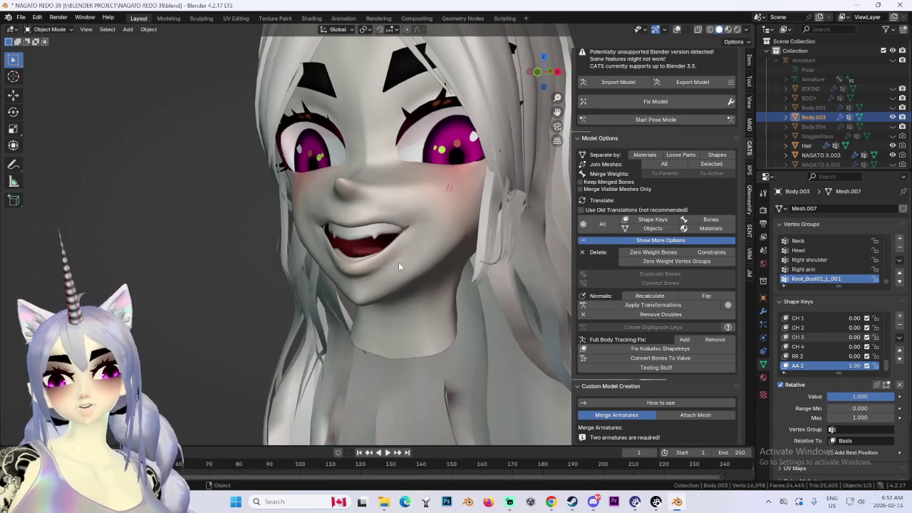
Compare CH 4 against AA 2, ending with CH 4 at 0 and AA 2 at 1.
drag(852, 366, 794, 371)
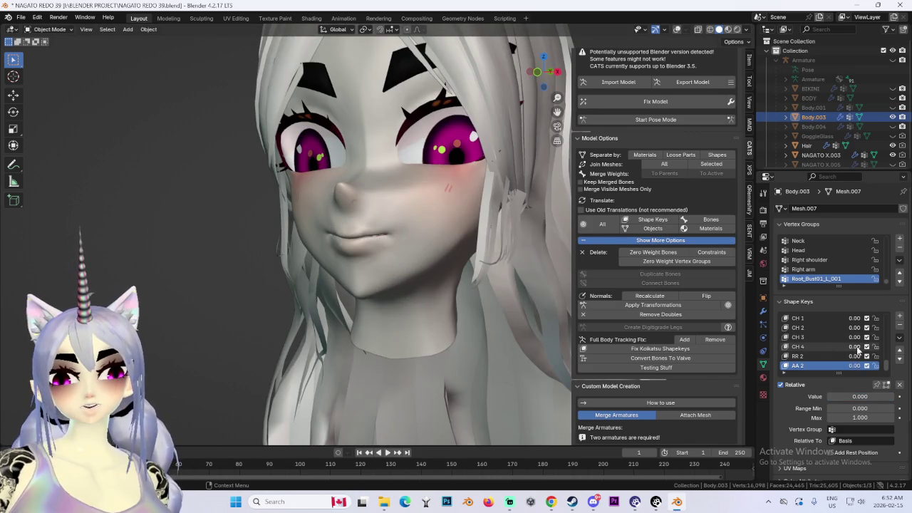
drag(858, 347, 883, 347)
middle_drag(513, 292, 459, 295)
click(540, 77)
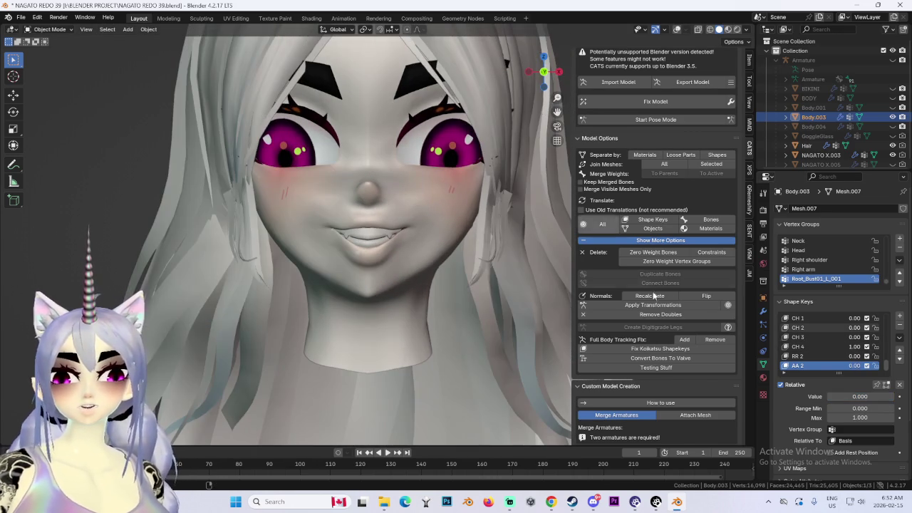
drag(855, 347, 820, 347)
mouse_move(855, 366)
mouse_down()
mouse_move(884, 366)
mouse_move(845, 366)
mouse_move(866, 366)
mouse_up()
middle_drag(569, 270, 405, 253)
Create a new shape key from the mix named 'AA 3' and reset AA 2 to 0.
click(900, 338)
click(820, 373)
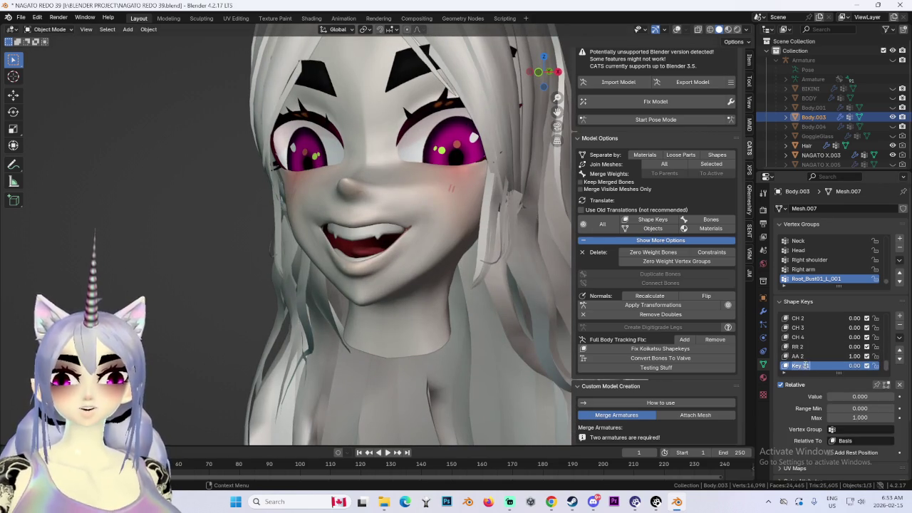
text(AA 3)
key(Return)
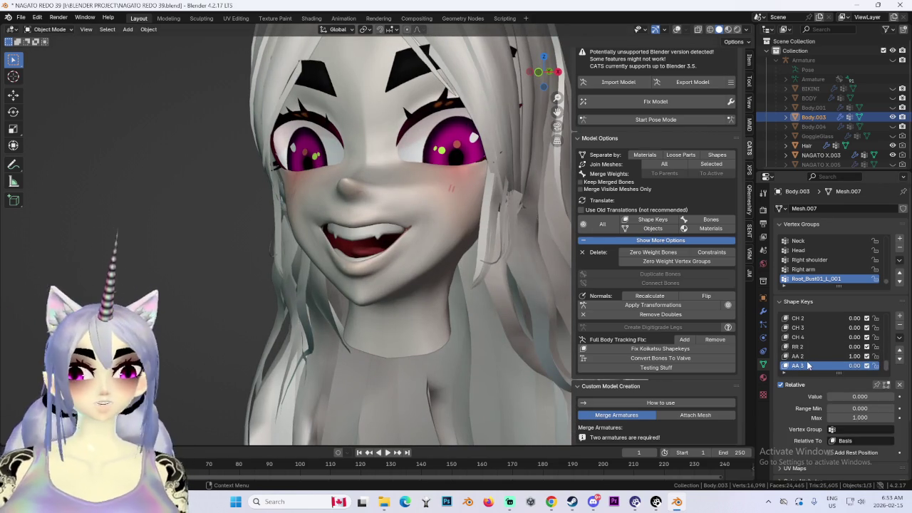
drag(854, 359, 827, 359)
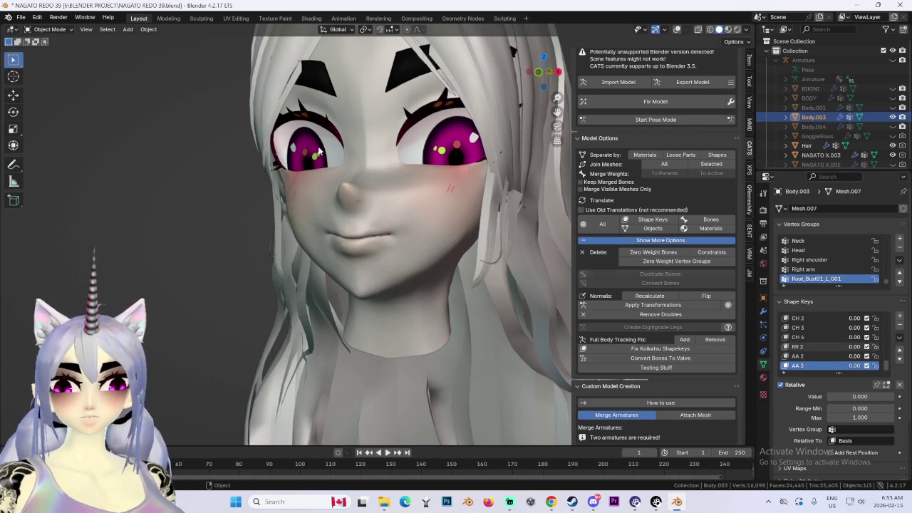
Enter Edit Mode in front view and proportionally move the AA 3 mouth vertices.
click(48, 30)
click(50, 54)
click(543, 73)
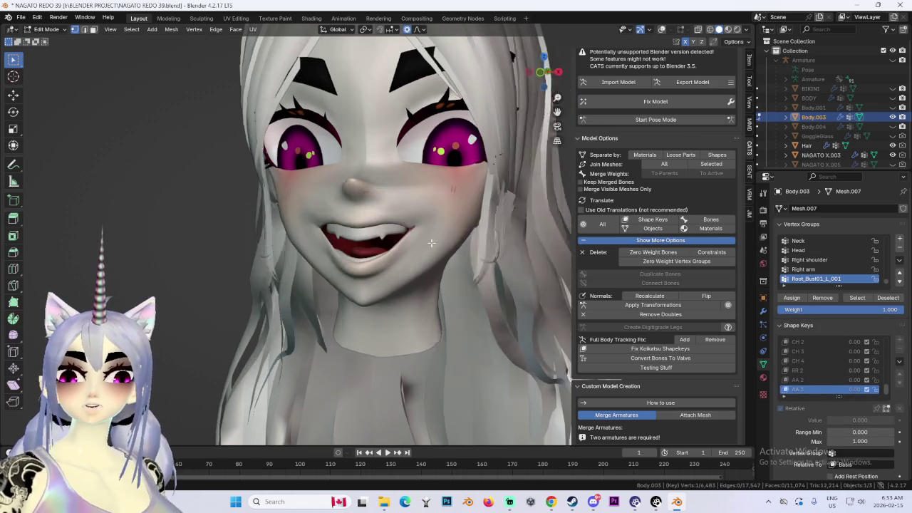
scroll(315, 210, up, 3)
key(g)
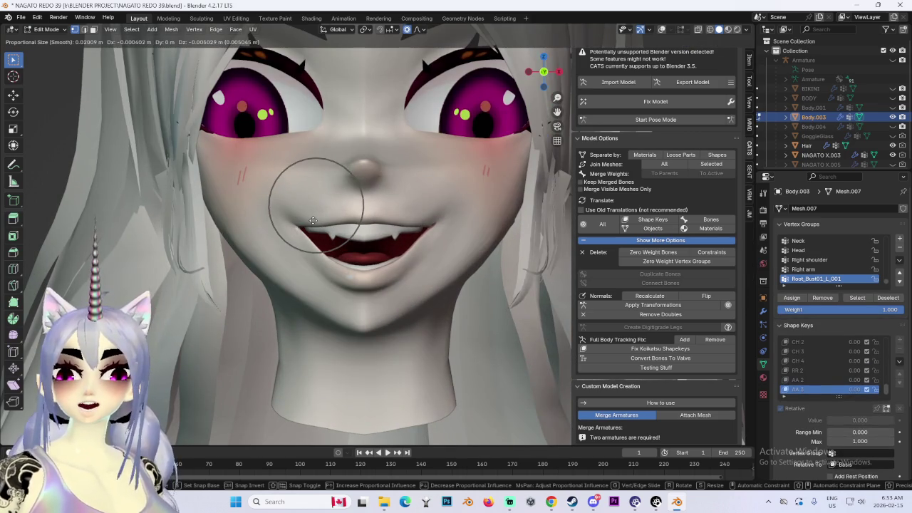
click(313, 221)
key(g)
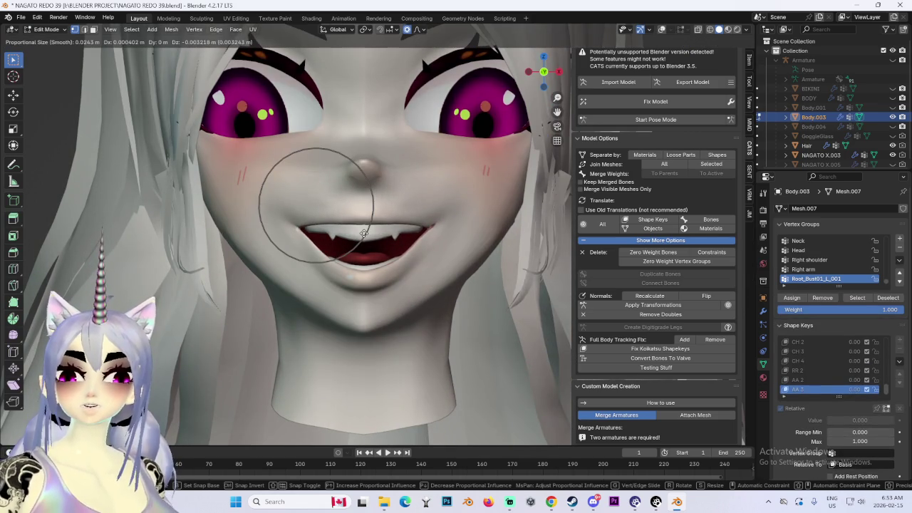
click(363, 223)
key(g)
scroll(385, 252, down, 5)
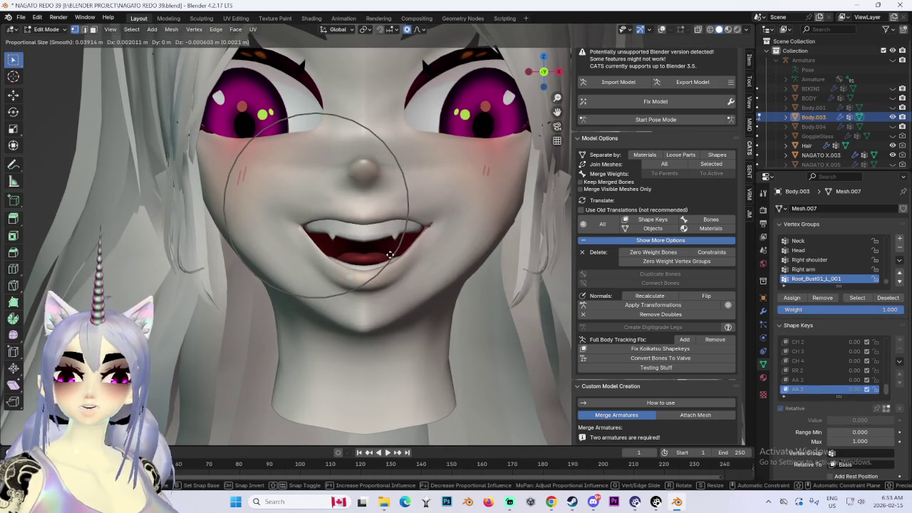
click(399, 238)
Shift the mouth corners of AA 3 with further soft moves.
key(g)
click(319, 222)
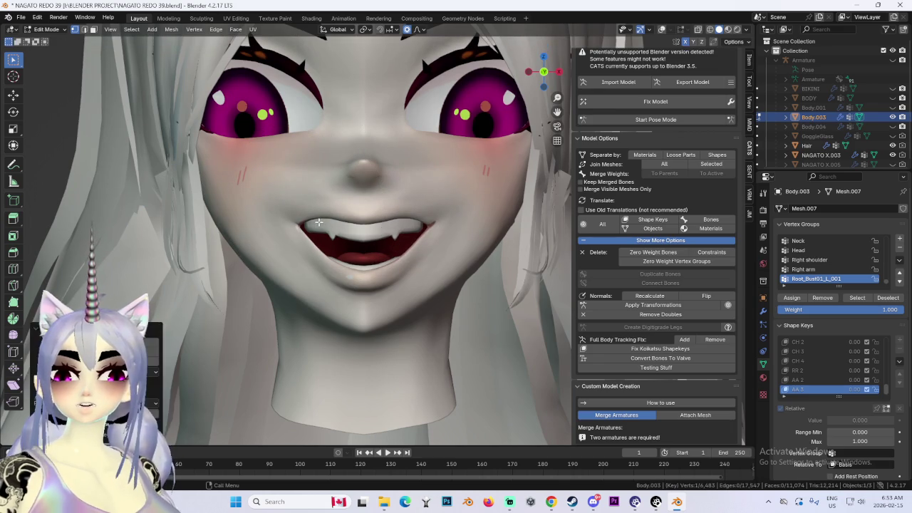
key(g)
click(309, 219)
key(g)
click(333, 210)
key(g)
click(323, 207)
scroll(323, 207, down, 4)
Reshape the mouth and cheek area, checking the head from the side.
mouse_move(399, 285)
middle_down()
mouse_move(473, 296)
mouse_move(449, 305)
mouse_move(432, 271)
middle_up()
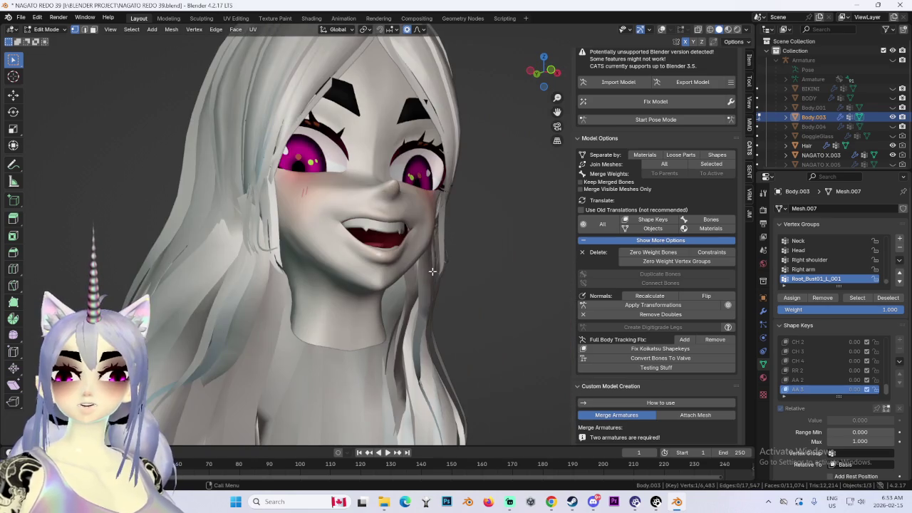
key(g)
click(348, 198)
mouse_move(348, 198)
middle_down()
mouse_move(404, 206)
mouse_move(387, 242)
middle_up()
key(g)
click(317, 199)
mouse_move(317, 200)
middle_down()
mouse_move(475, 204)
mouse_move(464, 258)
middle_up()
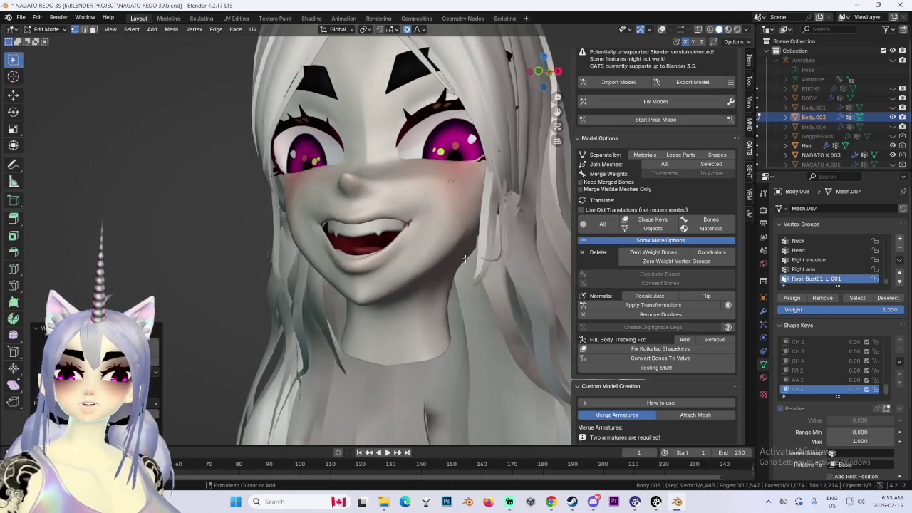
Reshape the AA 3 mouth vertices with proportional moves, raising the mouth corners.
scroll(399, 249, up, 3)
scroll(350, 249, up, 2)
key(g)
click(315, 253)
middle_drag(315, 253, 276, 228)
key(g)
click(285, 231)
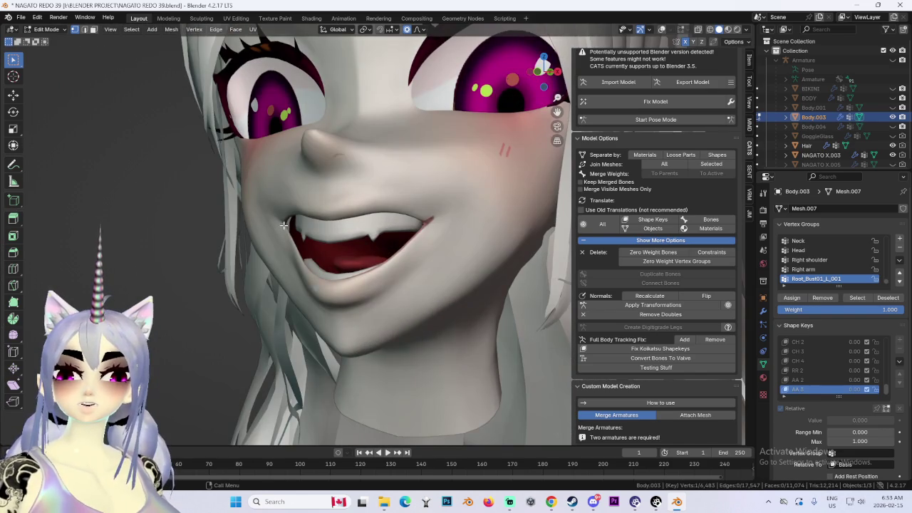
key(g)
click(371, 242)
mouse_move(371, 242)
middle_down()
mouse_move(380, 245)
mouse_move(372, 248)
middle_up()
key(g)
click(300, 253)
mouse_move(299, 253)
middle_down()
mouse_move(355, 267)
mouse_move(289, 230)
middle_up()
key(g)
key(Escape)
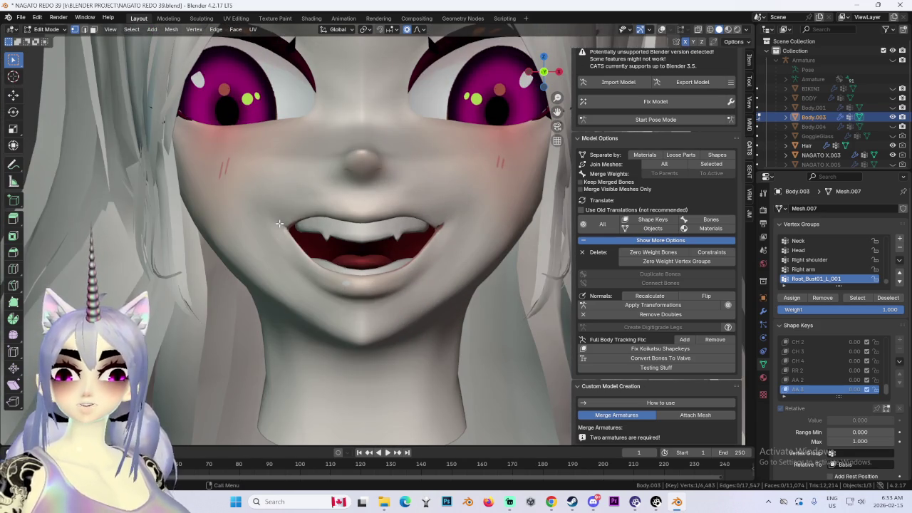
key(g)
click(281, 223)
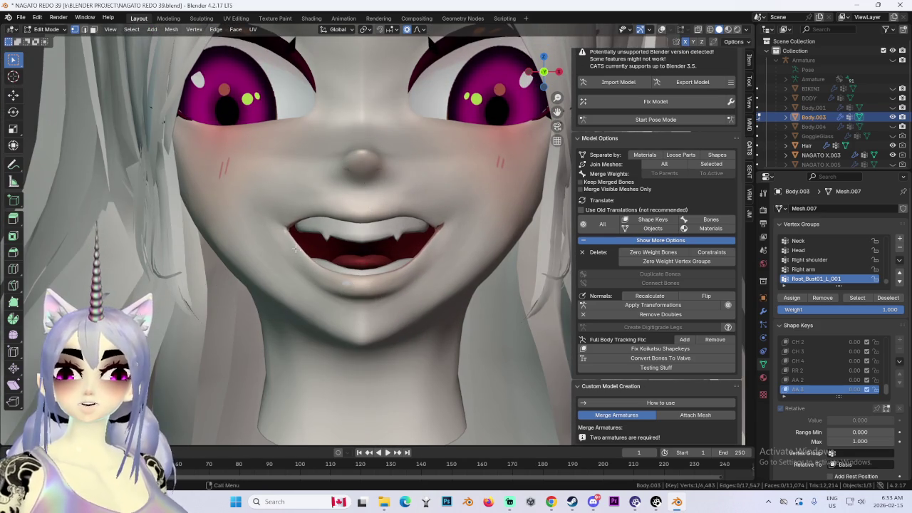
Fine-tune the mouth shape with small soft moves, checking from front, side and three-quarter views.
key(g)
key(Escape)
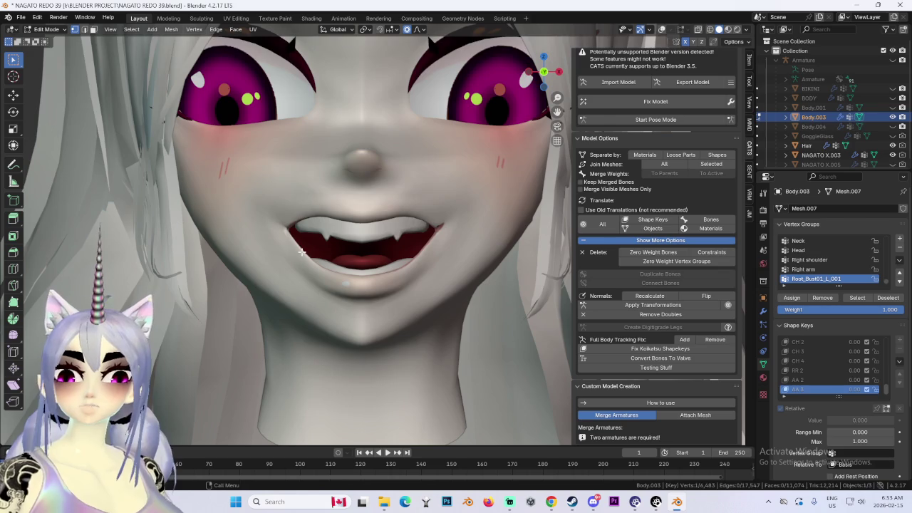
key(g)
key(Escape)
mouse_move(307, 253)
middle_down()
mouse_move(410, 254)
mouse_move(397, 256)
mouse_move(424, 295)
middle_up()
scroll(397, 257, up, 2)
key(g)
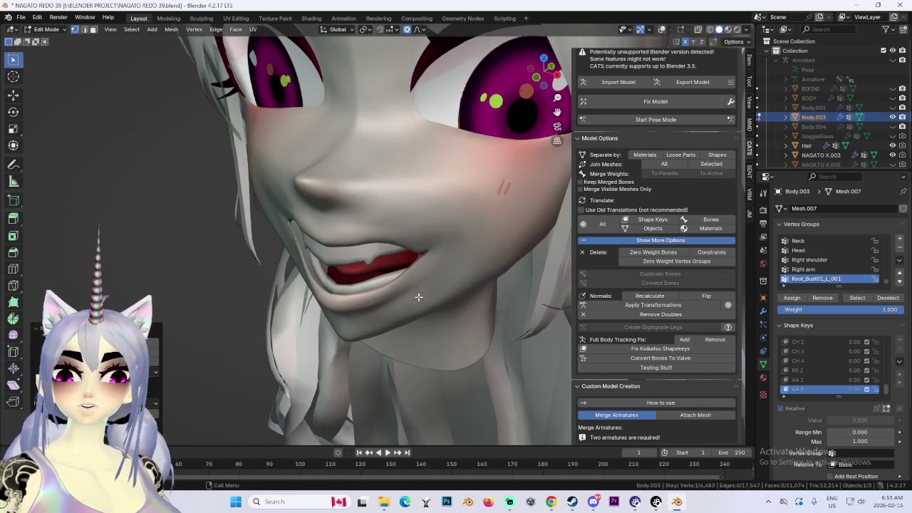
key(y)
key(Escape)
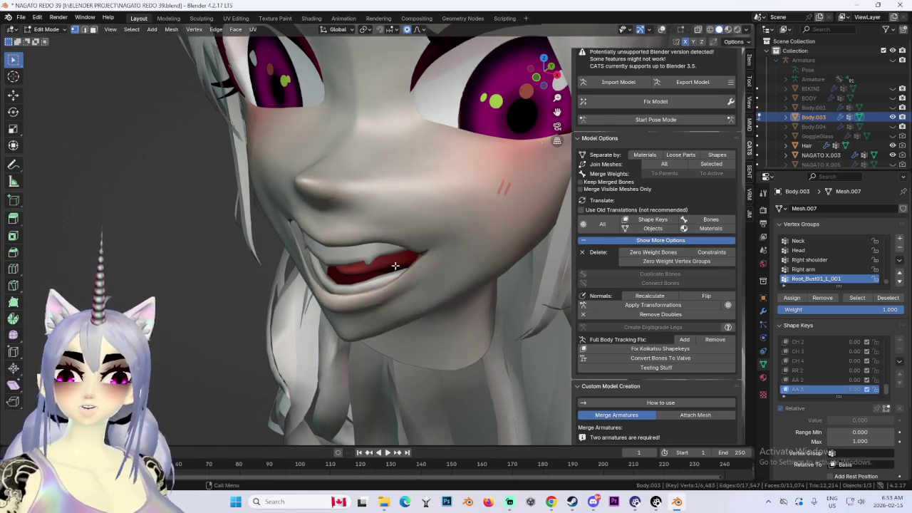
key(KP_1)
key(g)
key(Escape)
key(g)
key(Escape)
middle_drag(413, 244, 306, 269)
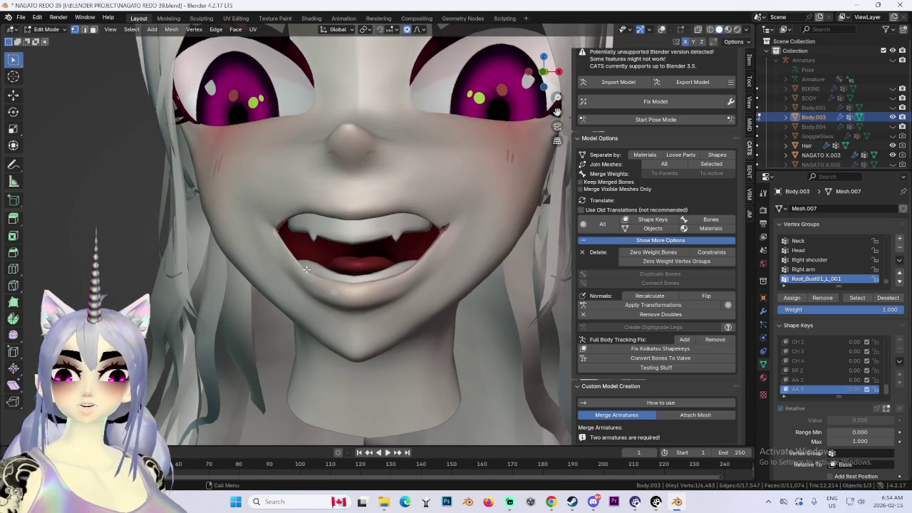
key(g)
key(Escape)
mouse_move(407, 229)
middle_down()
mouse_move(506, 237)
mouse_move(476, 234)
middle_up()
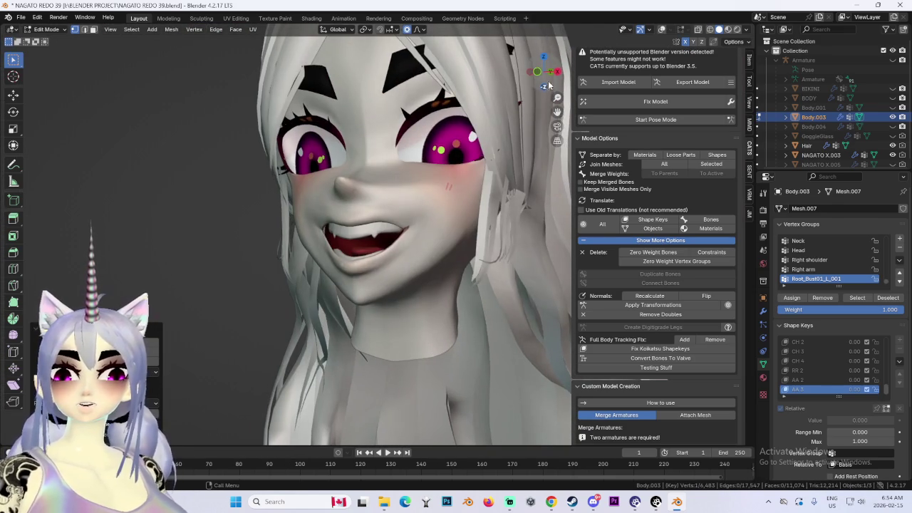
scroll(309, 242, up, 2)
scroll(310, 242, up, 2)
scroll(299, 214, up, 2)
key(g)
key(Escape)
mouse_move(464, 290)
middle_down()
mouse_move(383, 249)
mouse_move(359, 177)
mouse_move(295, 177)
mouse_move(489, 270)
mouse_move(456, 269)
mouse_move(396, 176)
mouse_move(376, 228)
middle_up()
key(g)
key(Escape)
key(g)
key(z)
key(Escape)
key(g)
key(Escape)
mouse_move(482, 279)
middle_down()
mouse_move(460, 261)
mouse_move(444, 273)
mouse_move(540, 176)
middle_up()
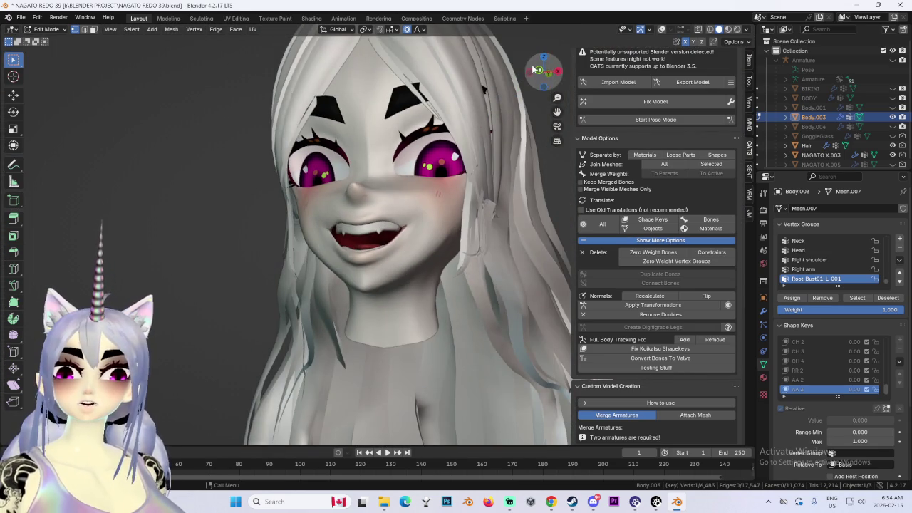
scroll(303, 242, up, 2)
scroll(302, 242, up, 2)
key(g)
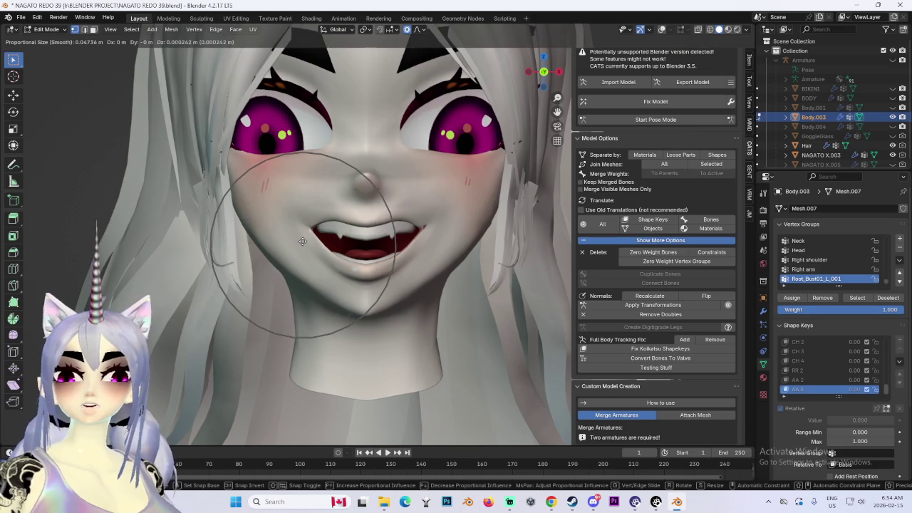
scroll(302, 242, up, 3)
key(Escape)
key(g)
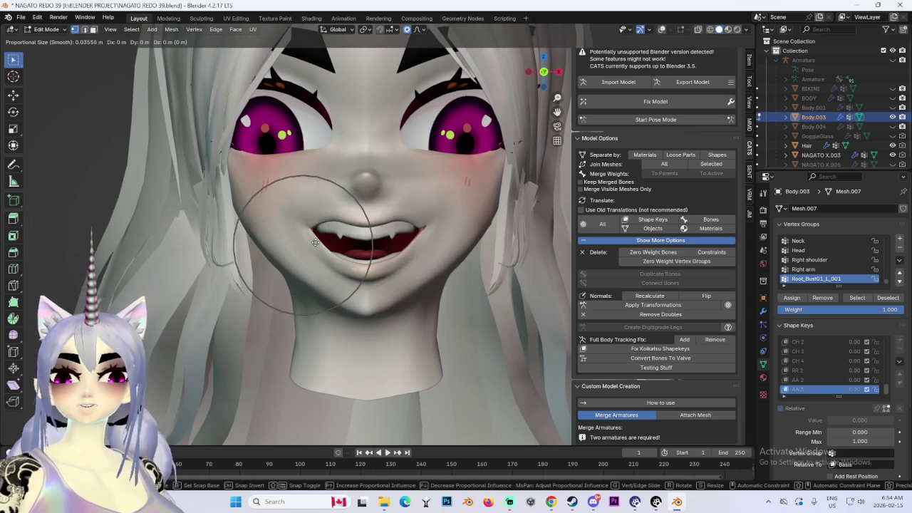
click(318, 243)
scroll(421, 242, up, 2)
key(g)
key(Escape)
key(g)
key(Escape)
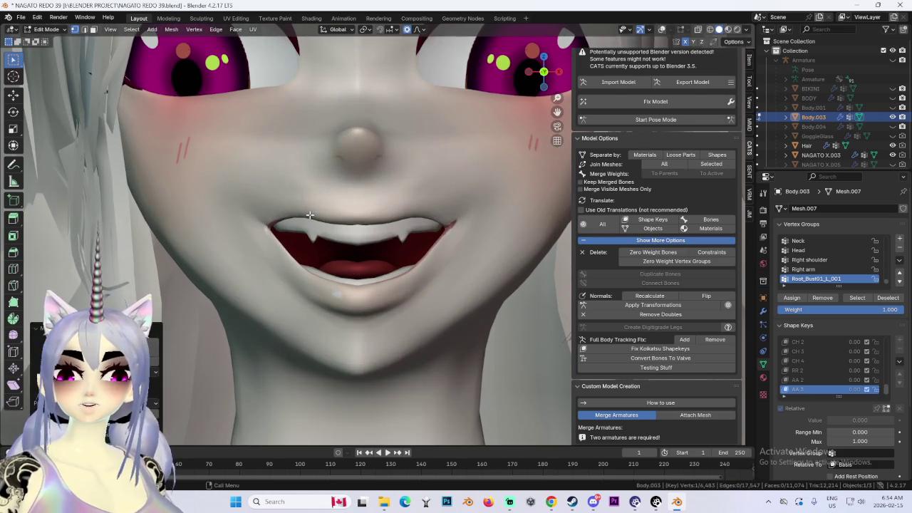
key(g)
key(Escape)
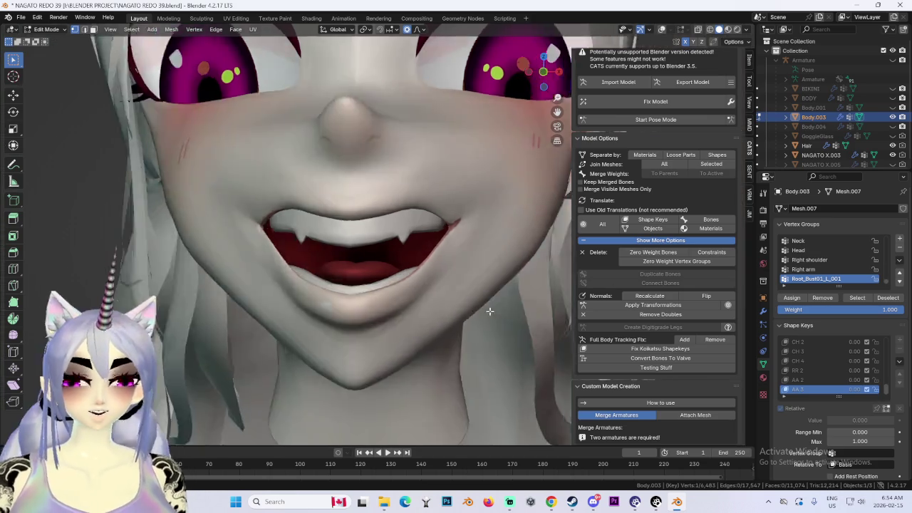
mouse_move(315, 277)
middle_down()
mouse_move(360, 278)
mouse_move(495, 214)
mouse_move(437, 253)
mouse_move(476, 246)
mouse_move(405, 243)
mouse_move(427, 265)
mouse_move(474, 265)
middle_up()
key(g)
key(Escape)
key(g)
key(Escape)
key(g)
key(Escape)
key(g)
key(Escape)
mouse_move(335, 276)
middle_down()
mouse_move(424, 251)
mouse_move(456, 253)
mouse_move(444, 249)
middle_up()
scroll(456, 254, down, 2)
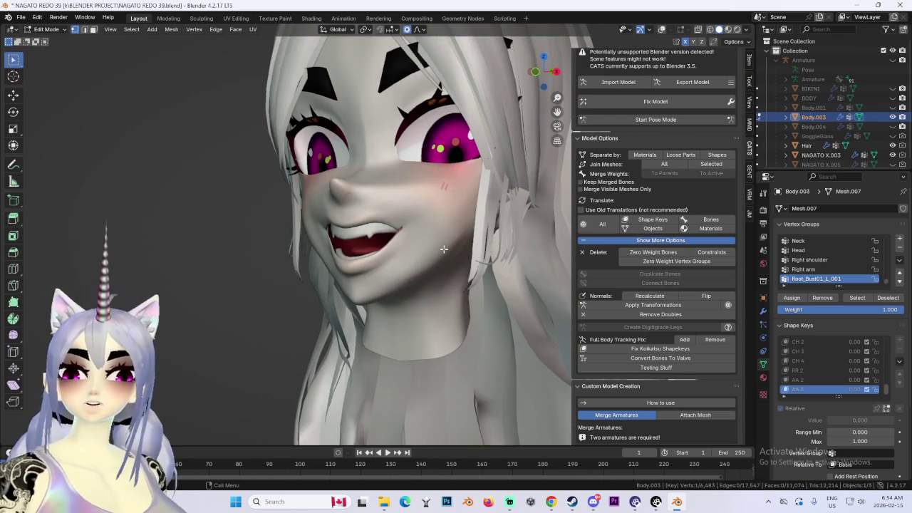
Switch from Edit Mode back to Object Mode and view the head from the front.
click(56, 32)
click(48, 44)
middle_drag(428, 205, 355, 187)
scroll(355, 186, down, 2)
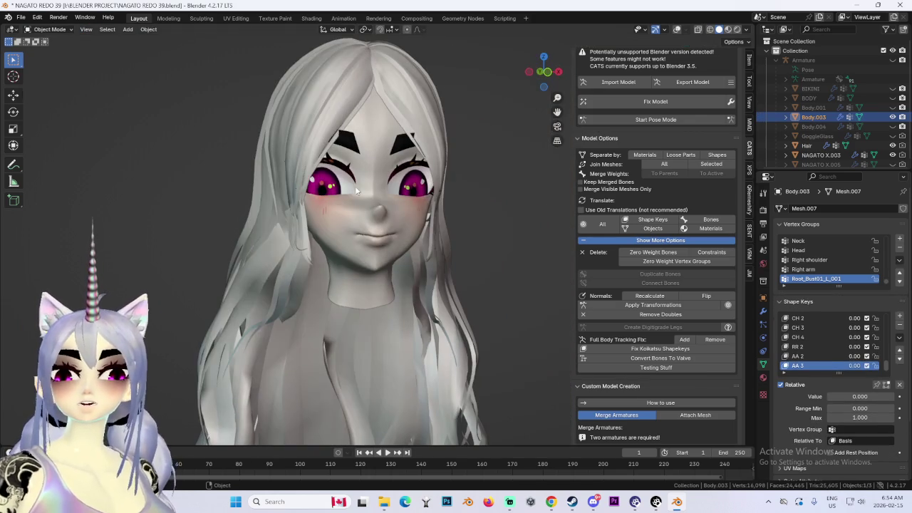
Compare the AA 3 open mouth at full strength against the CH 4 closed smile.
mouse_move(867, 366)
mouse_down()
mouse_move(891, 366)
mouse_move(819, 367)
mouse_up()
scroll(528, 308, up, 1)
scroll(473, 297, up, 2)
mouse_move(855, 338)
mouse_down()
mouse_move(891, 337)
mouse_move(819, 339)
mouse_up()
mouse_move(858, 366)
mouse_down()
mouse_move(891, 365)
mouse_move(819, 365)
mouse_up()
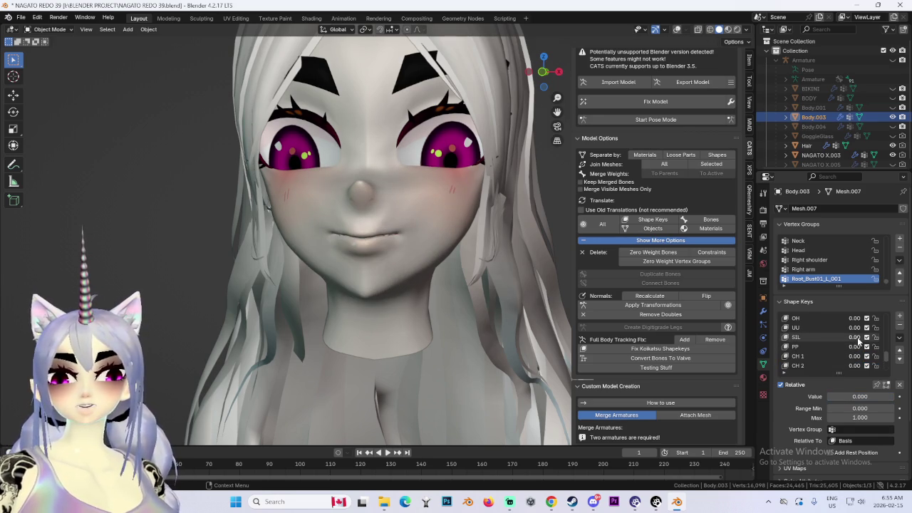
Set AA 3 to about 0.77 and orbit the head to check the fanged grin.
mouse_move(859, 328)
mouse_down()
mouse_move(891, 327)
mouse_move(820, 328)
mouse_move(891, 337)
mouse_move(819, 337)
mouse_move(891, 328)
mouse_move(820, 328)
mouse_move(891, 337)
mouse_move(820, 337)
mouse_up()
scroll(865, 344, up, 2)
scroll(841, 356, up, 2)
scroll(843, 361, down, 4)
drag(855, 365, 884, 365)
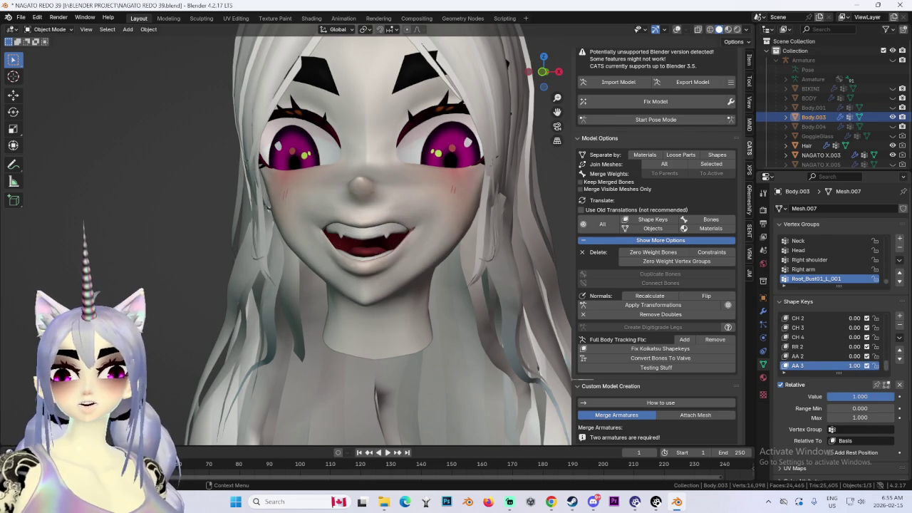
mouse_move(317, 254)
middle_down()
mouse_move(423, 273)
mouse_move(408, 260)
middle_up()
scroll(513, 128, up, 2)
scroll(513, 128, down, 3)
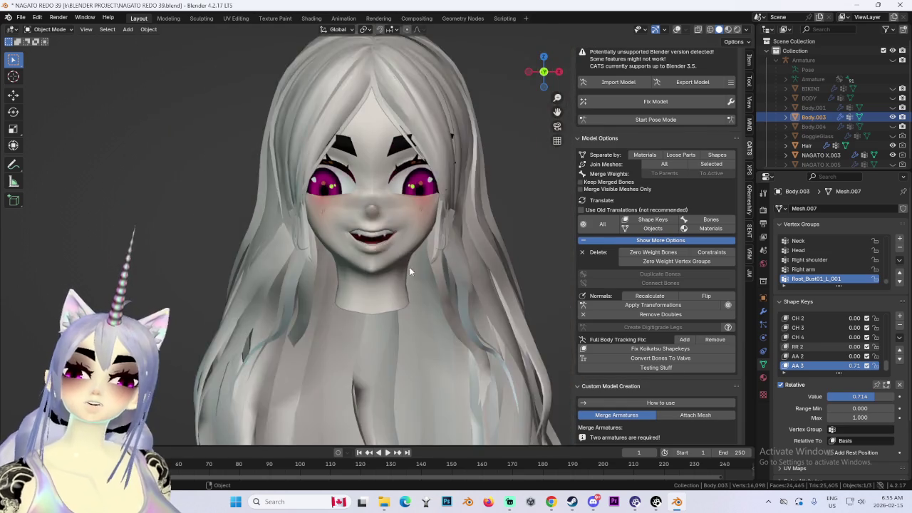
scroll(409, 267, up, 2)
mouse_move(855, 369)
mouse_down()
mouse_move(880, 369)
mouse_move(841, 397)
mouse_up()
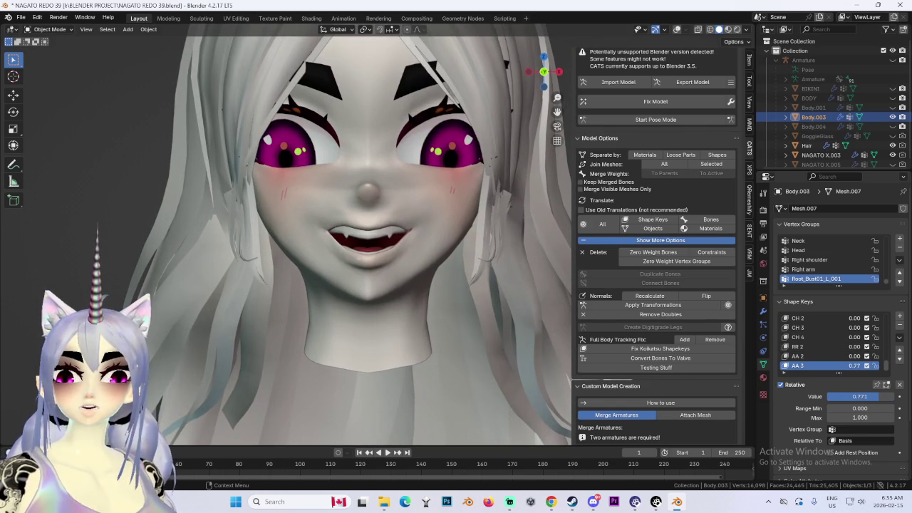
Add a new shape key named 'AA 4' from the shape key specials menu.
click(898, 338)
click(805, 351)
text(AA 4)
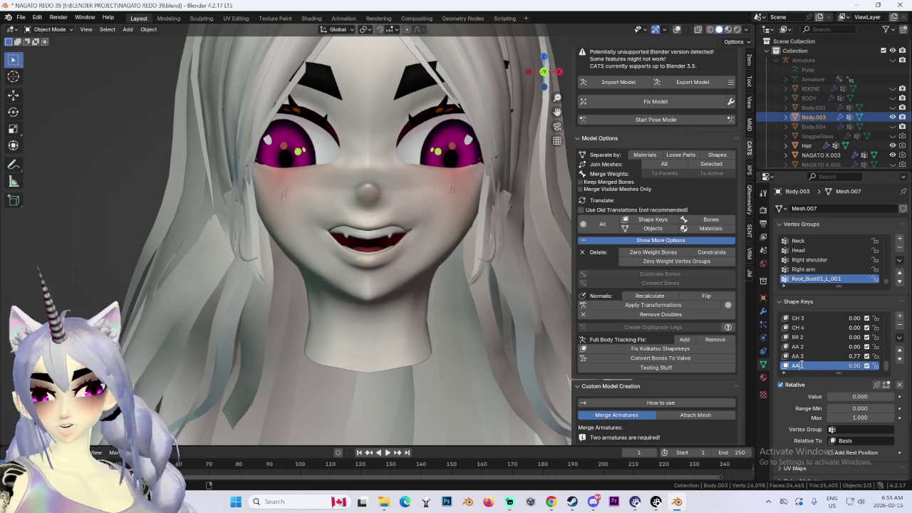
key(Return)
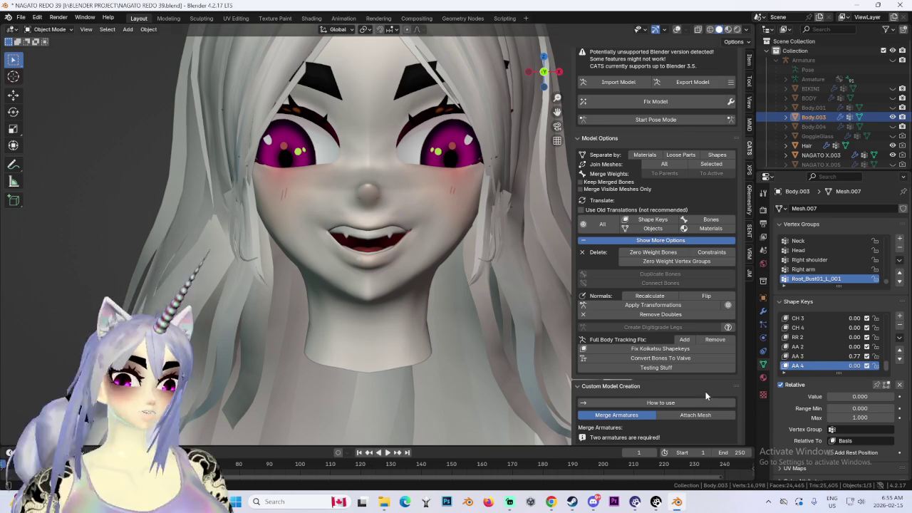
mouse_move(378, 328)
middle_down()
mouse_move(404, 313)
mouse_move(469, 345)
mouse_move(524, 344)
mouse_move(497, 335)
mouse_move(517, 330)
middle_up()
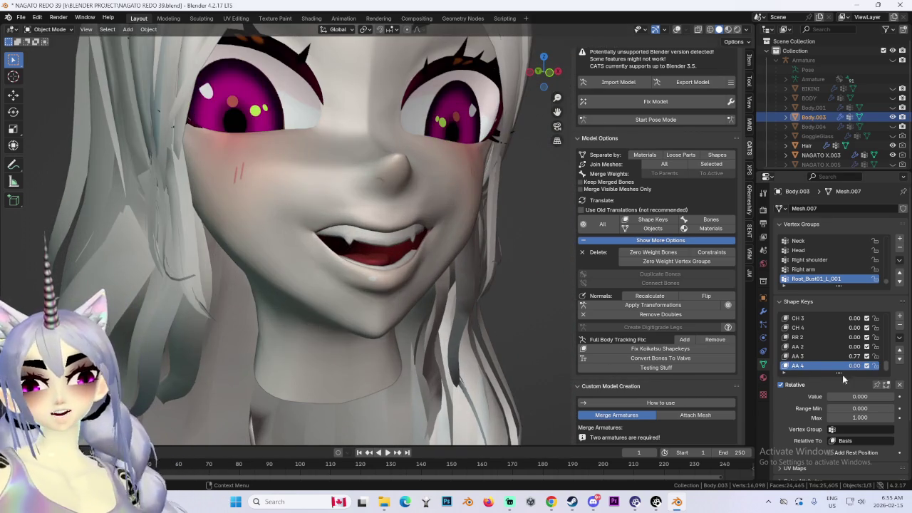
Return AA 3 to 0, briefly preview Key 9, and reset FF and SS to 0.
drag(852, 356, 820, 356)
scroll(394, 191, down, 2)
scroll(848, 356, up, 4)
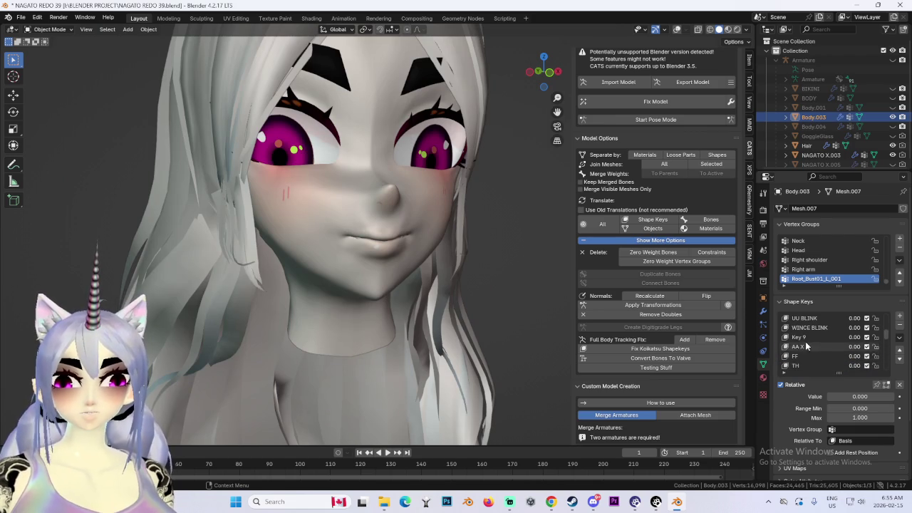
click(808, 339)
drag(841, 396, 892, 396)
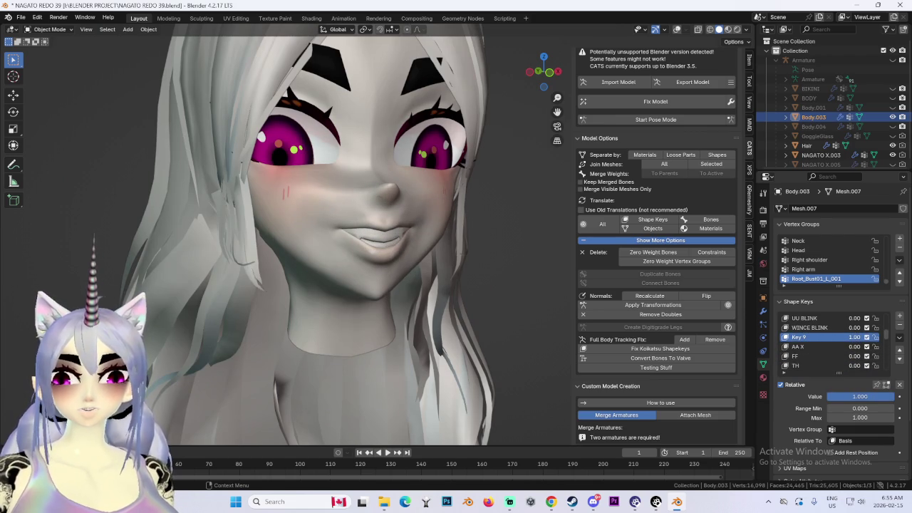
key(KP_4)
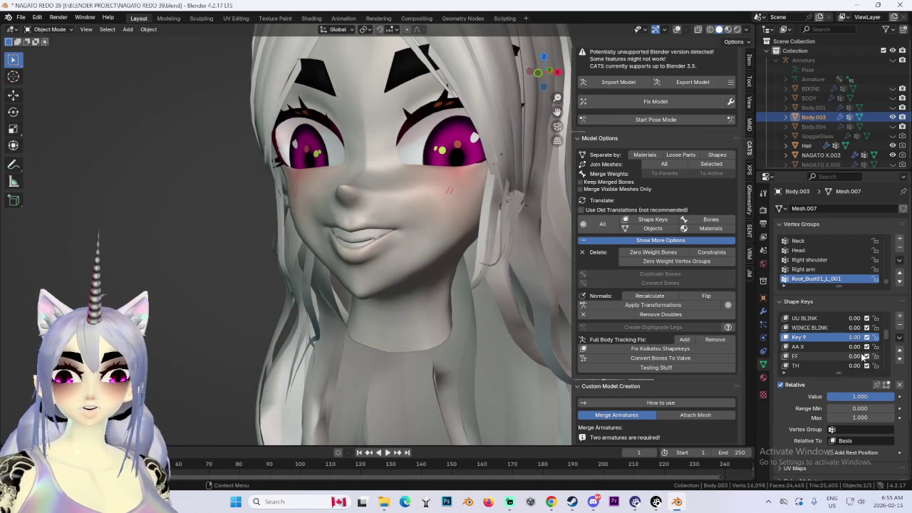
mouse_move(851, 337)
mouse_down()
mouse_move(819, 337)
mouse_move(884, 327)
mouse_move(883, 356)
mouse_up()
scroll(834, 342, down, 3)
key(ctrl+z)
key(ctrl+z)
key(ctrl+z)
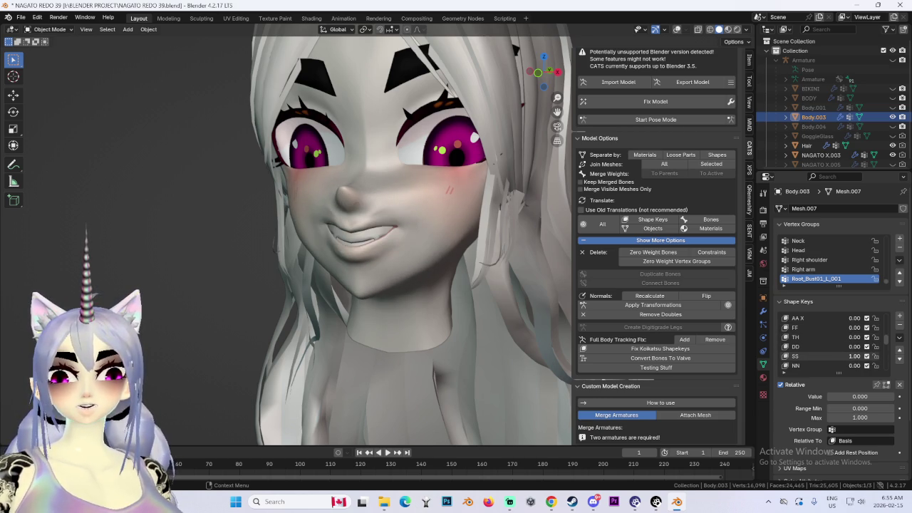
key(ctrl+z)
scroll(656, 286, down, 4)
scroll(425, 289, down, 4)
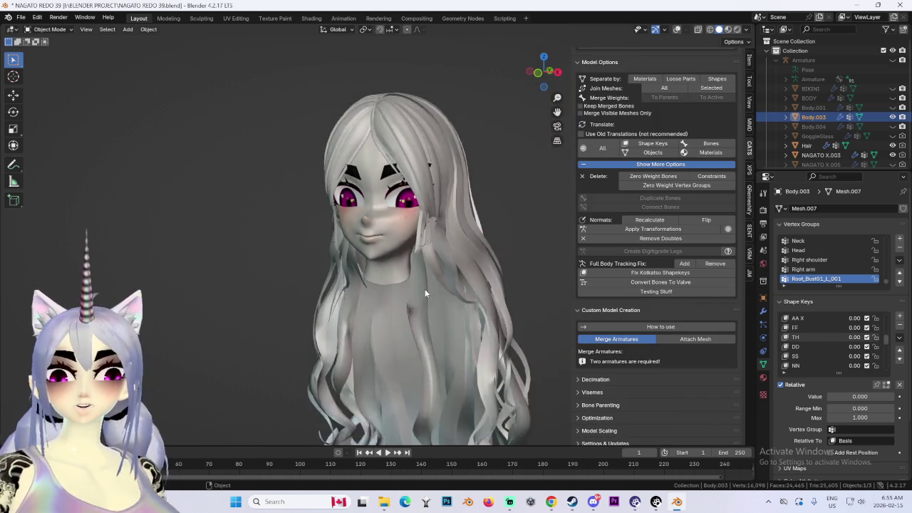
Unhide BODY, BIKINI, Body.004 and GoggleGlass in the outliner from front view.
key(KP_1)
click(893, 136)
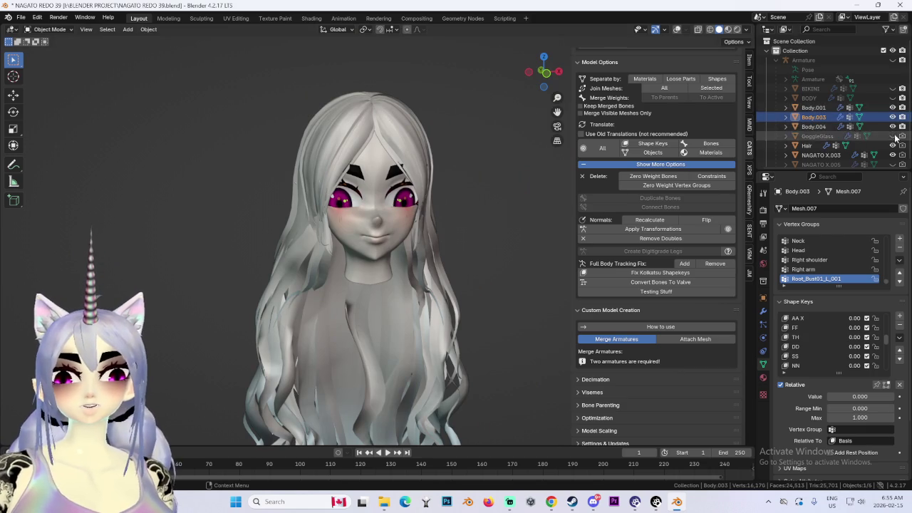
click(893, 126)
click(893, 98)
click(893, 89)
middle_drag(462, 158, 399, 195)
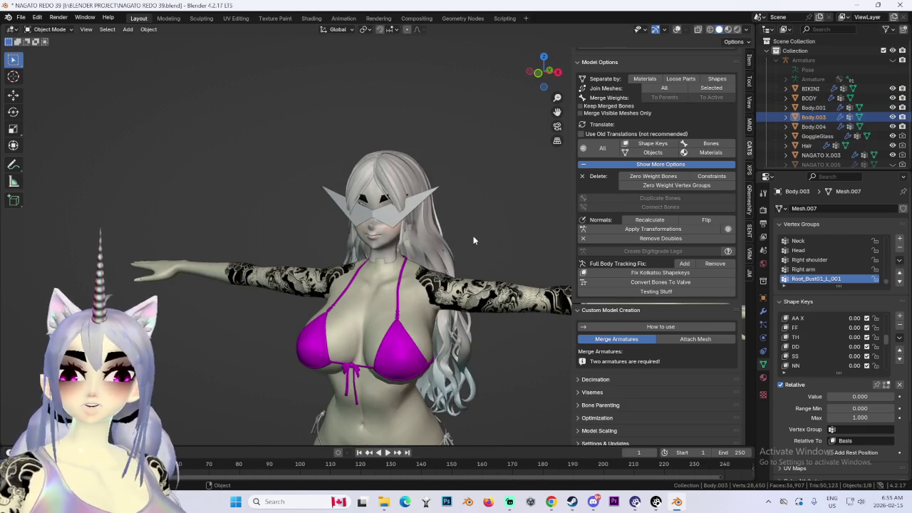
Save the blend file, then hide the GoggleGlass object.
key(ctrl+s)
click(817, 135)
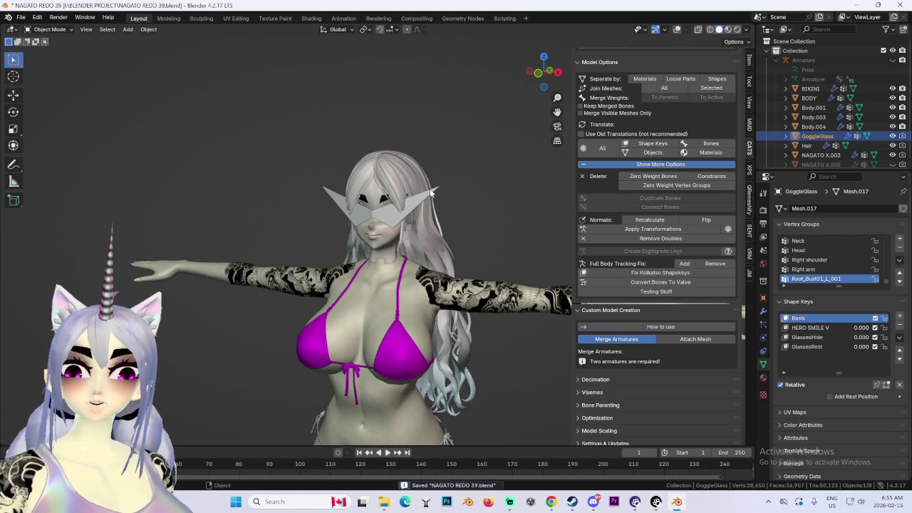
key(h)
scroll(439, 242, up, 2)
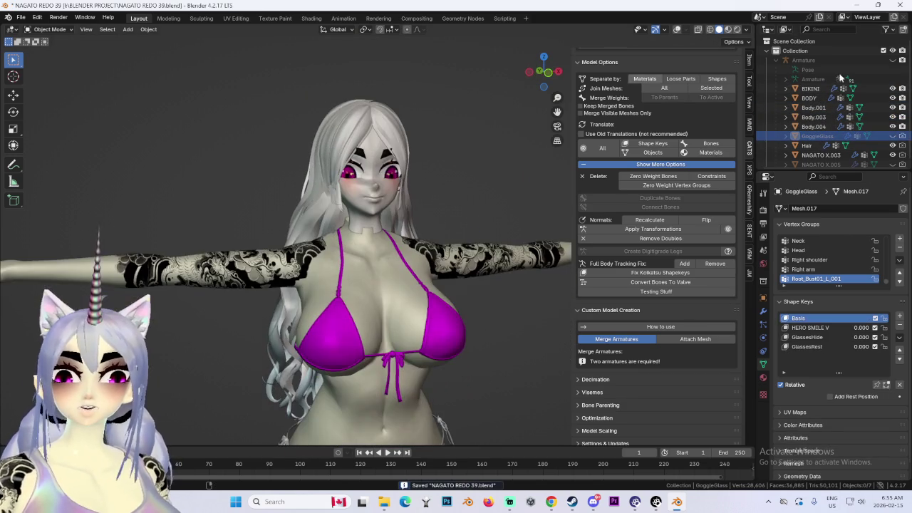
scroll(889, 81, down, 1)
Show the purple scarf on the model and snap to a straight front view.
click(893, 160)
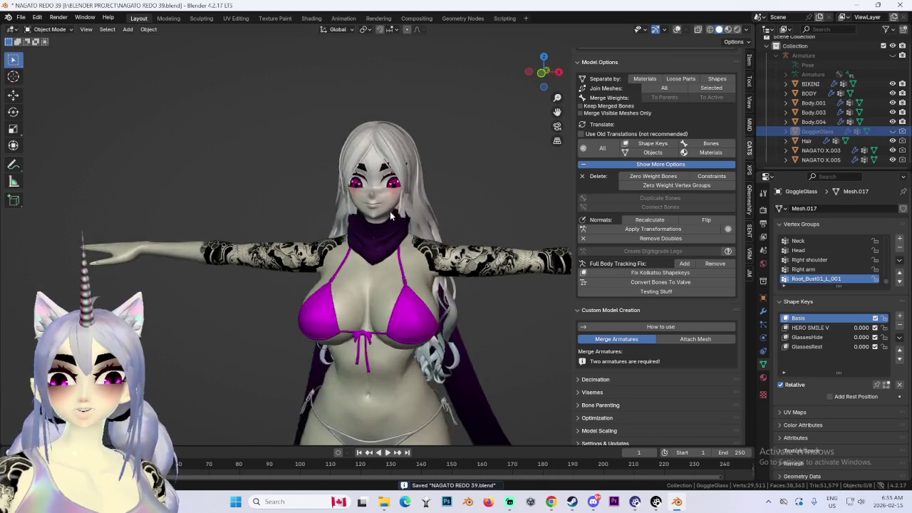
scroll(390, 211, down, 2)
scroll(403, 155, down, 1)
scroll(402, 156, up, 3)
middle_drag(402, 155, 499, 142)
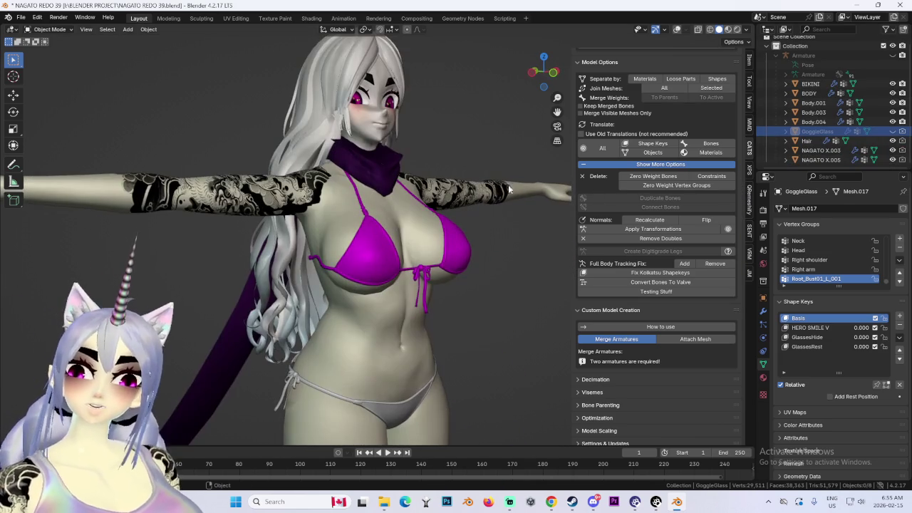
click(546, 72)
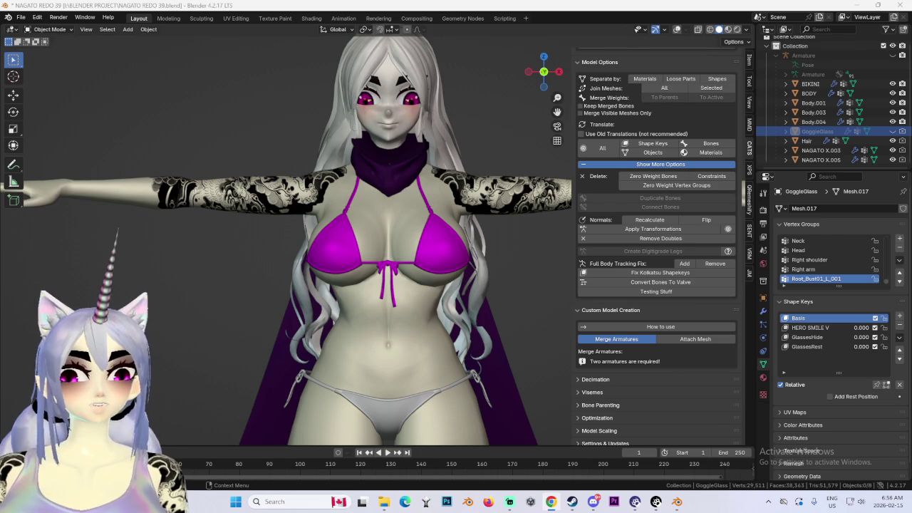
Bring the Meta viseme reference page back up in the browser and scroll it.
key(alt+Tab)
scroll(595, 368, down, 5)
scroll(595, 368, down, 3)
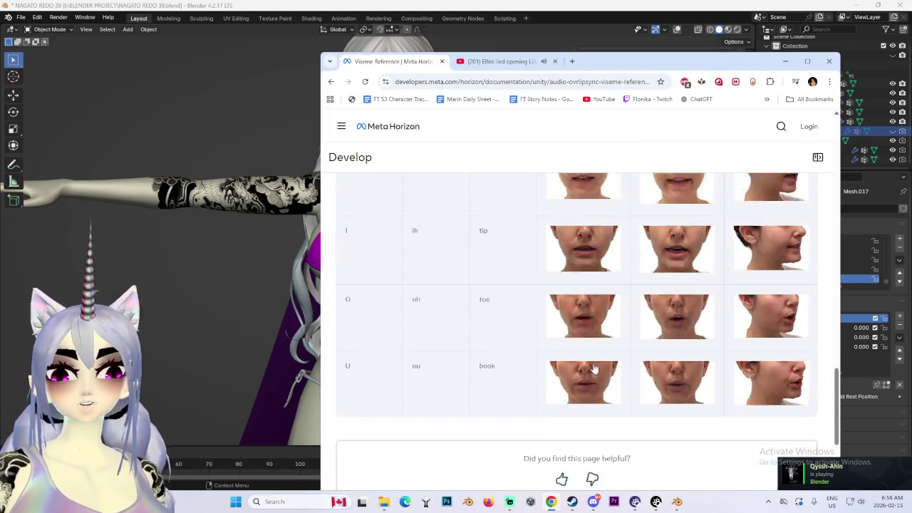
Scroll through the Meta viseme mouth photos, then minimize Chrome and select Body.003.
scroll(595, 368, down, 2)
scroll(593, 378, up, 3)
scroll(591, 379, up, 1)
scroll(590, 380, up, 1)
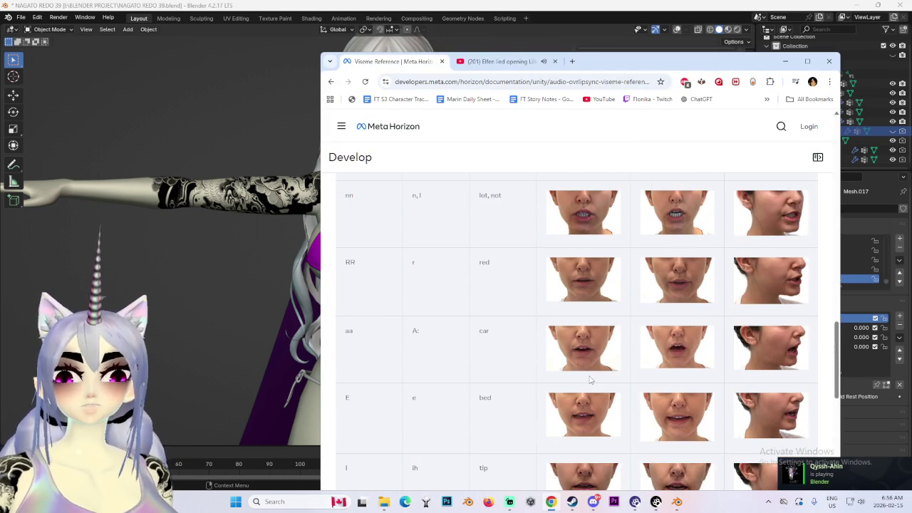
scroll(410, 436, up, 2)
scroll(419, 435, up, 1)
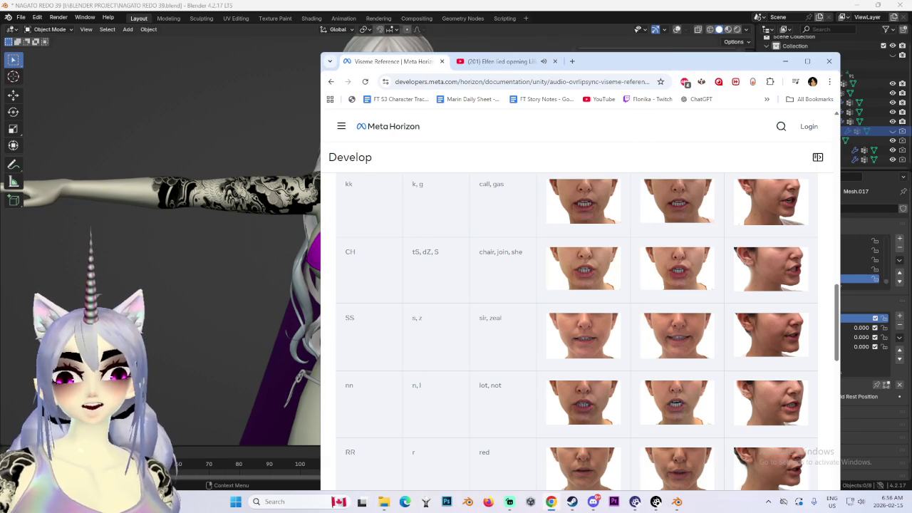
click(785, 62)
click(813, 111)
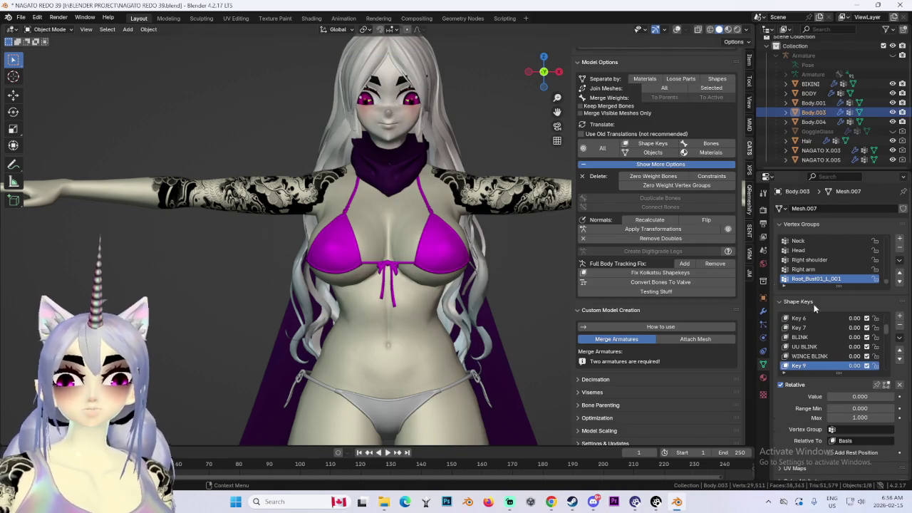
Switch the viewport shading lighting to Flat and zoom in close on the face.
scroll(843, 335, up, 6)
scroll(852, 349, down, 5)
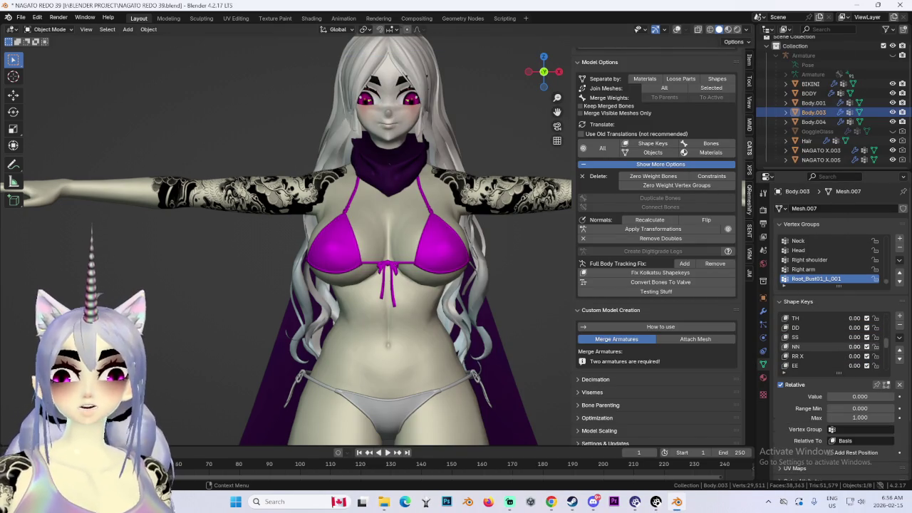
click(746, 29)
click(784, 37)
scroll(385, 235, up, 3)
mouse_move(342, 235)
middle_down()
mouse_move(404, 231)
mouse_move(638, 296)
middle_up()
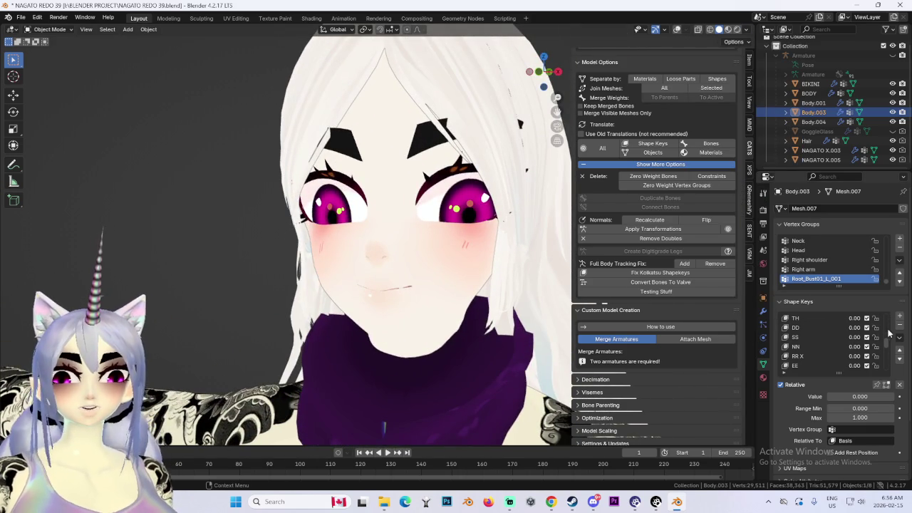
Set the AA 4 shape key to 1.0 so the mouth opens fully.
drag(853, 368, 877, 367)
mouse_move(426, 321)
middle_down()
mouse_move(478, 296)
mouse_move(379, 266)
mouse_move(418, 274)
mouse_move(245, 281)
mouse_move(303, 235)
mouse_move(399, 214)
middle_up()
scroll(421, 278, up, 2)
scroll(405, 269, up, 2)
Enable X-ray, then select the Body.004 teeth object and hide it.
click(677, 31)
mouse_move(371, 257)
middle_down()
mouse_move(433, 265)
mouse_move(403, 288)
mouse_move(442, 271)
middle_up()
click(399, 284)
click(893, 122)
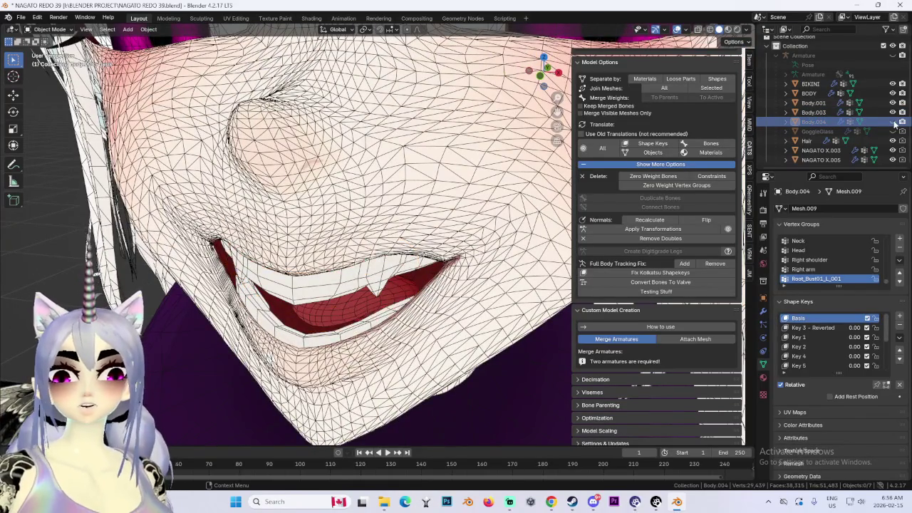
Unhide Body.004 and delete the teeth object from the viewport's right-click menu.
click(893, 121)
middle_drag(342, 299, 366, 311)
right_click(366, 311)
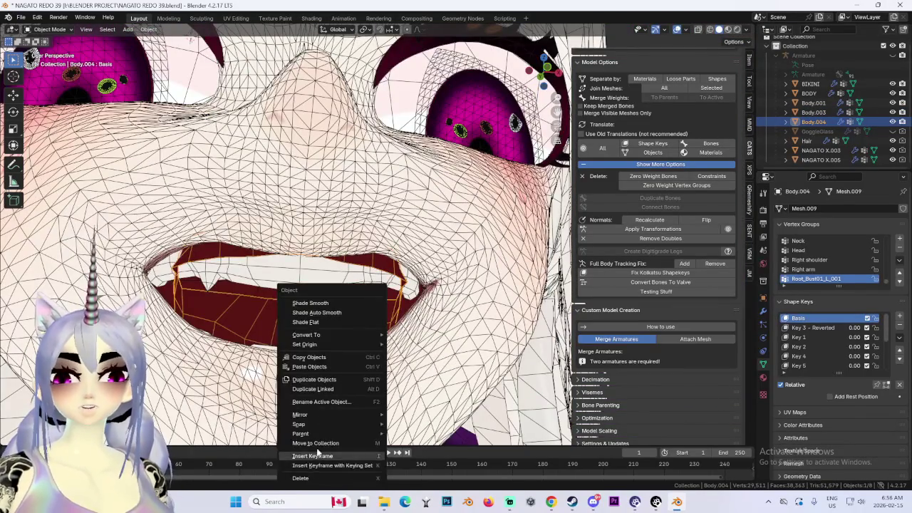
click(300, 479)
scroll(342, 399, down, 3)
middle_drag(342, 399, 359, 412)
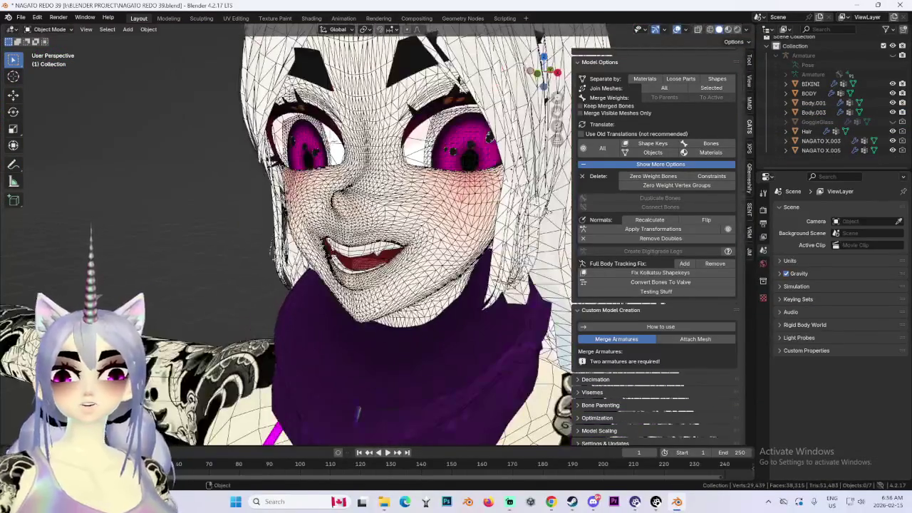
Briefly toggle the goggles, reselect Body.003, and switch to front view of the face.
scroll(833, 99, up, 1)
click(893, 126)
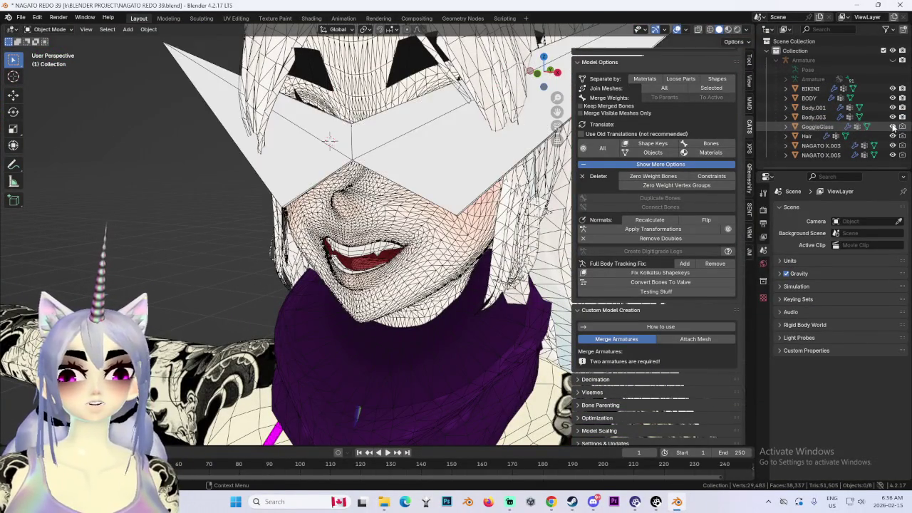
click(893, 126)
click(859, 117)
key(KP_1)
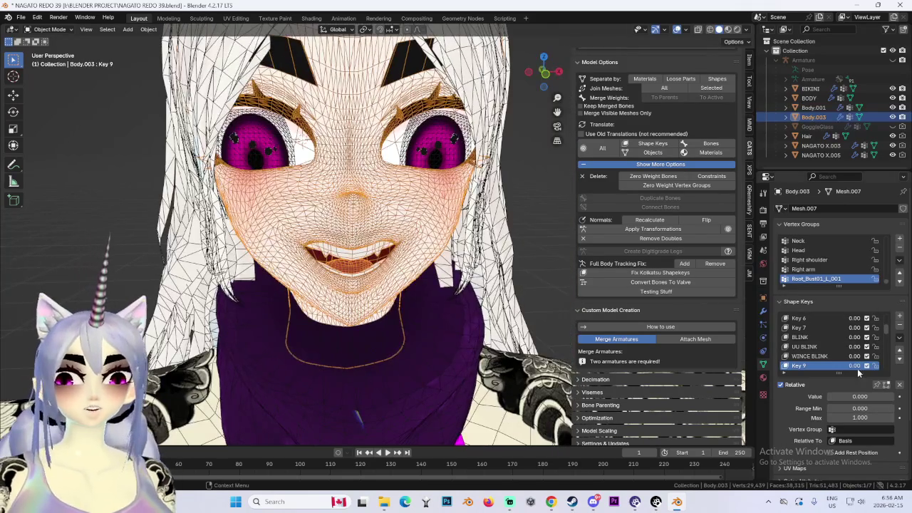
scroll(850, 365, down, 5)
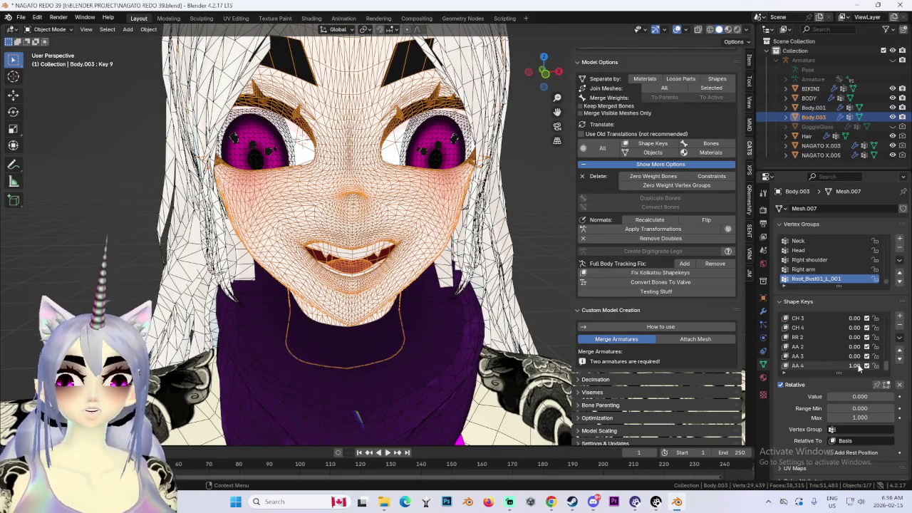
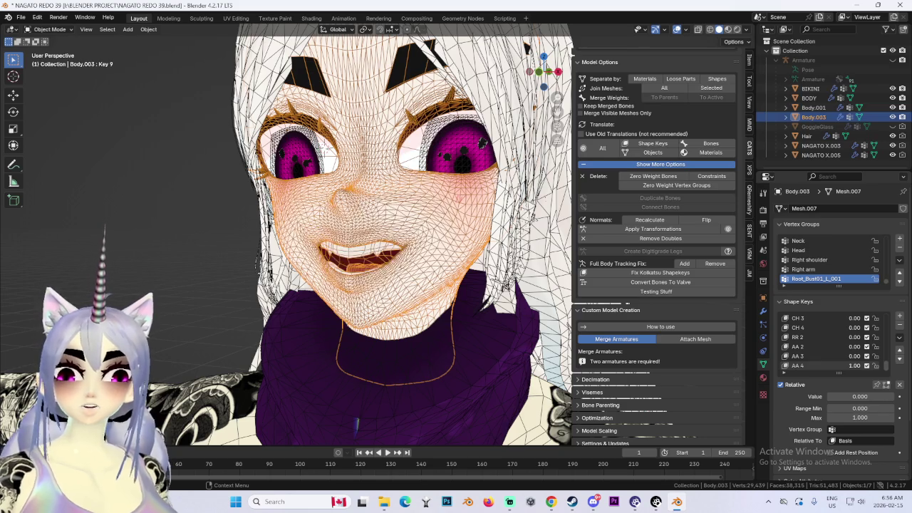
Turn off the viewport overlays and zoom in on the avatar's face.
click(677, 29)
drag(546, 69, 542, 71)
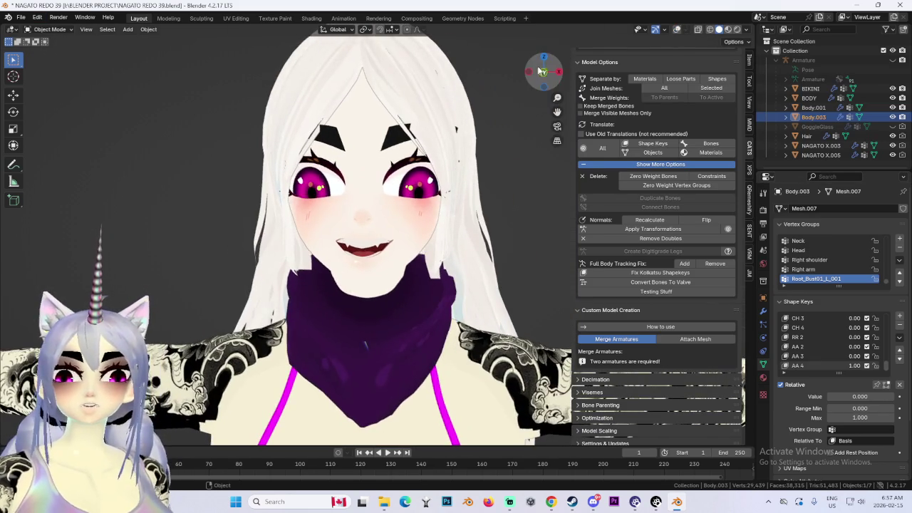
scroll(508, 268, up, 1)
scroll(509, 268, up, 2)
scroll(509, 268, up, 2)
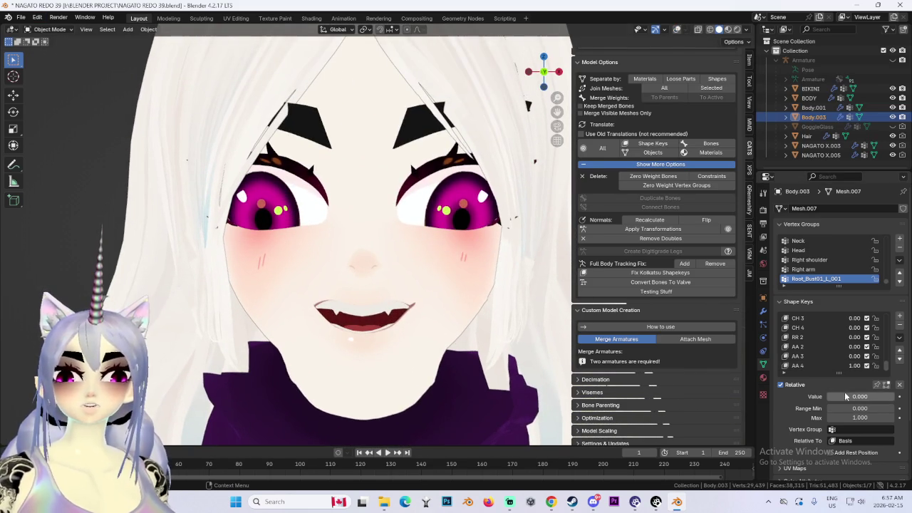
drag(544, 71, 550, 72)
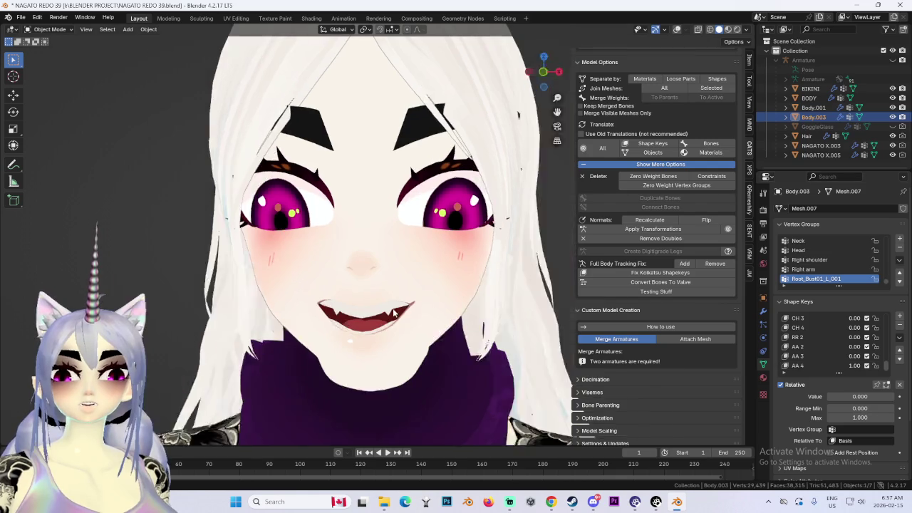
Preview the AA 3 and then RR 2 mouth shape keys from the front view.
mouse_move(857, 366)
mouse_down()
mouse_move(841, 365)
mouse_move(873, 356)
mouse_up()
key(KP_1)
middle_drag(453, 315, 432, 322)
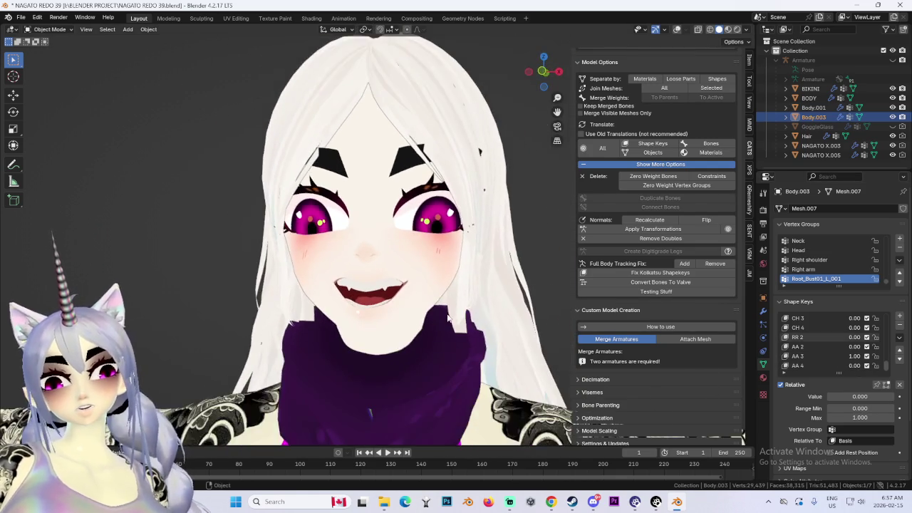
mouse_move(858, 356)
mouse_down()
mouse_move(841, 356)
mouse_move(871, 337)
mouse_up()
key(KP_1)
mouse_move(442, 308)
middle_down()
mouse_move(430, 333)
mouse_move(449, 335)
middle_up()
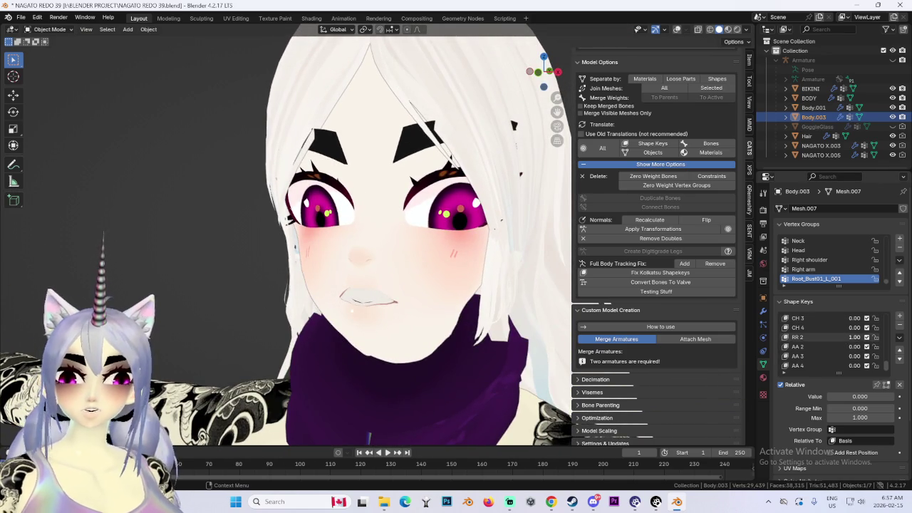
Set the RR 2 mouth shape back to zero so the mouth is closed.
drag(858, 337, 841, 337)
mouse_move(460, 309)
middle_down()
mouse_move(348, 319)
mouse_move(428, 321)
middle_up()
scroll(864, 347, up, 2)
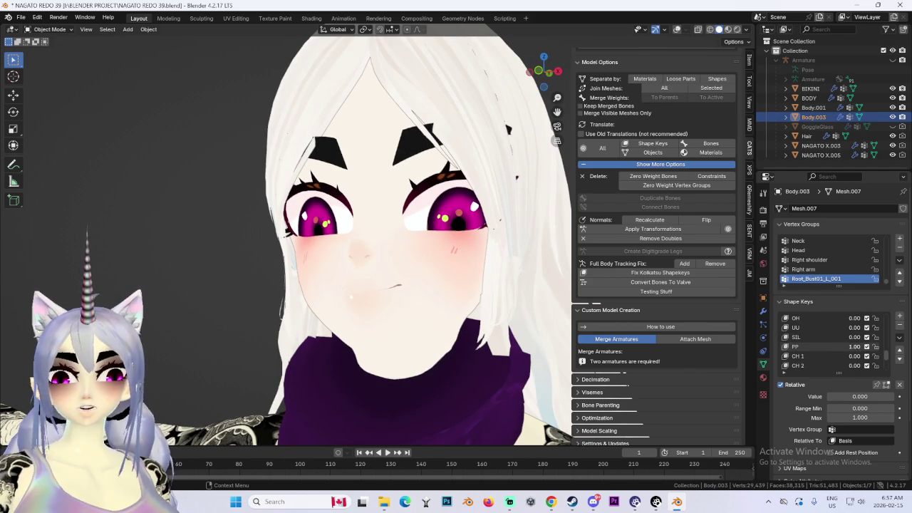
middle_drag(427, 342, 370, 398)
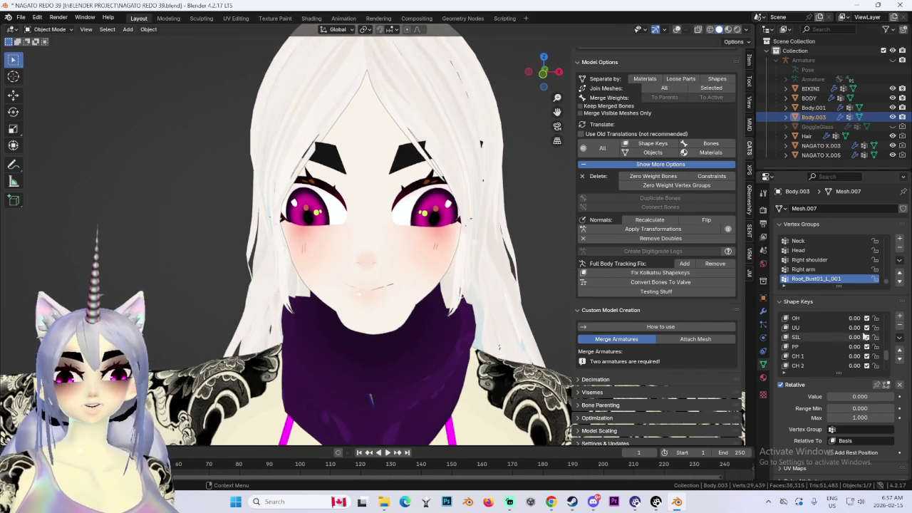
middle_drag(0, 313, 42, 313)
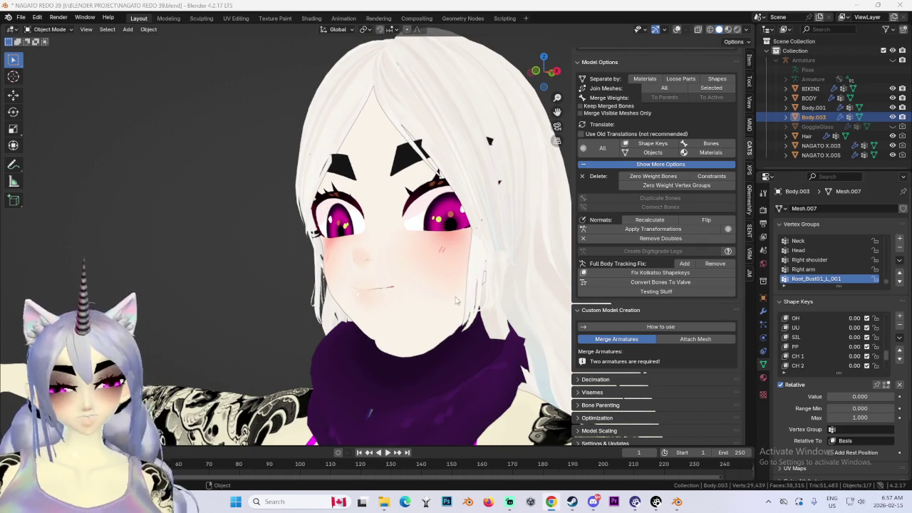
scroll(456, 300, down, 5)
scroll(449, 296, down, 3)
Select the BODY mesh to show its shape keys.
middle_drag(456, 294, 477, 293)
scroll(452, 261, up, 2)
scroll(452, 261, up, 2)
scroll(452, 261, up, 2)
click(452, 261)
scroll(464, 267, up, 2)
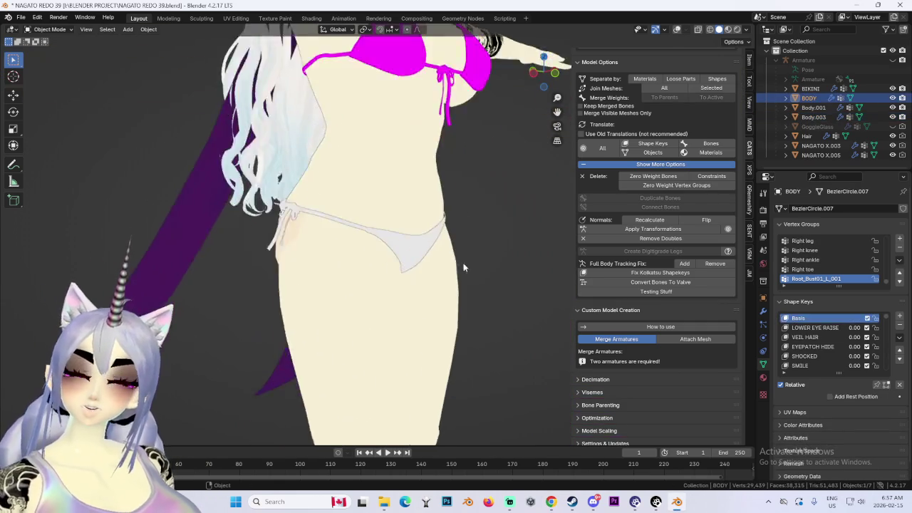
Unhide the GoggleGlass object in the Outliner and select it.
scroll(474, 271, down, 5)
scroll(408, 229, up, 4)
middle_drag(408, 229, 377, 313)
scroll(375, 321, up, 2)
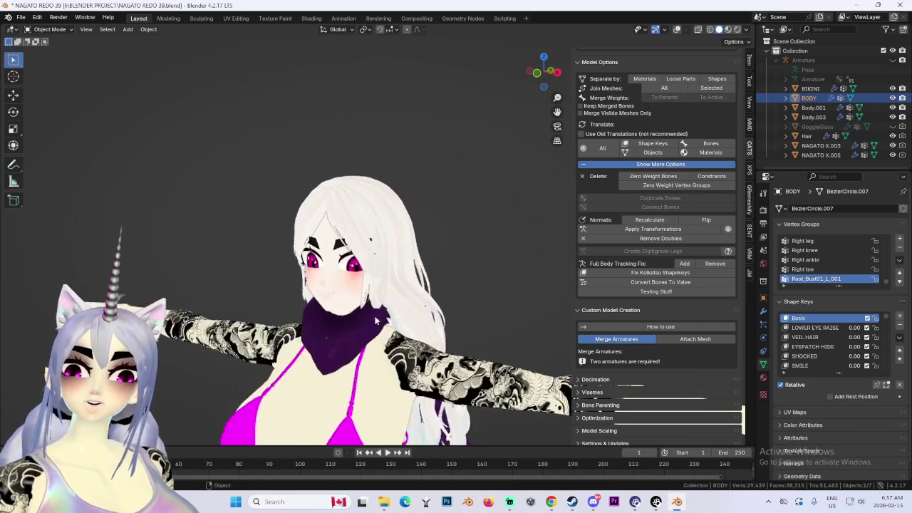
scroll(378, 318, up, 2)
click(893, 126)
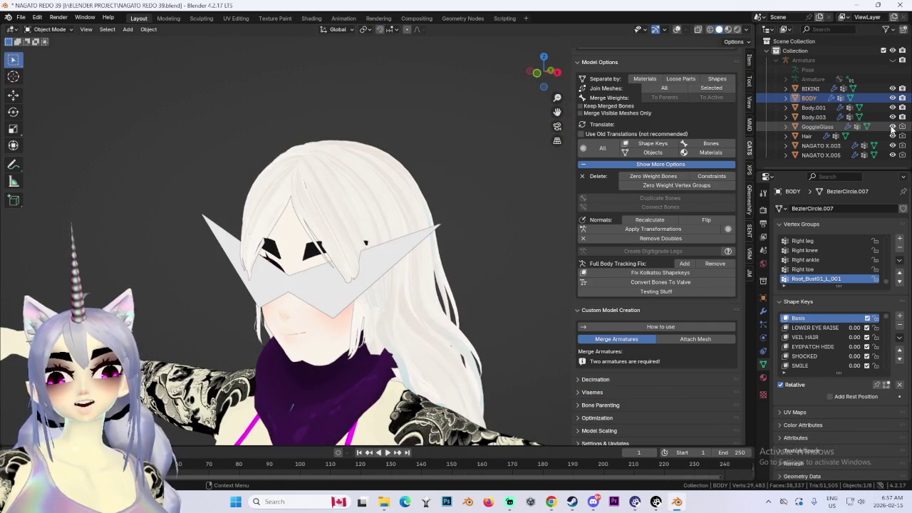
scroll(379, 266, down, 2)
click(379, 266)
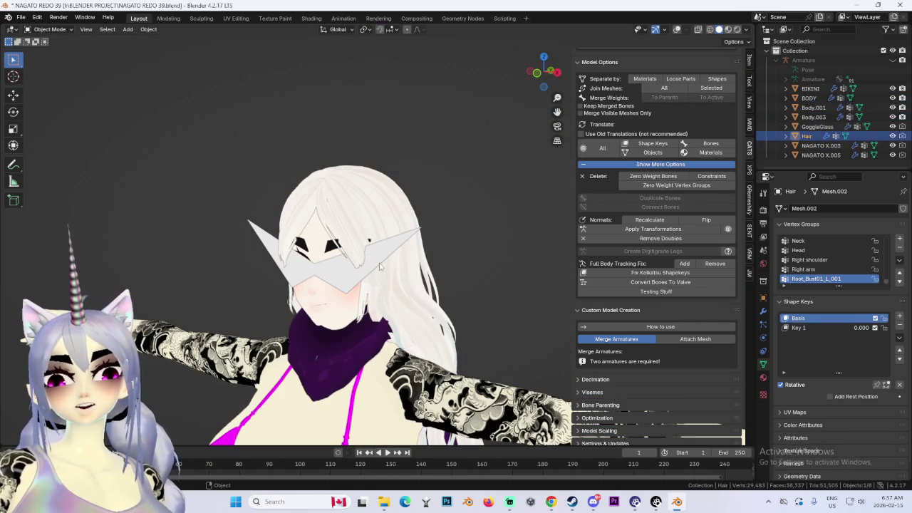
click(893, 127)
click(879, 126)
click(893, 127)
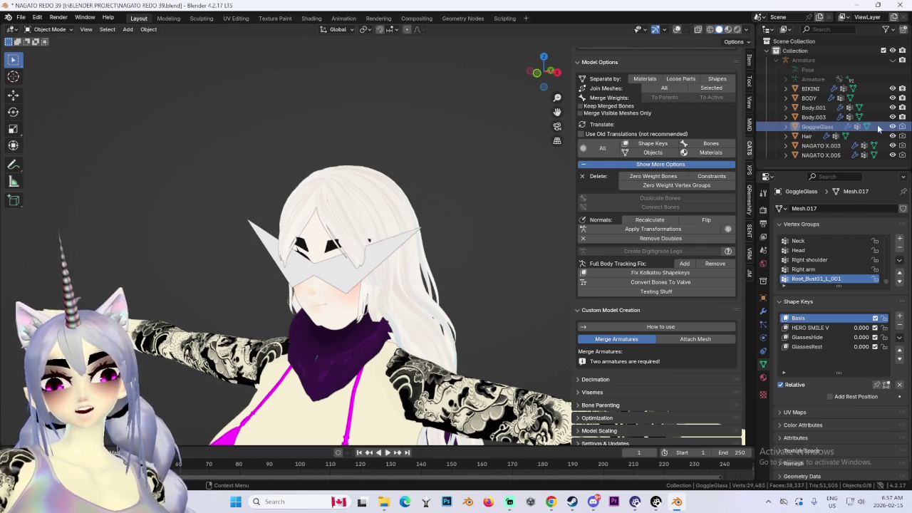
Delete GoggleGlass and switch the wireframe overlay back on.
right_click(816, 126)
click(815, 126)
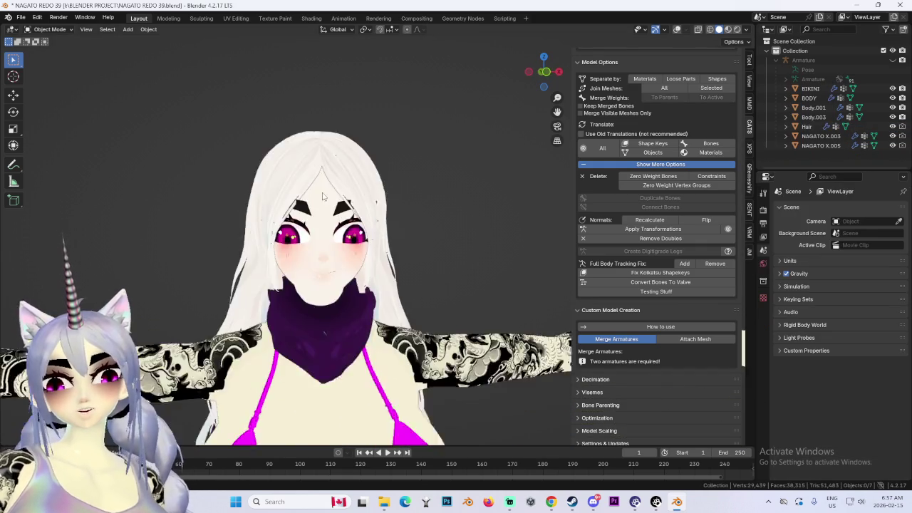
scroll(322, 196, down, 3)
middle_drag(387, 240, 397, 205)
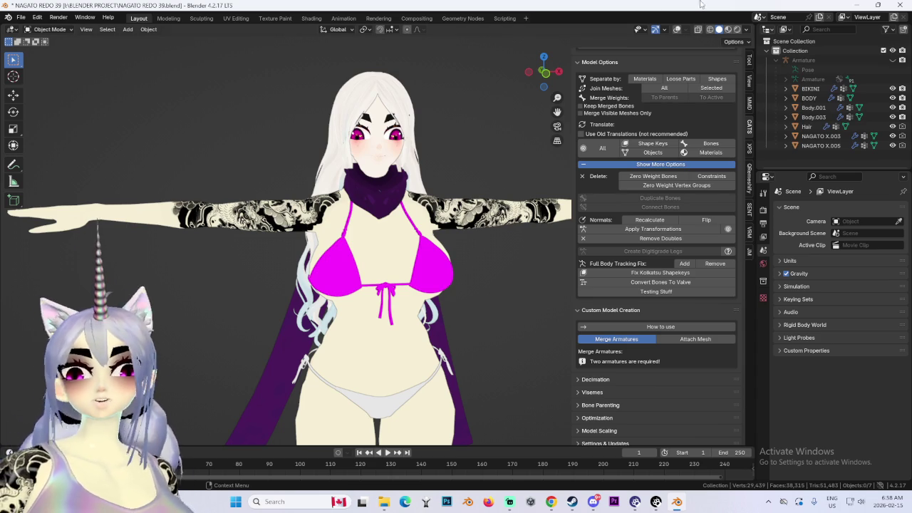
click(677, 29)
mouse_move(456, 214)
middle_down()
mouse_move(369, 203)
mouse_move(456, 214)
middle_up()
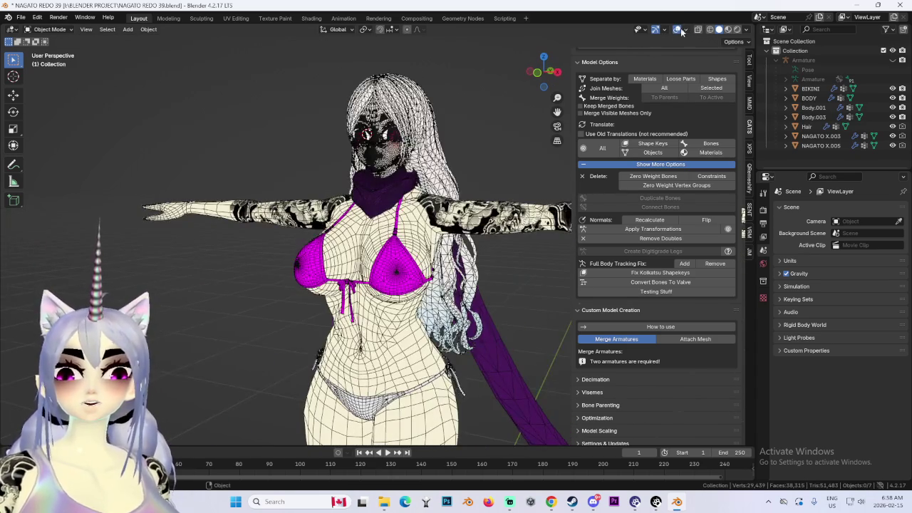
Hide the wireframe and preview the avatar in Material Preview shading.
click(677, 29)
mouse_move(399, 214)
middle_down()
mouse_move(294, 219)
mouse_move(542, 78)
middle_up()
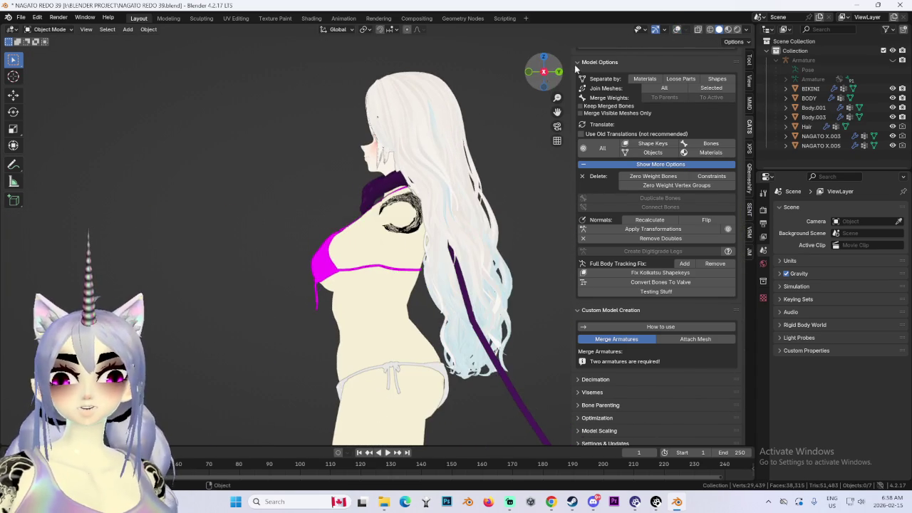
click(726, 30)
middle_drag(384, 207, 519, 134)
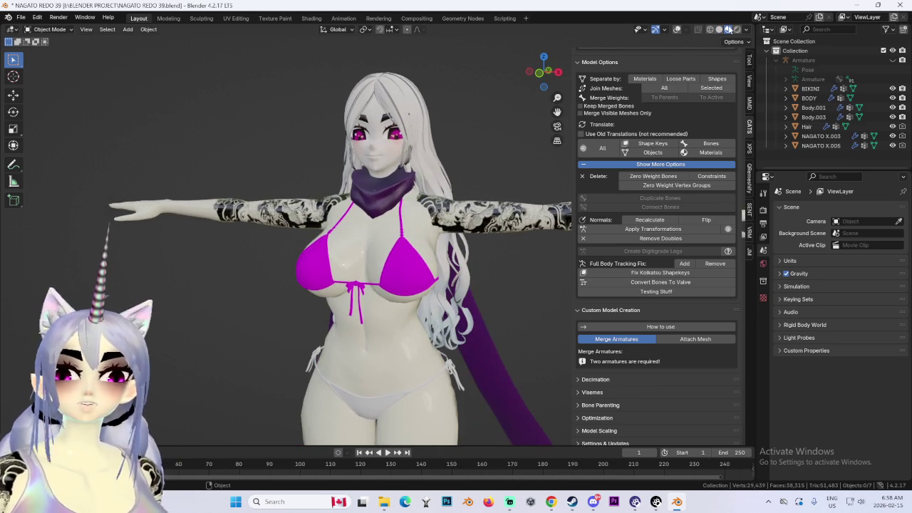
scroll(702, 41, up, 3)
scroll(702, 41, up, 2)
Switch the viewport to Solid shading with studio lighting.
click(745, 30)
click(719, 29)
scroll(399, 235, down, 2)
mouse_move(399, 235)
middle_down()
mouse_move(435, 246)
mouse_move(400, 250)
middle_up()
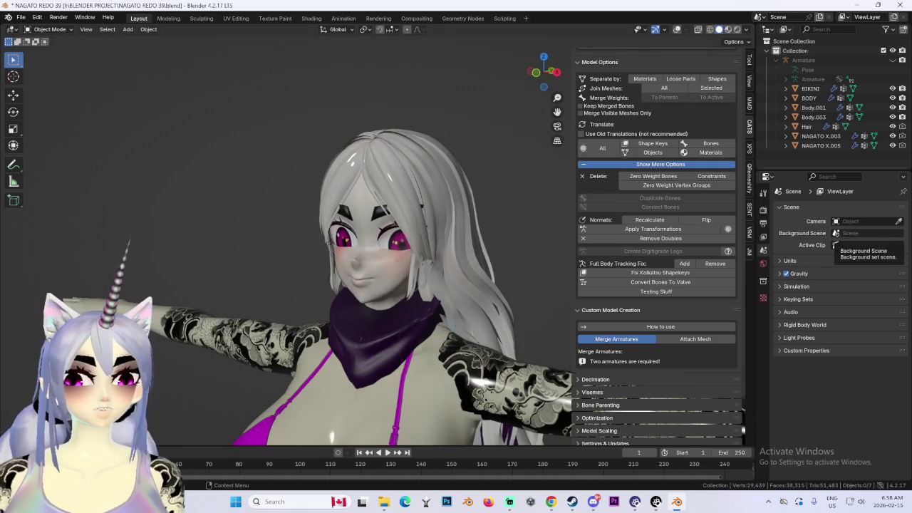
middle_drag(335, 264, 309, 269)
scroll(310, 270, up, 3)
Select the Body.003 face mesh and minimise a Steam window that popped up.
click(394, 277)
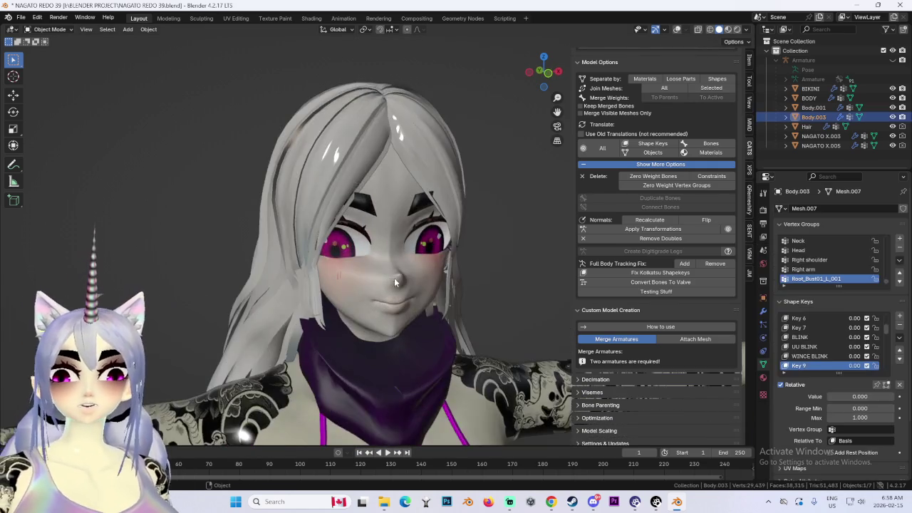
middle_drag(394, 278, 417, 246)
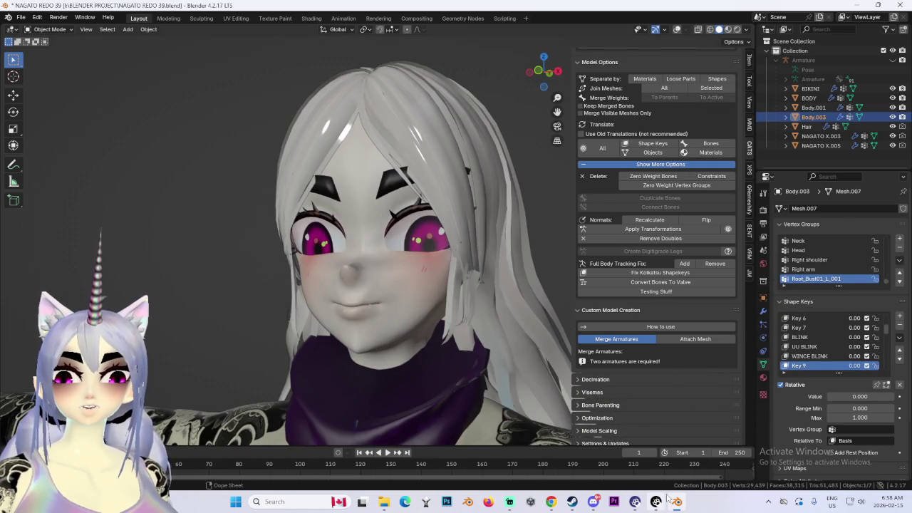
click(574, 502)
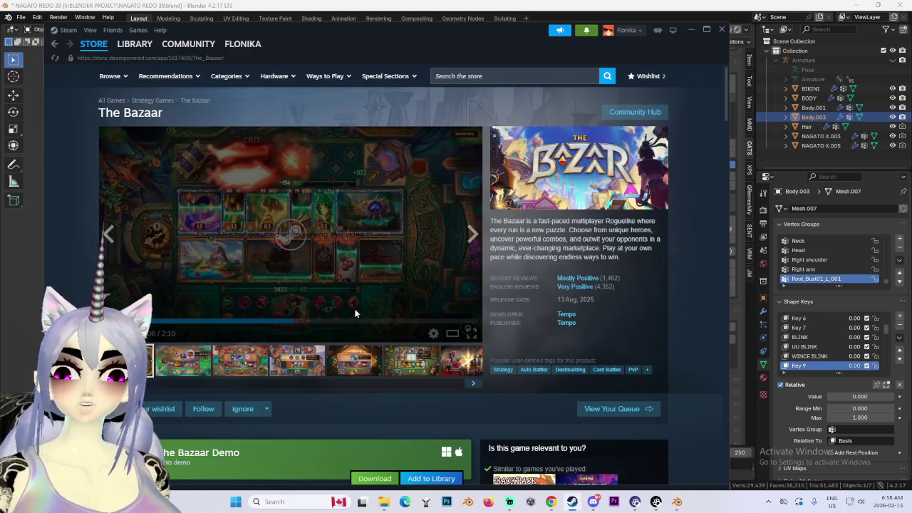
scroll(356, 313, down, 5)
click(690, 29)
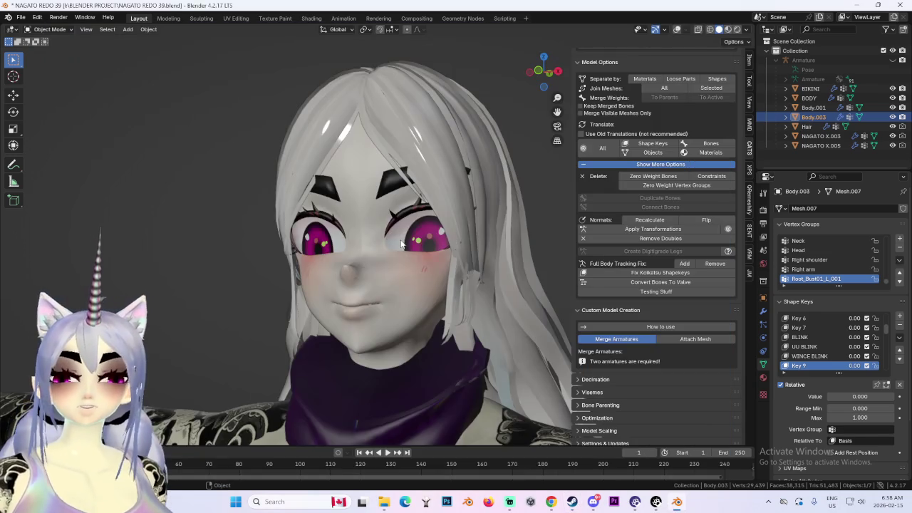
Frame the upper body and reselect the Body.003 face mesh.
click(456, 183)
drag(554, 93, 424, 260)
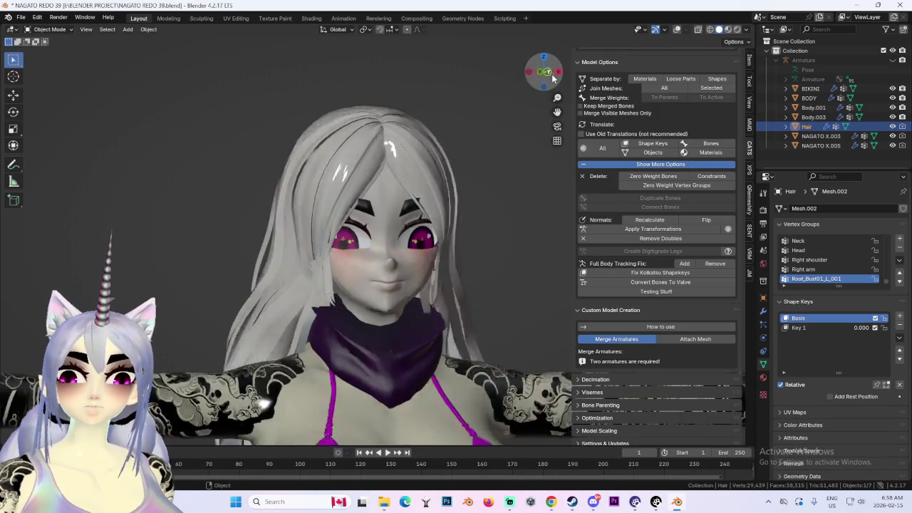
mouse_move(425, 260)
middle_down()
mouse_move(401, 273)
mouse_move(437, 255)
mouse_move(398, 278)
mouse_move(461, 257)
mouse_move(491, 279)
mouse_move(390, 274)
middle_up()
scroll(390, 275, up, 1)
scroll(390, 274, up, 3)
scroll(403, 264, up, 2)
click(404, 264)
scroll(406, 269, up, 2)
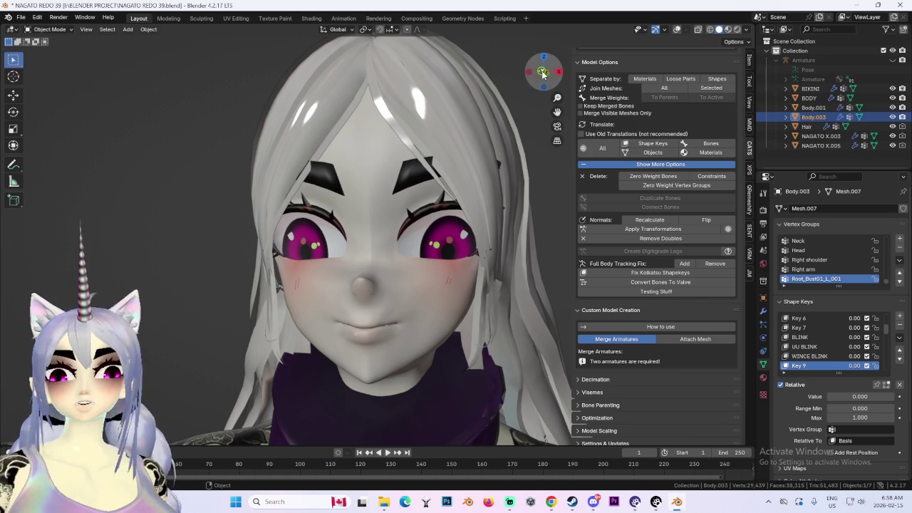
Hide the Hair object, select Body.003, and set WINCE BLINK to 1.00.
middle_drag(448, 158, 446, 171)
click(446, 171)
key(h)
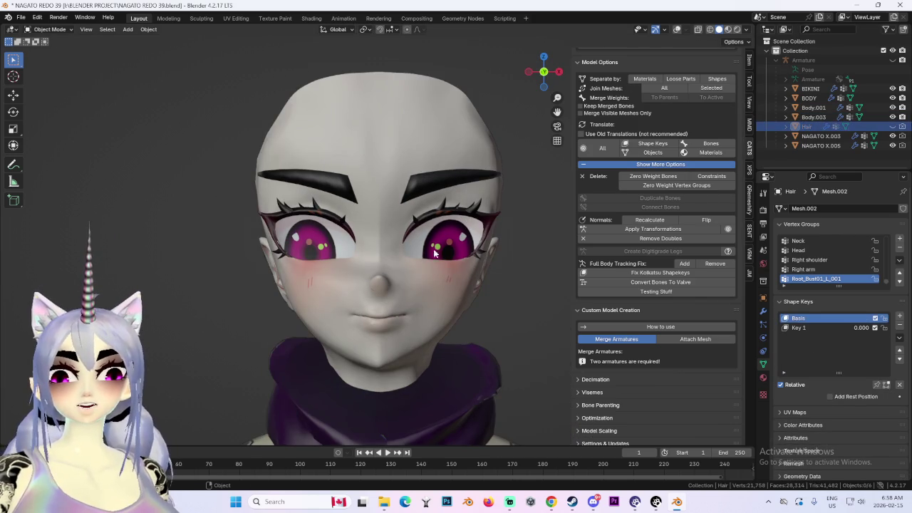
click(468, 156)
scroll(867, 345, up, 1)
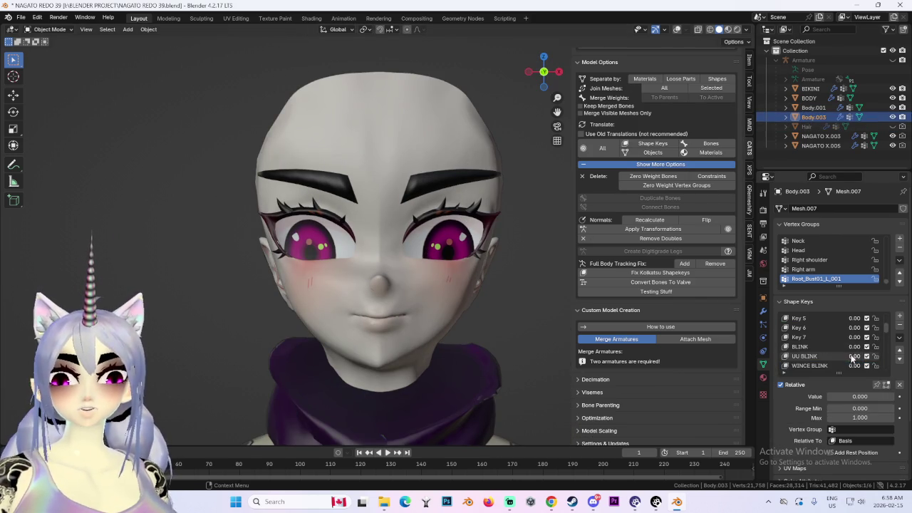
drag(855, 365, 452, 264)
drag(855, 365, 855, 365)
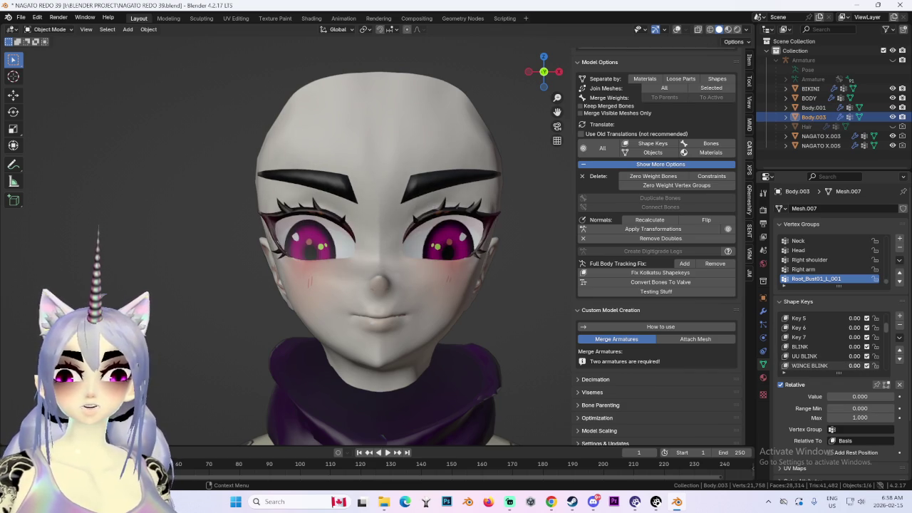
drag(855, 364, 855, 365)
scroll(302, 243, up, 3)
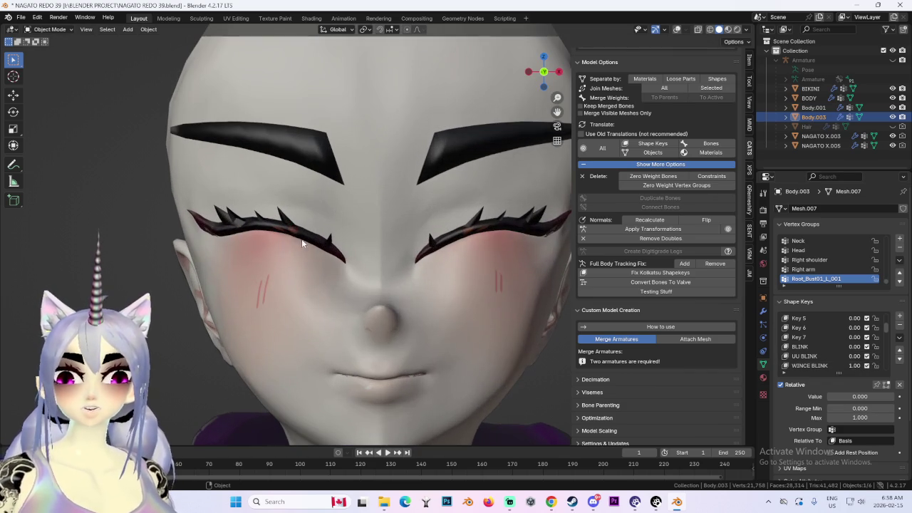
click(49, 29)
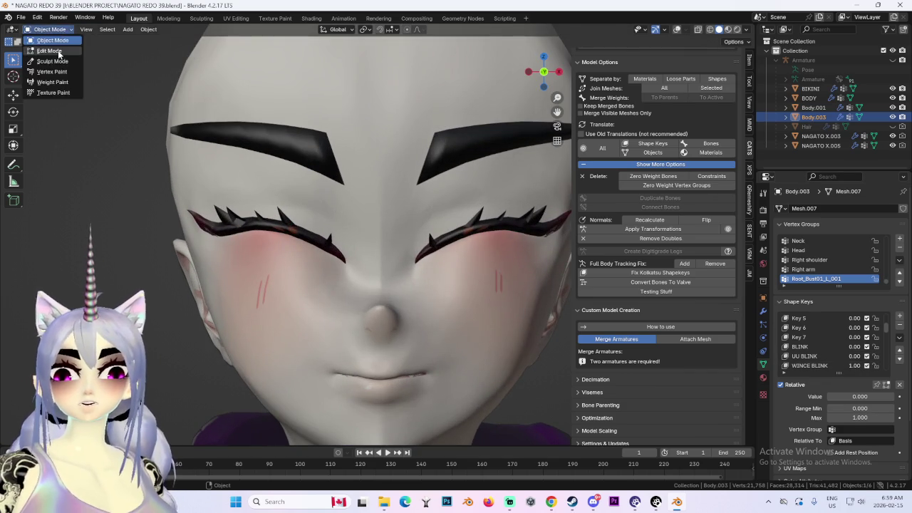
Enter Edit Mode on Body.003 with WINCE BLINK as the active shape key and wireframe shown.
click(44, 57)
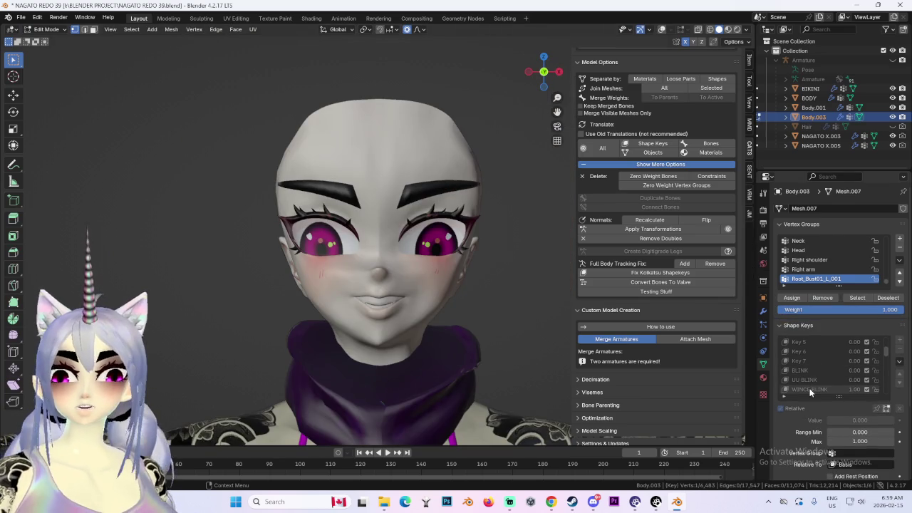
click(810, 390)
scroll(376, 234, up, 2)
scroll(376, 234, up, 2)
click(661, 29)
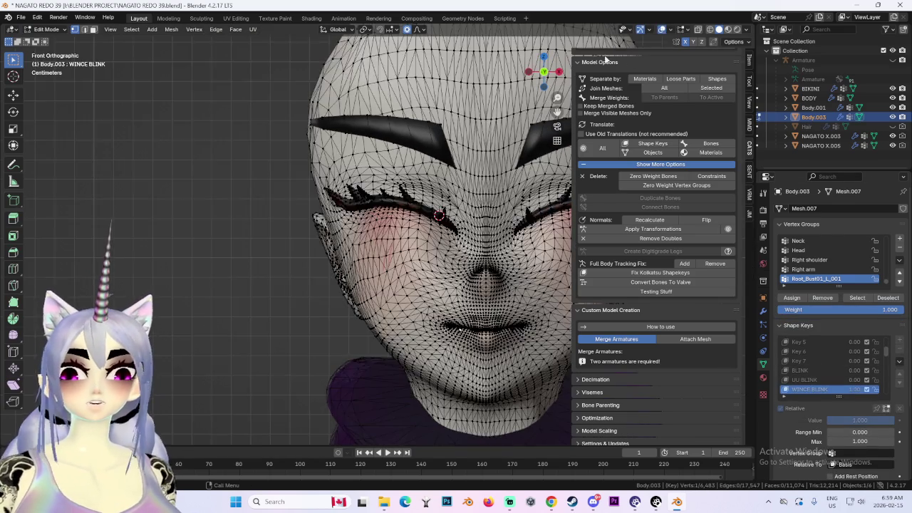
scroll(334, 190, up, 2)
Try sideways and proportional moves on the eyelash vertices, cancelling each.
key(g)
key(Escape)
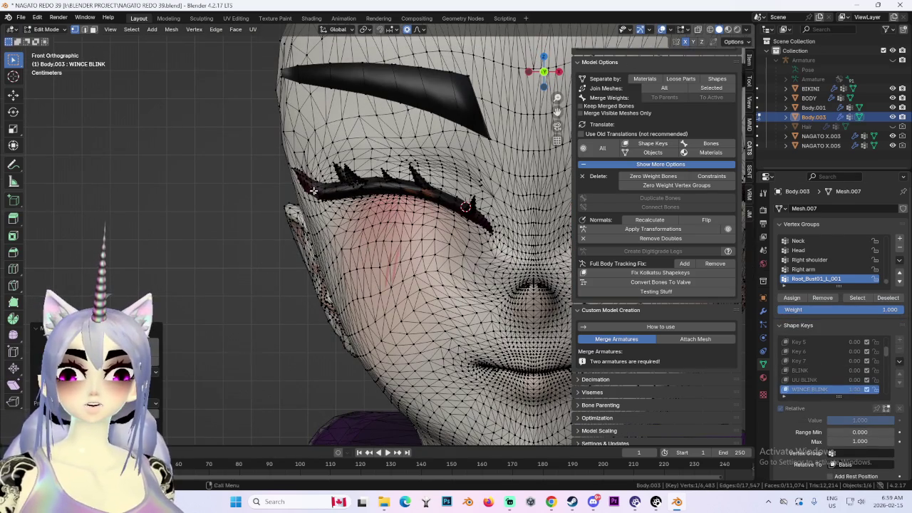
key(g)
key(x)
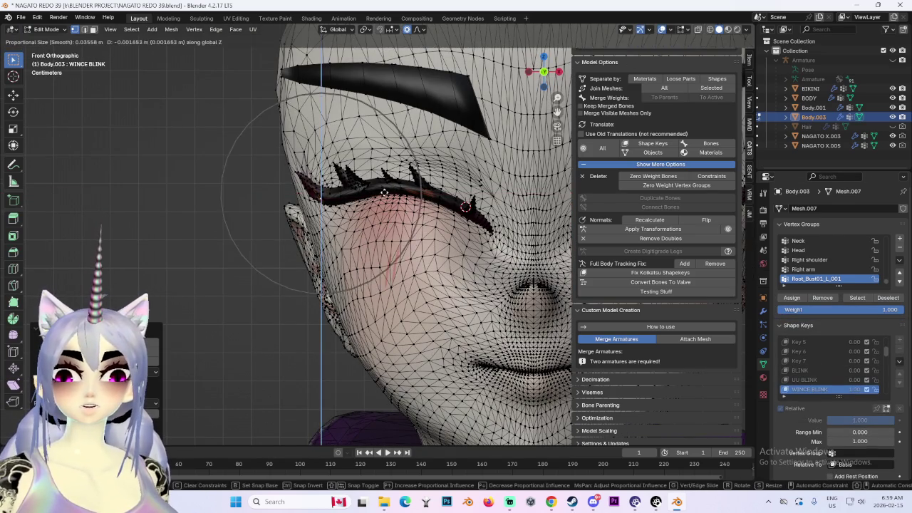
key(Escape)
scroll(333, 184, down, 2)
scroll(333, 183, down, 2)
mouse_move(333, 184)
middle_down()
mouse_move(295, 209)
mouse_move(306, 207)
middle_up()
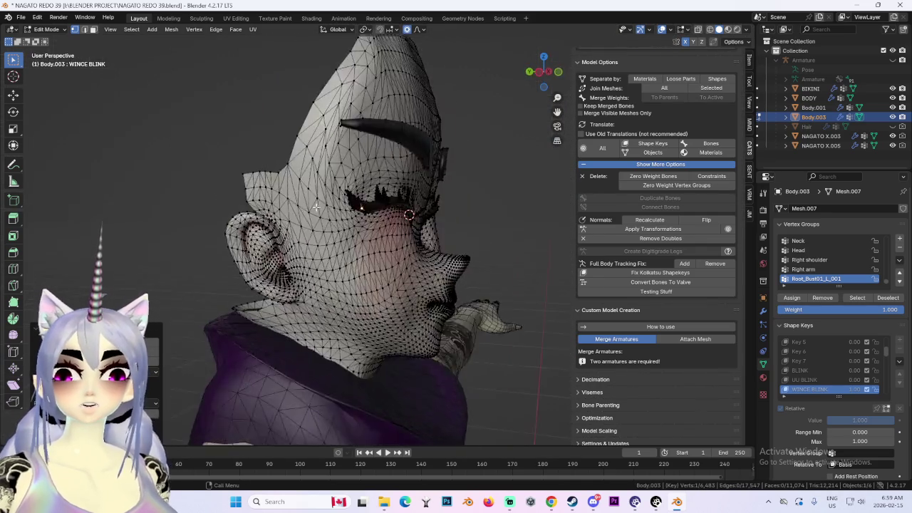
scroll(357, 185, up, 3)
key(g)
key(Escape)
middle_drag(396, 167, 362, 182)
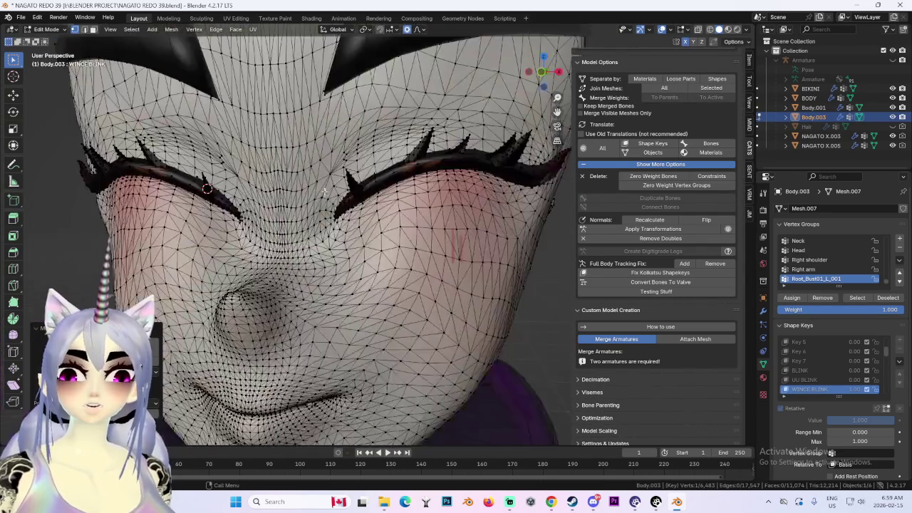
scroll(362, 182, down, 2)
In front view, move the left eyelash tip vertices down onto the closed lid.
click(545, 71)
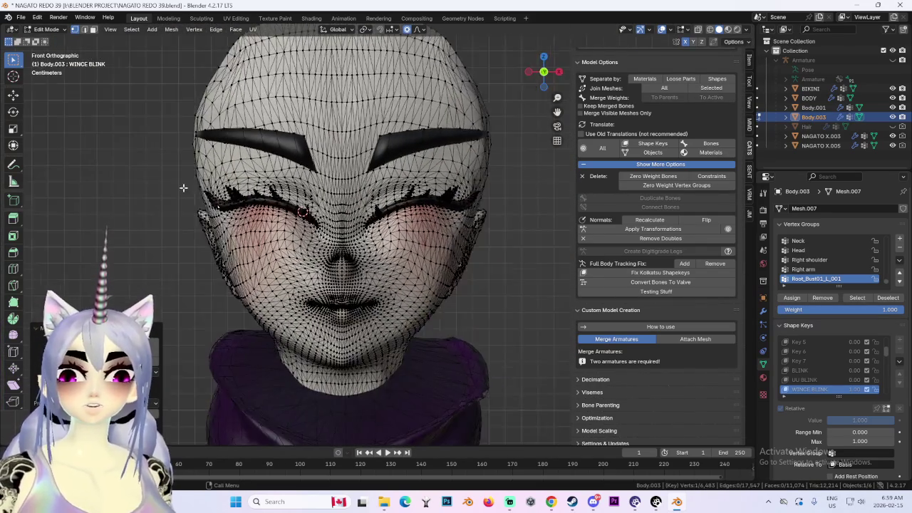
scroll(182, 188, up, 2)
scroll(150, 191, up, 2)
scroll(186, 182, up, 3)
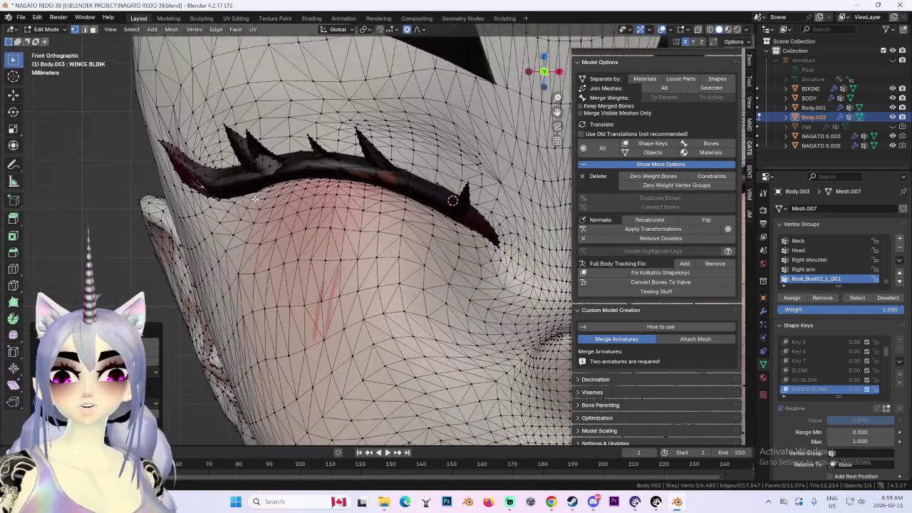
scroll(225, 172, up, 3)
key(g)
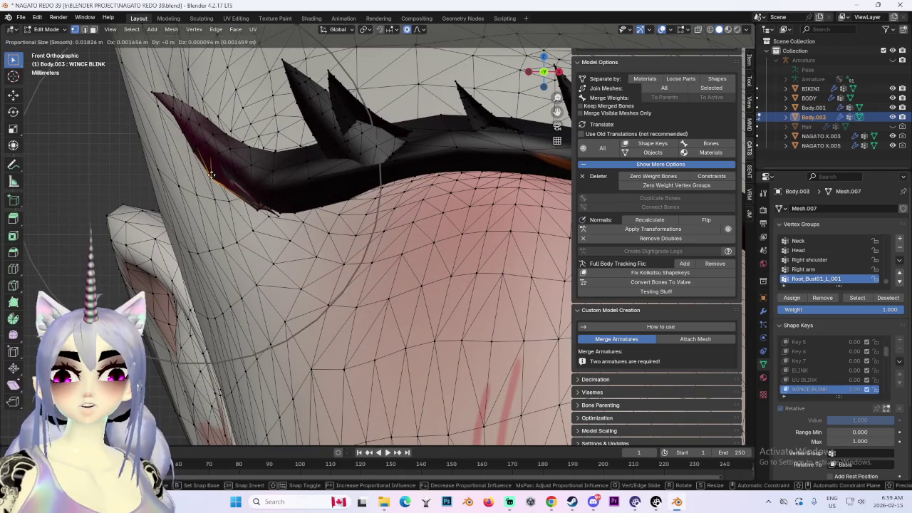
click(208, 119)
key(g)
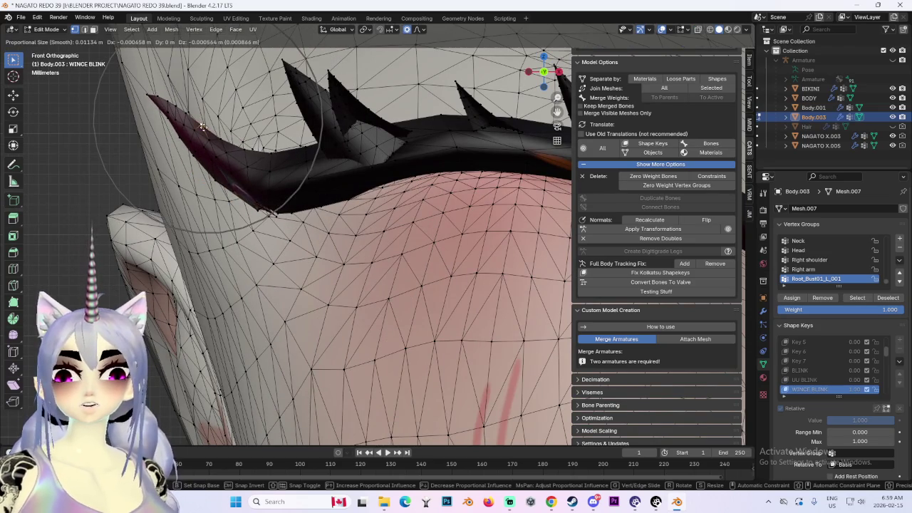
click(204, 127)
key(g)
click(180, 125)
key(g)
click(271, 146)
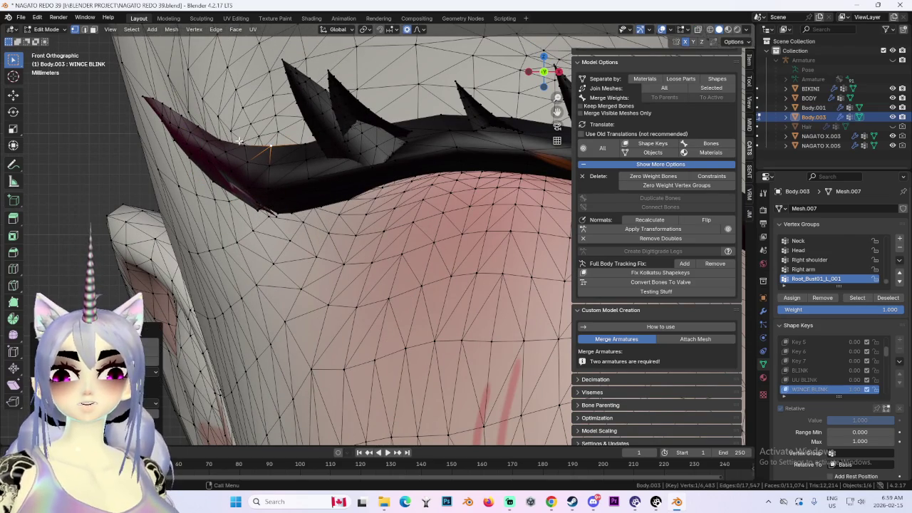
Reshape the eyelash edge with proportional falloff and make a final adjustment.
click(223, 141)
key(g)
click(262, 213)
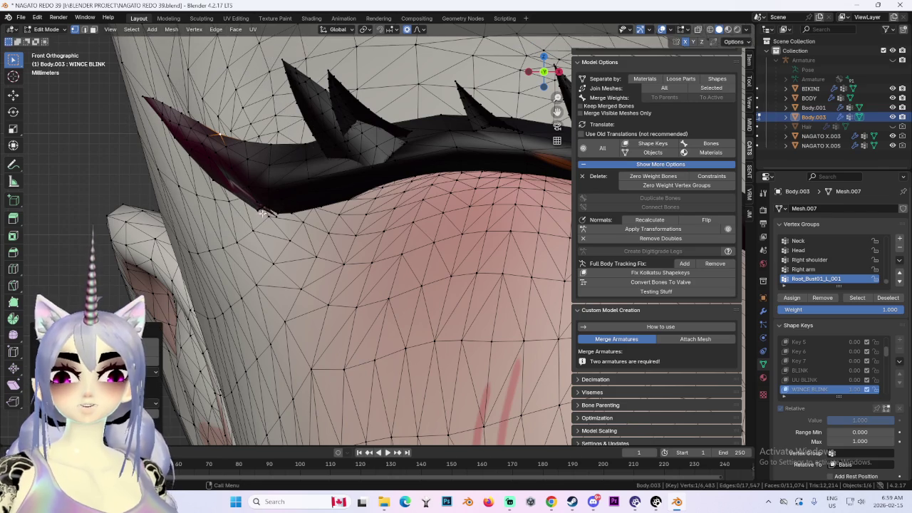
key(g)
click(276, 215)
scroll(357, 235, down, 2)
scroll(399, 235, down, 3)
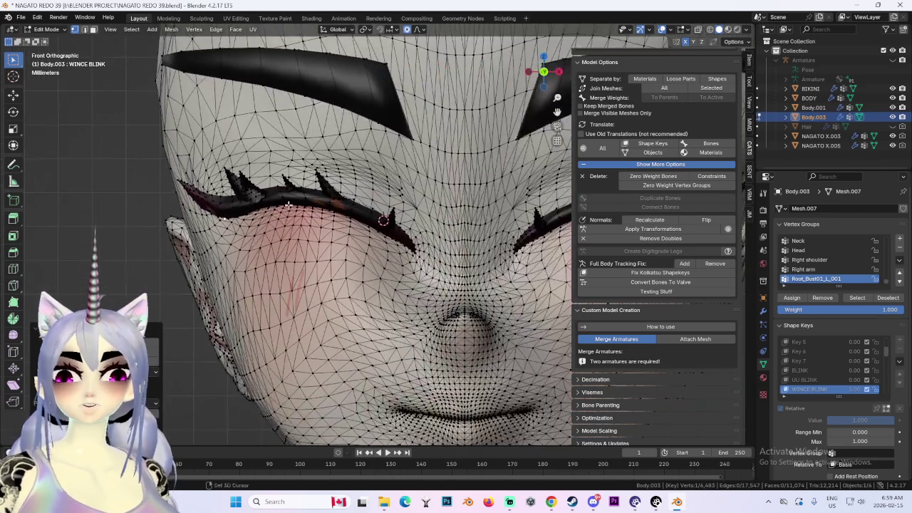
scroll(438, 239, down, 2)
scroll(438, 239, down, 2)
scroll(570, 307, up, 2)
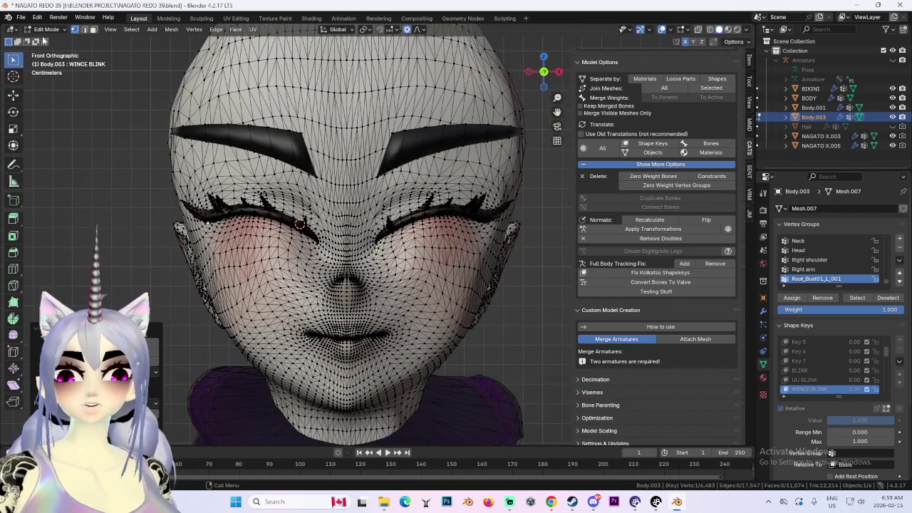
Return to Object Mode, unhide Hair, and set Body.003's WINCE BLINK back to 0.
click(46, 29)
click(50, 41)
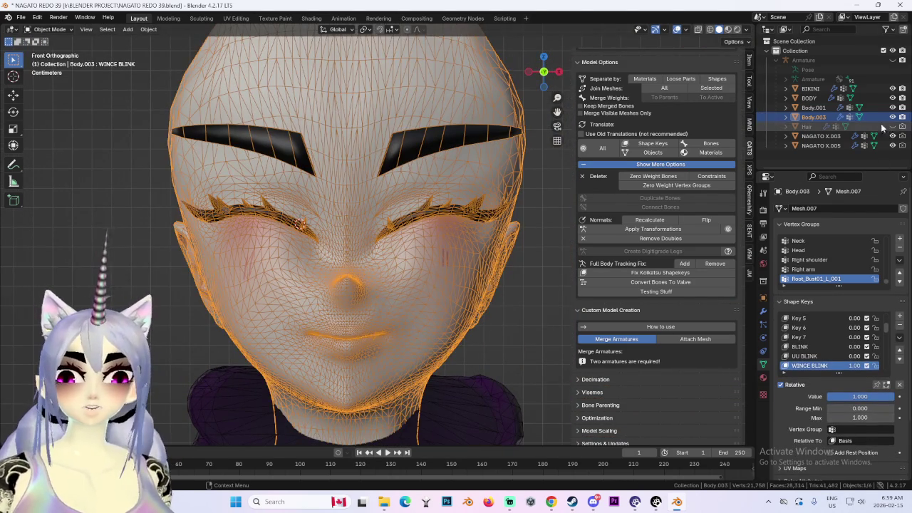
click(892, 126)
scroll(499, 206, down, 2)
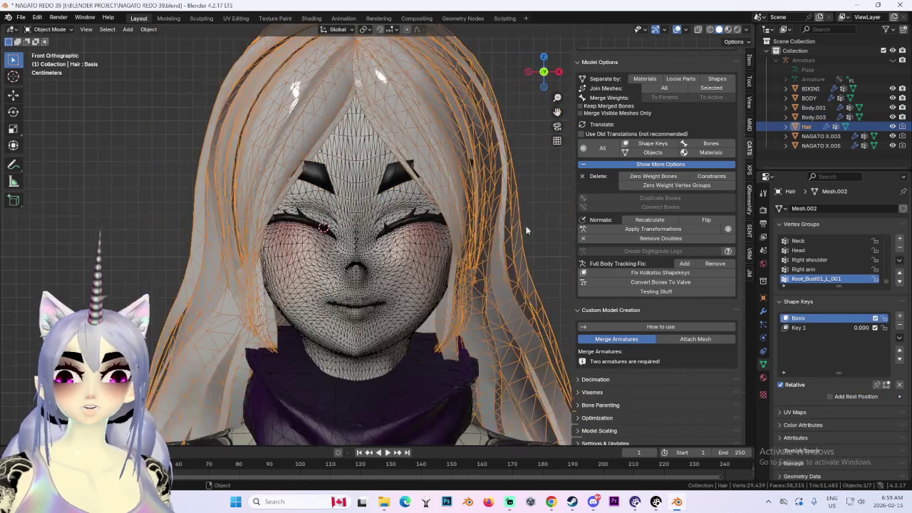
click(415, 285)
drag(859, 368, 819, 368)
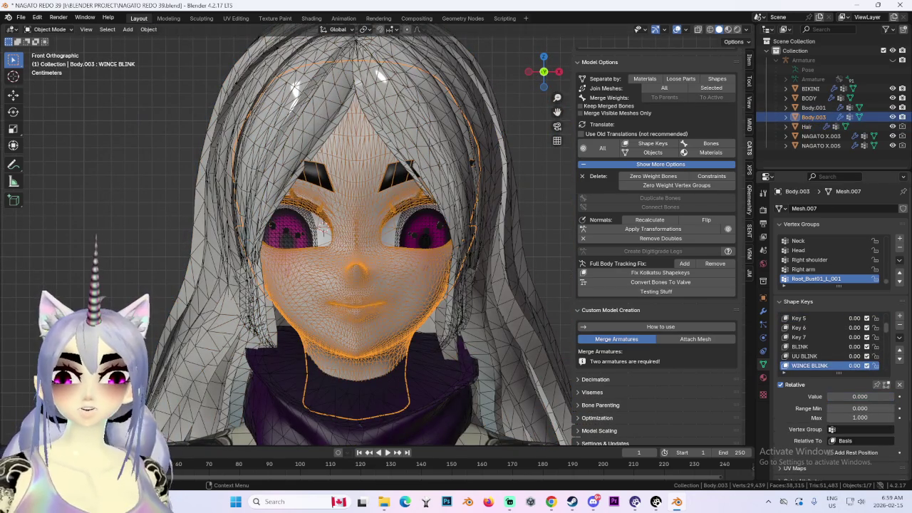
mouse_move(399, 249)
middle_down()
mouse_move(319, 256)
mouse_move(392, 243)
middle_up()
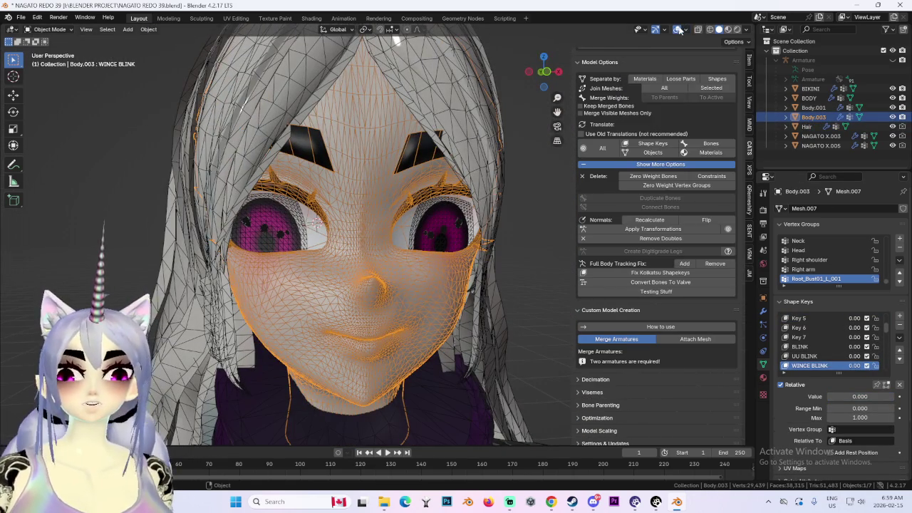
Hide the overlays and raise WINCE BLINK to 1.0, zooming in on the shut eyes.
drag(544, 72, 572, 93)
click(677, 29)
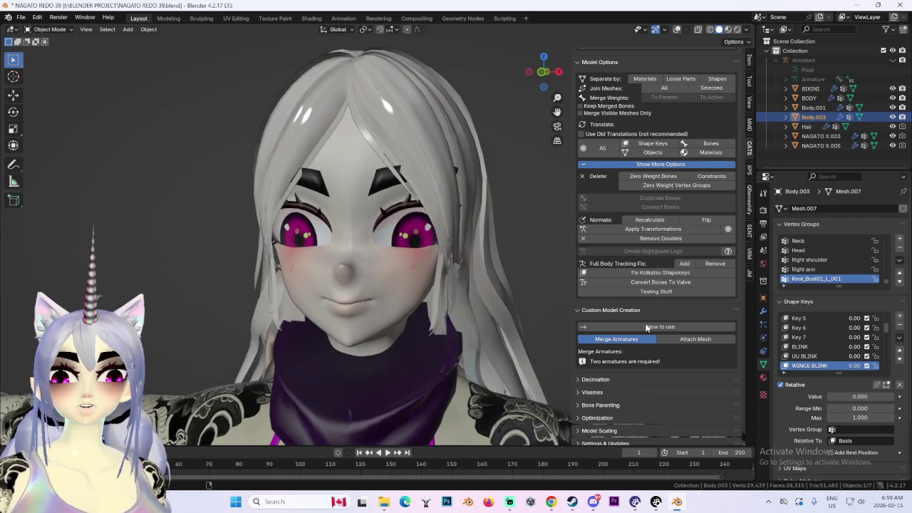
drag(852, 366, 880, 366)
scroll(377, 295, up, 2)
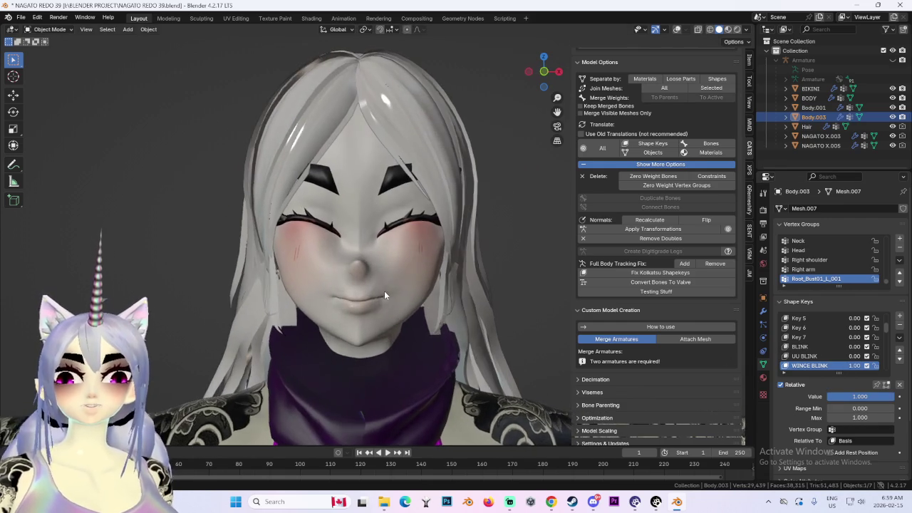
scroll(504, 141, up, 2)
scroll(439, 307, up, 3)
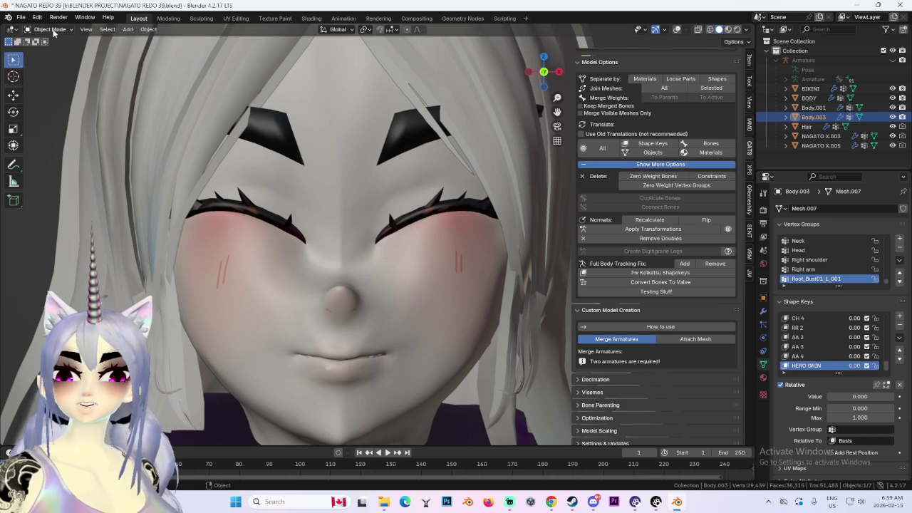
Enter Edit Mode on Body.003 with shape key editing enabled and overlays shown.
key(Tab)
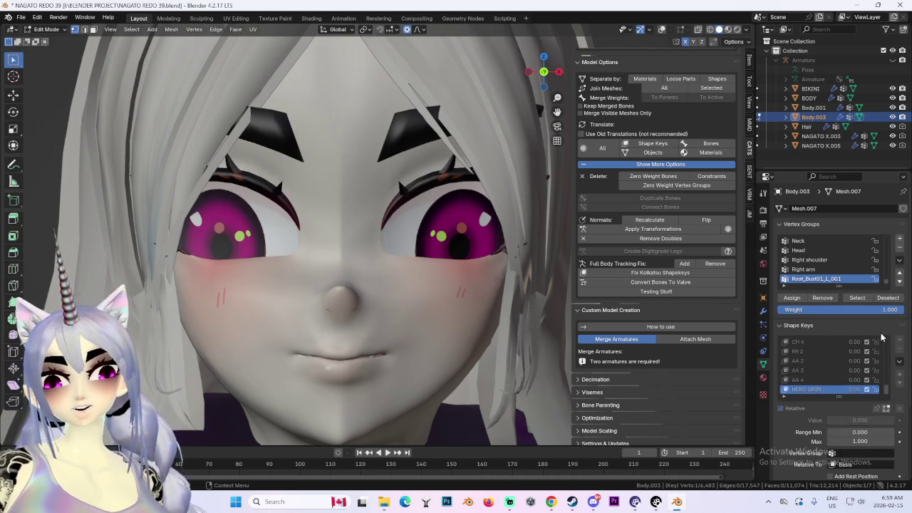
click(886, 409)
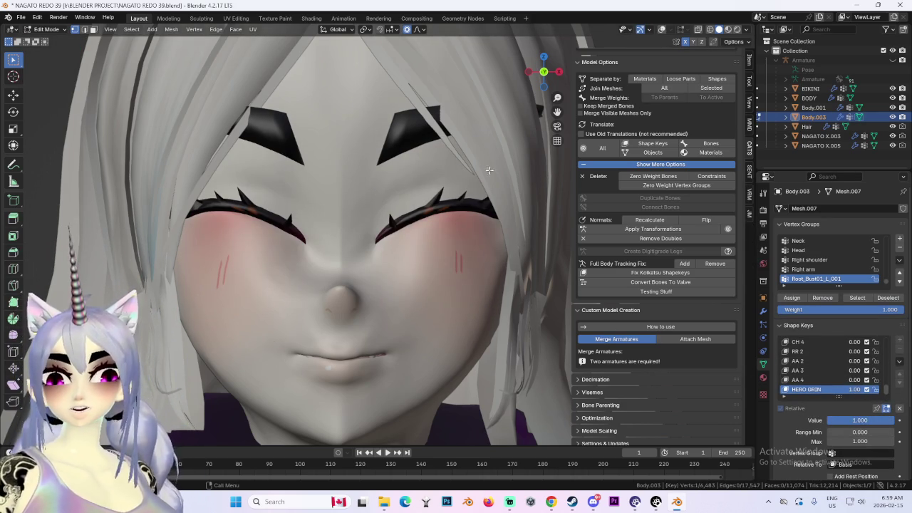
click(662, 30)
Move the selected mouth vertices along Z and X with proportional editing to curve the grin.
key(g)
key(Escape)
key(g)
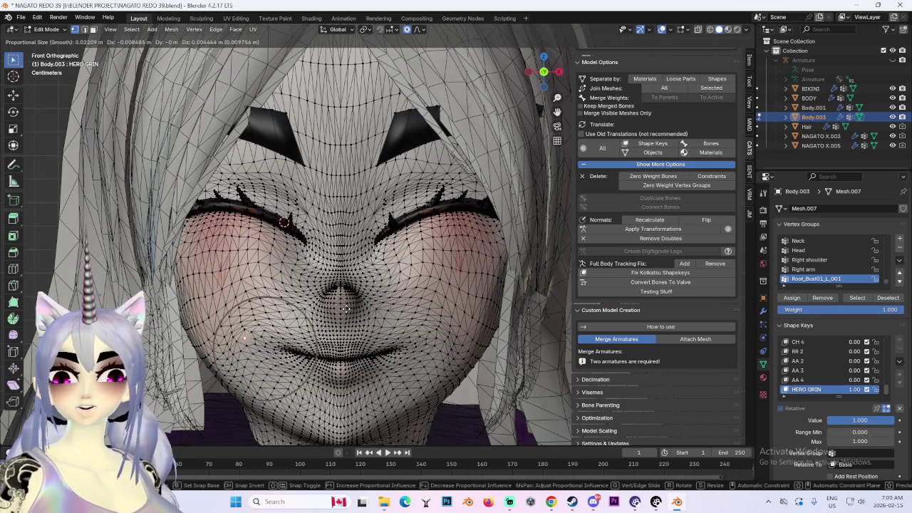
key(z)
key(z)
key(z)
scroll(348, 284, down, 5)
scroll(349, 281, up, 4)
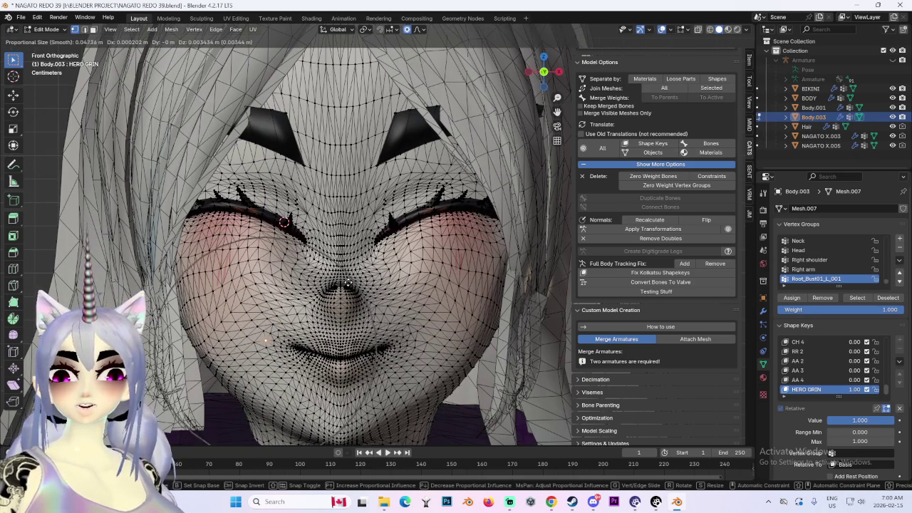
key(z)
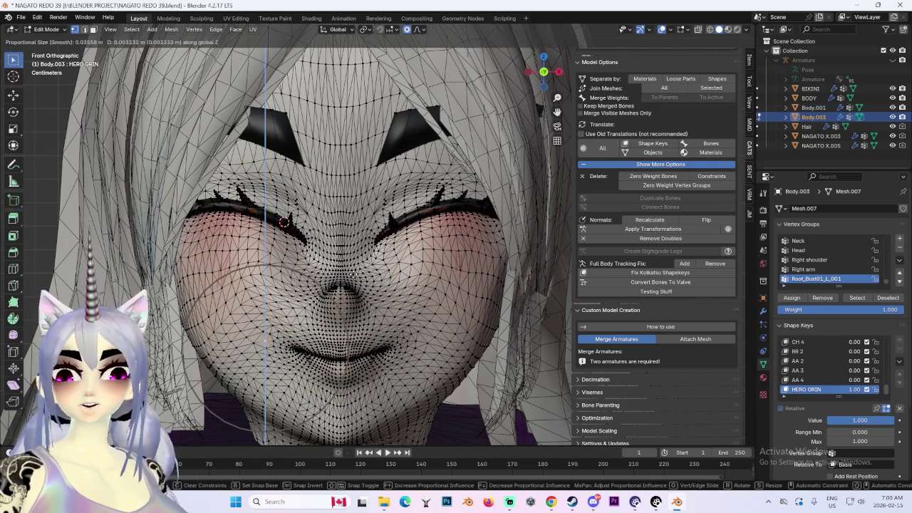
key(x)
click(431, 58)
Check the grin from the front and below, then raise the mouth vertices vertically again.
mouse_move(430, 59)
middle_down()
mouse_move(364, 262)
mouse_move(391, 235)
mouse_move(416, 238)
middle_up()
click(547, 73)
scroll(440, 241, up, 3)
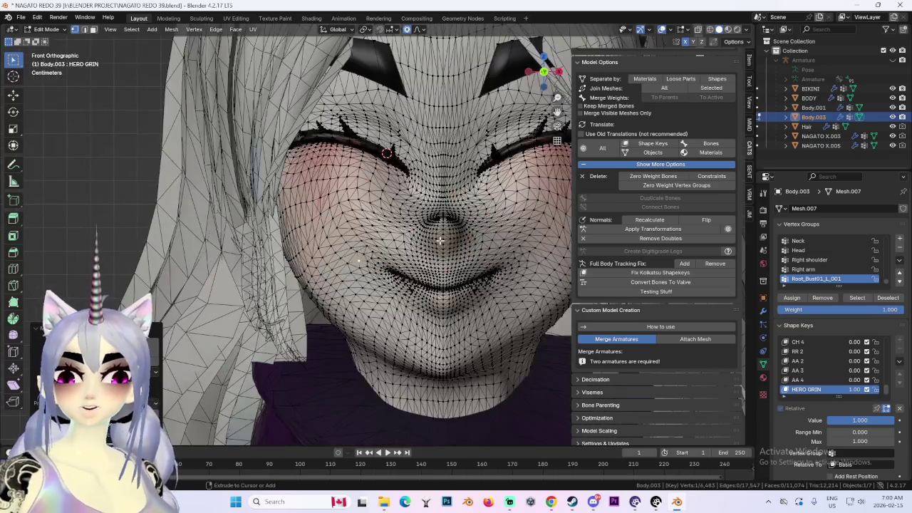
scroll(436, 225, up, 2)
scroll(398, 196, up, 1)
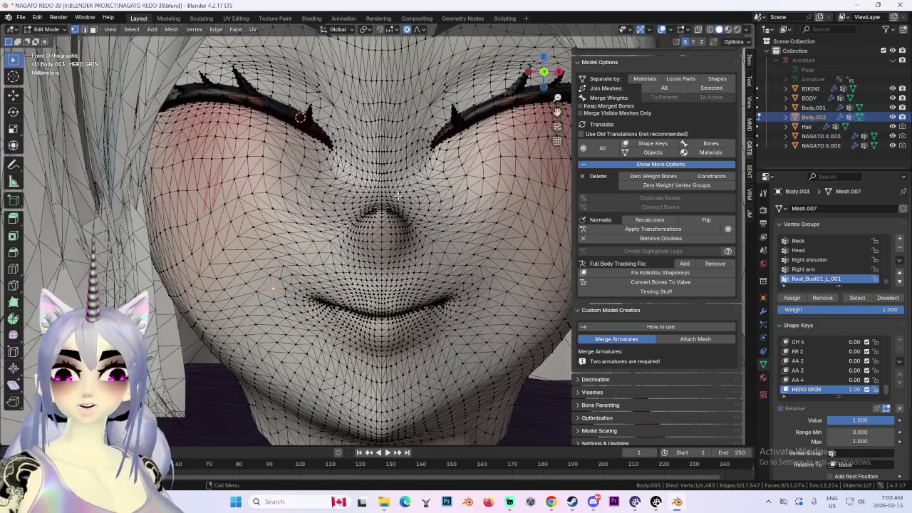
mouse_move(398, 195)
middle_down()
mouse_move(383, 354)
mouse_move(386, 318)
middle_up()
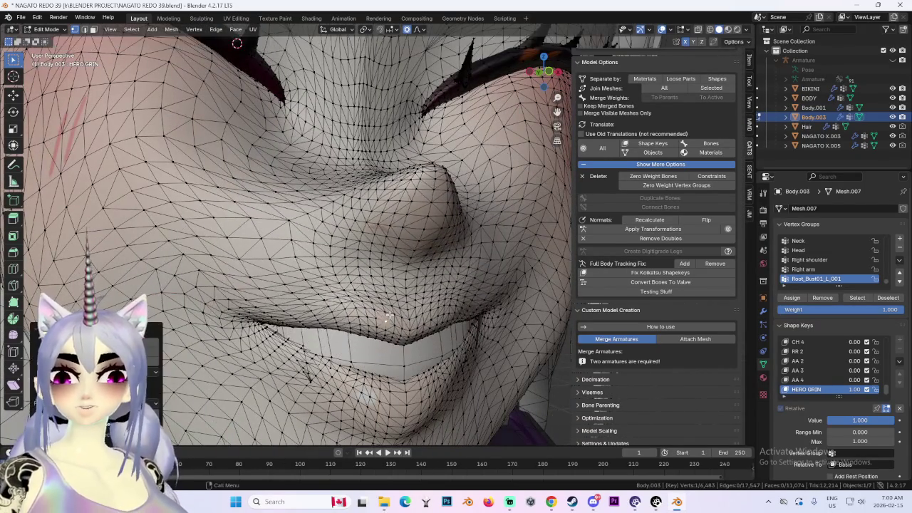
scroll(481, 176, down, 3)
click(542, 80)
scroll(385, 243, up, 2)
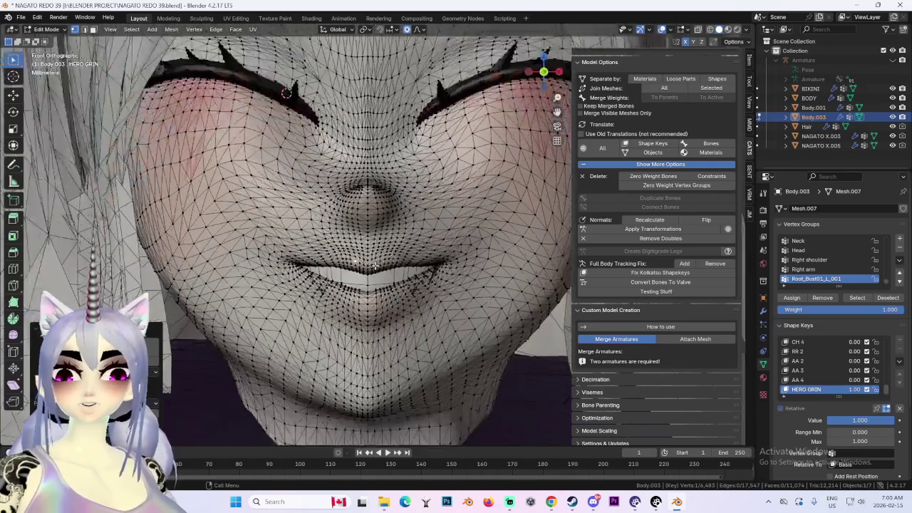
scroll(376, 260, up, 2)
key(g)
key(z)
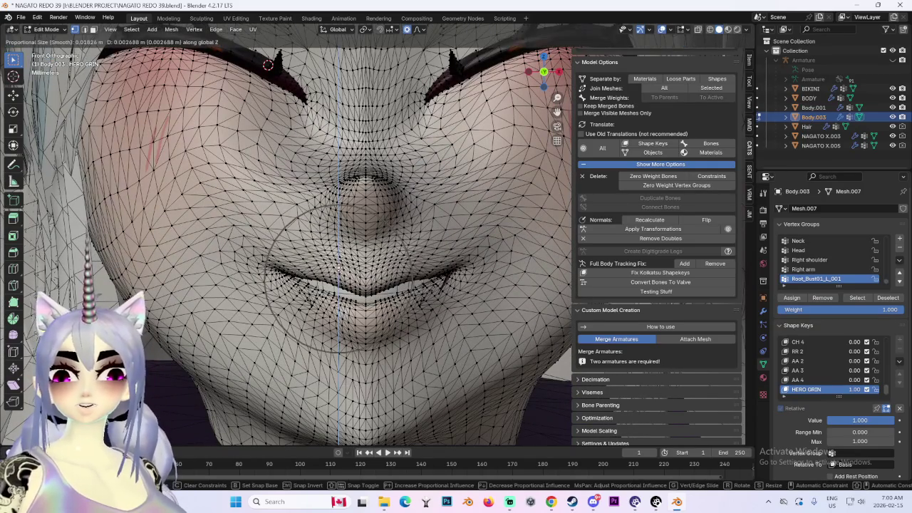
click(340, 264)
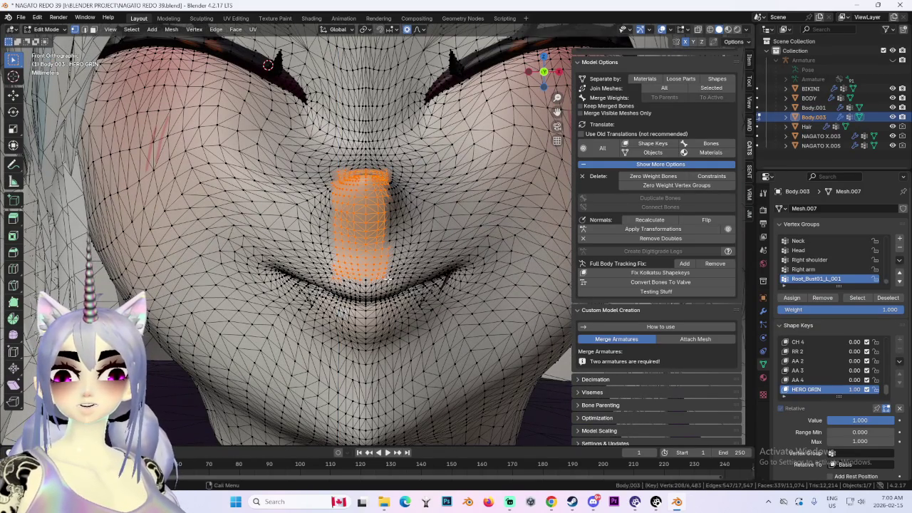
Lift the mouth area upward along Z with proportional editing.
key(g)
key(z)
right_click(352, 171)
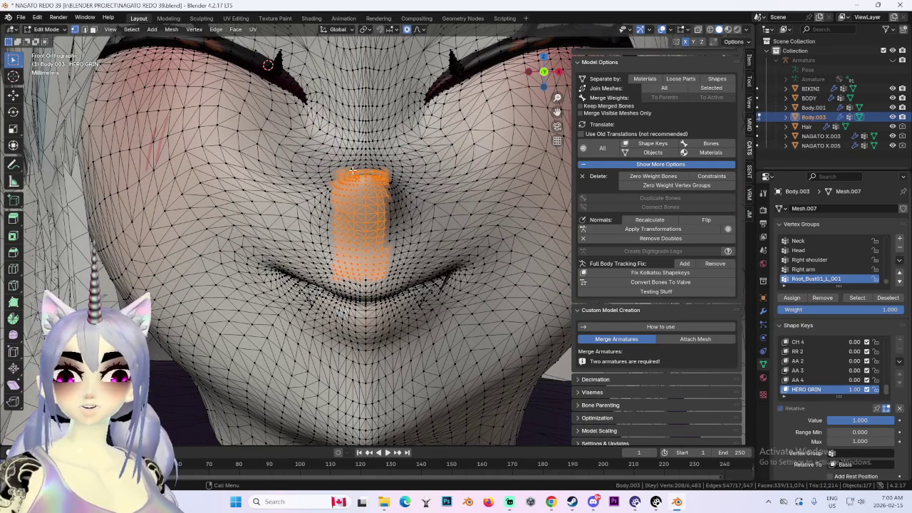
key(g)
key(z)
click(408, 272)
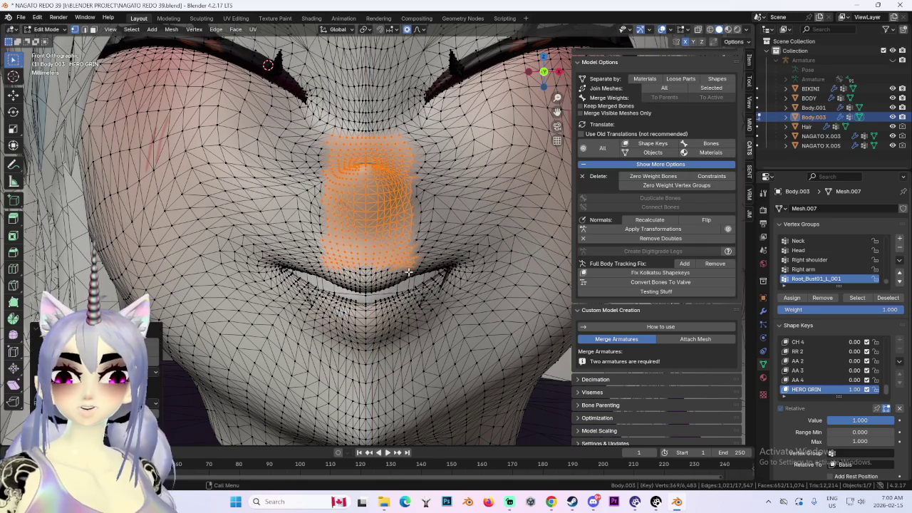
Reshape an upper-lip vertex along Z with soft falloff, then undo it to retry.
click(314, 271)
key(g)
key(z)
click(312, 266)
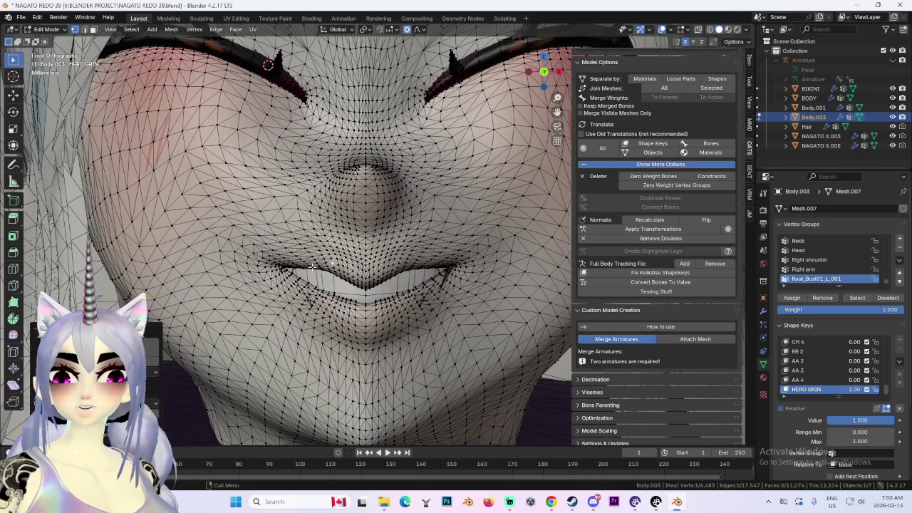
scroll(312, 266, down, 3)
mouse_move(312, 266)
middle_down()
mouse_move(349, 240)
mouse_move(511, 265)
middle_up()
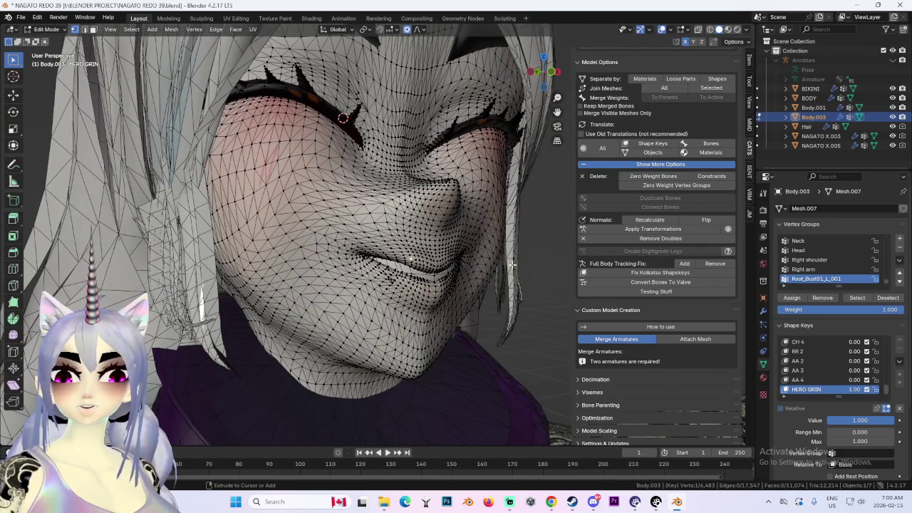
key(ctrl+z)
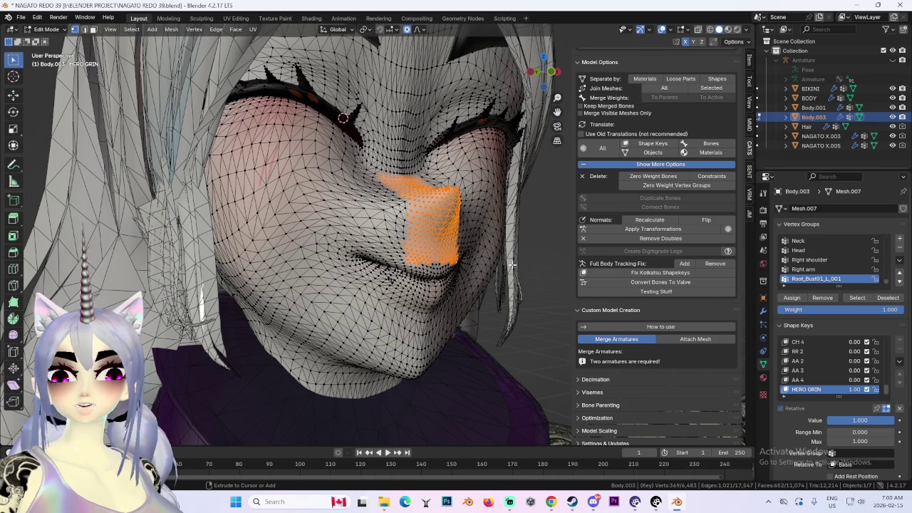
key(ctrl+z)
key(ctrl+z)
key(ctrl+z)
key(ctrl+z)
key(ctrl+z)
key(ctrl+z)
Raise the upper-lip vertex in a few small moves for a smoother smile.
mouse_move(375, 185)
middle_down()
mouse_move(397, 184)
mouse_move(462, 274)
middle_up()
key(g)
click(400, 178)
scroll(358, 270, up, 3)
key(g)
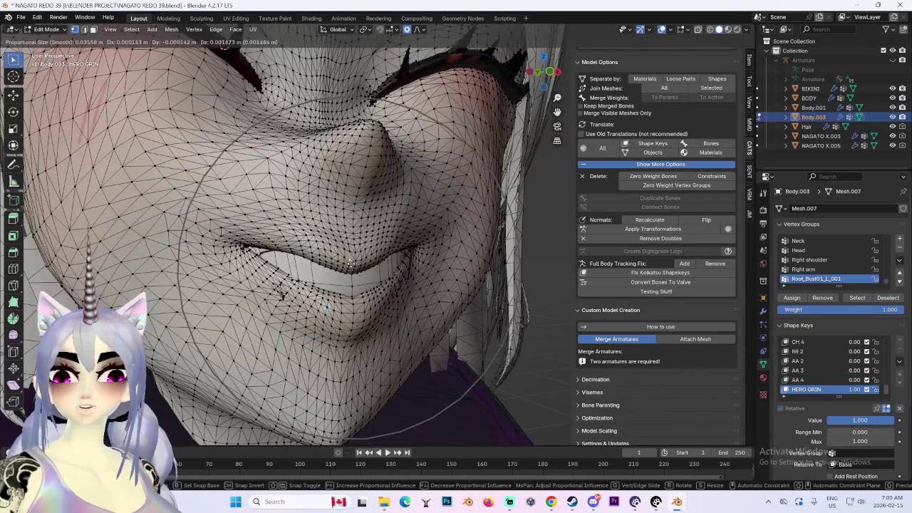
click(353, 260)
key(g)
click(364, 257)
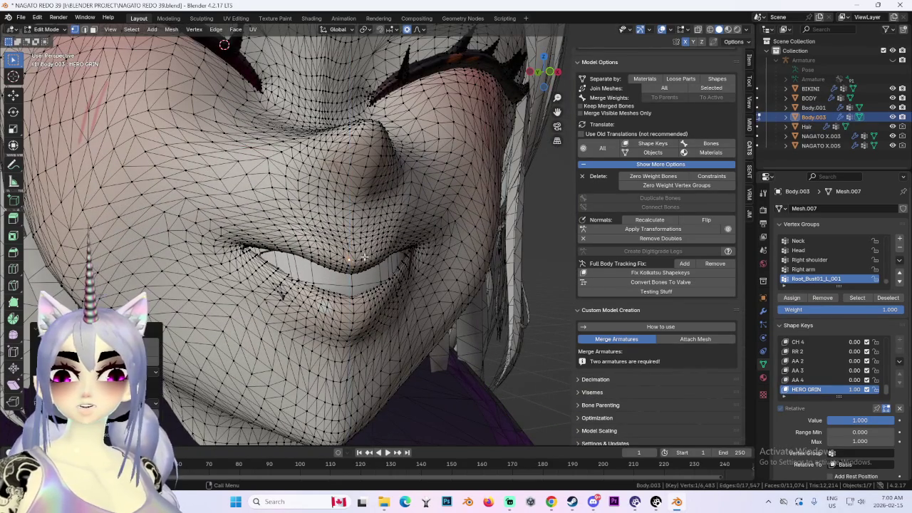
Try moving the lip corner with falloff, undoing it when it distorts the cheek.
middle_drag(285, 306, 307, 256)
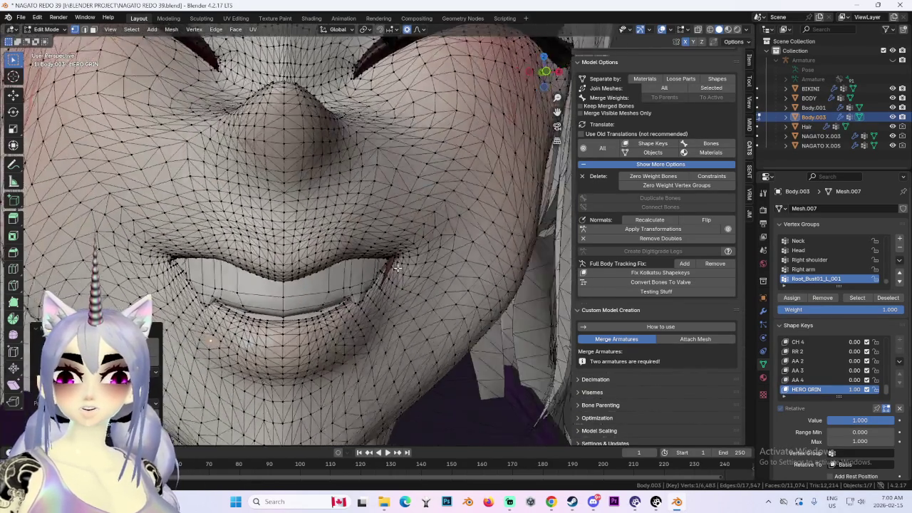
drag(541, 74, 297, 265)
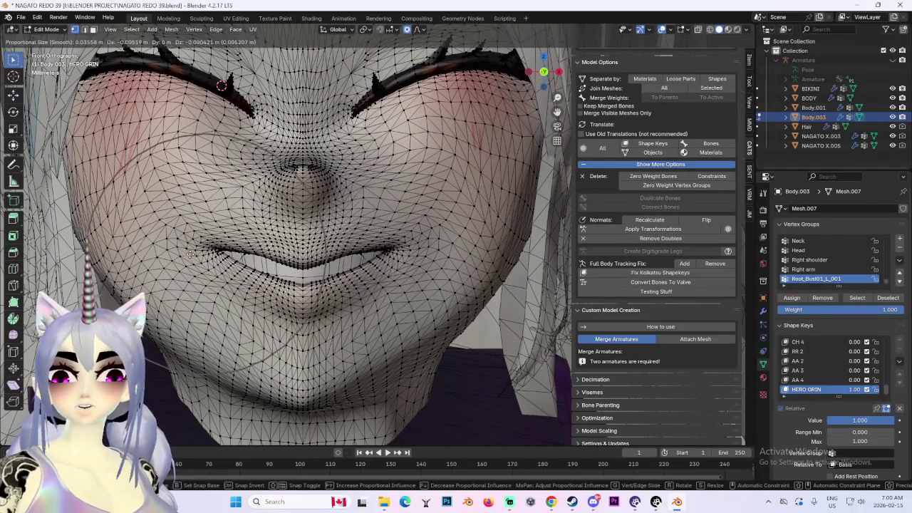
middle_drag(207, 253, 262, 244)
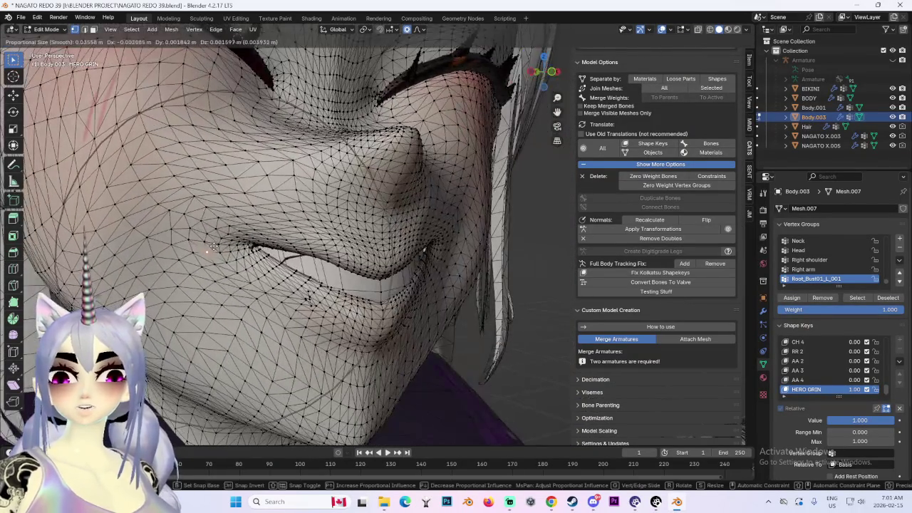
key(g)
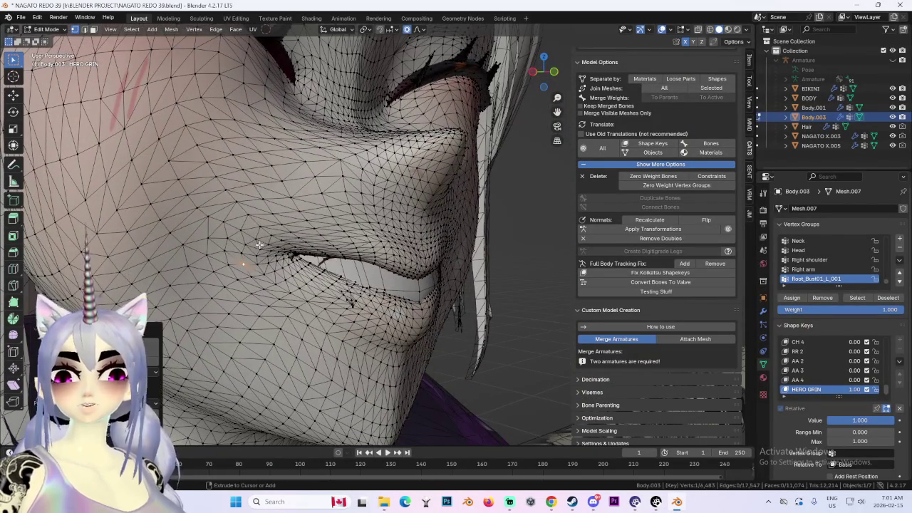
key(ctrl+z)
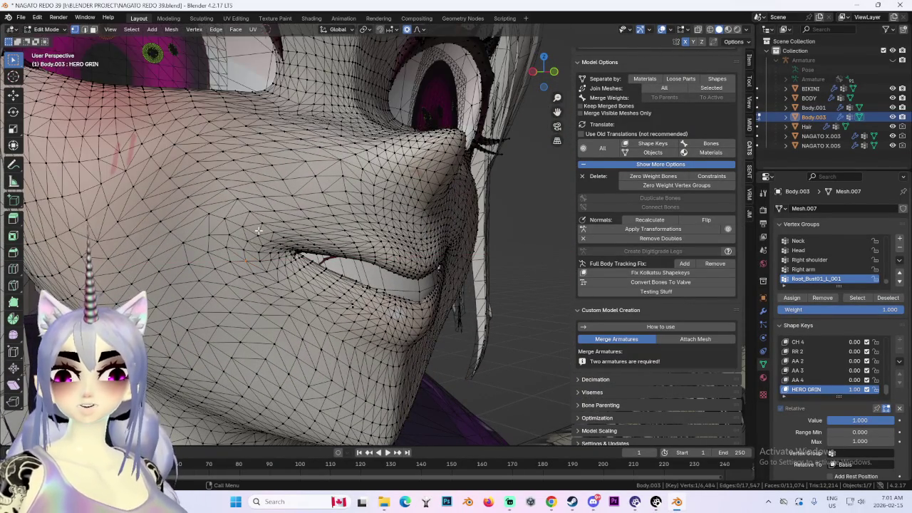
scroll(258, 231, down, 3)
mouse_move(259, 230)
middle_down()
mouse_move(370, 210)
mouse_move(343, 214)
middle_up()
scroll(369, 210, up, 4)
scroll(305, 228, up, 4)
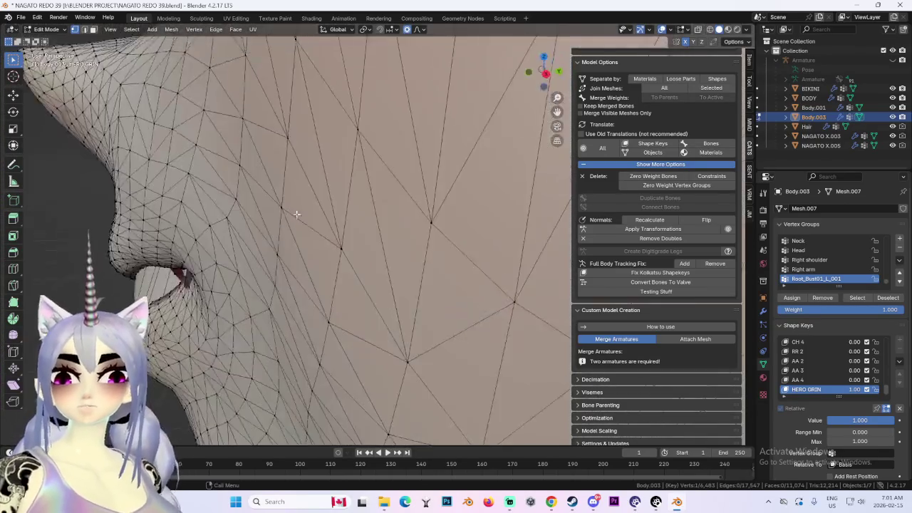
Adjust the mouth interior vertices with falloff to open the lips onto the red interior.
key(g)
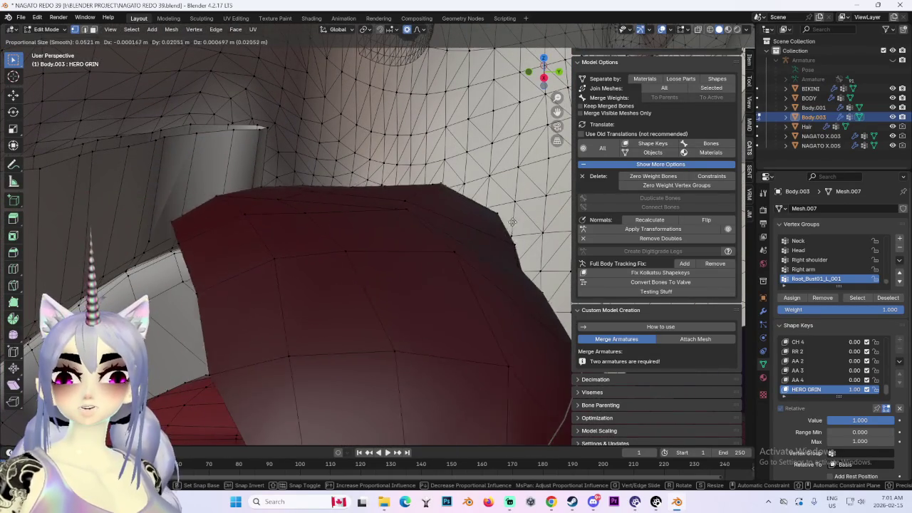
click(367, 227)
scroll(367, 228, down, 3)
mouse_move(421, 238)
middle_down()
mouse_move(471, 263)
mouse_move(410, 243)
middle_up()
scroll(496, 248, up, 2)
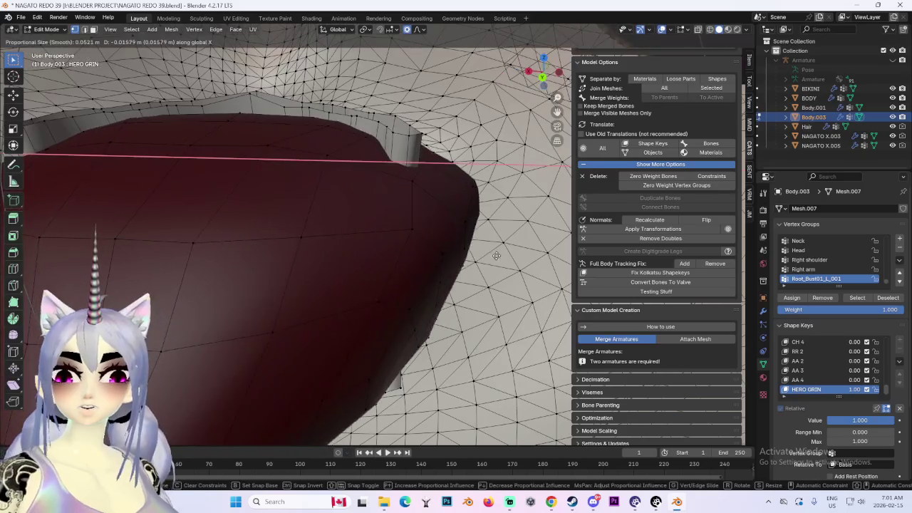
scroll(418, 267, up, 3)
scroll(420, 257, up, 2)
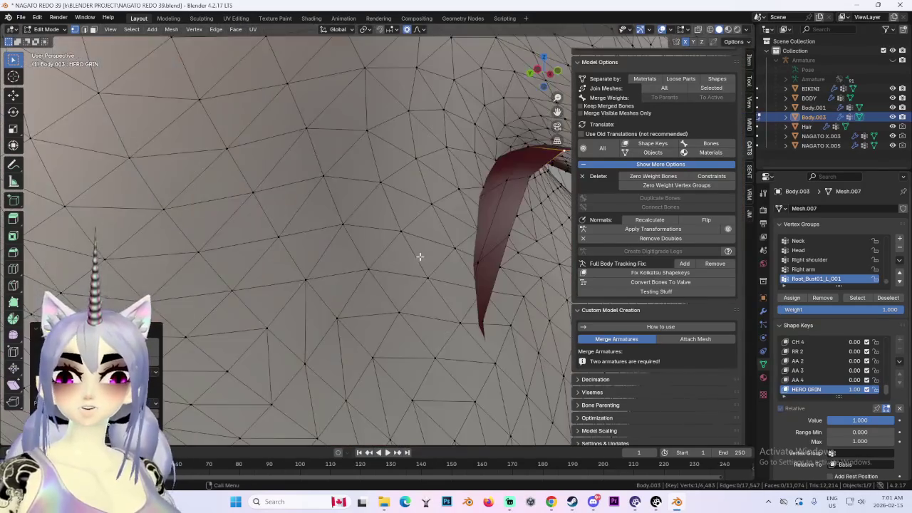
Soften the mouth edge with a proportional move and view the smile straight-on from the front.
key(g)
click(391, 263)
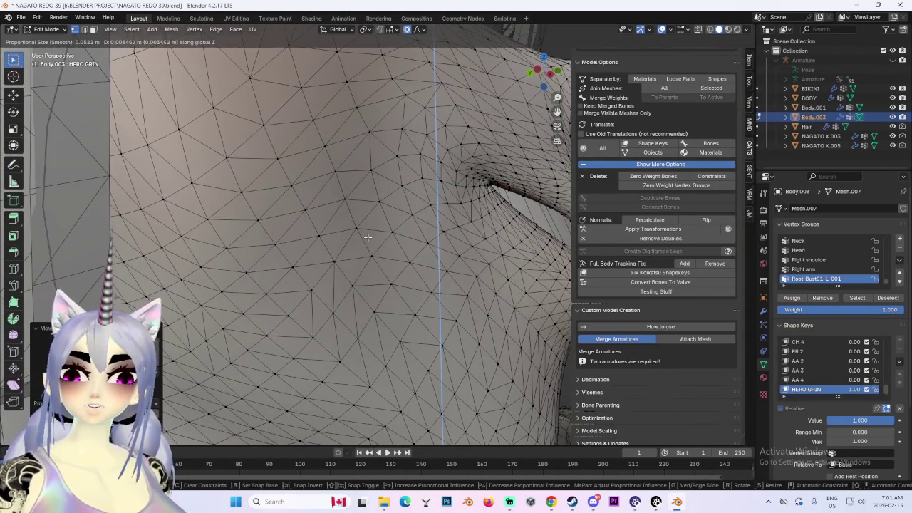
scroll(399, 256, down, 5)
scroll(414, 250, down, 2)
middle_drag(414, 250, 508, 151)
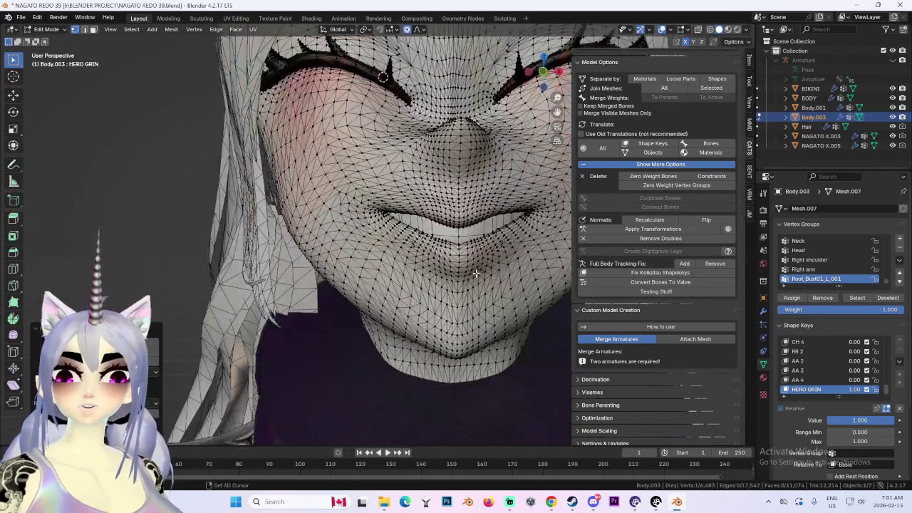
click(543, 72)
scroll(389, 287, up, 2)
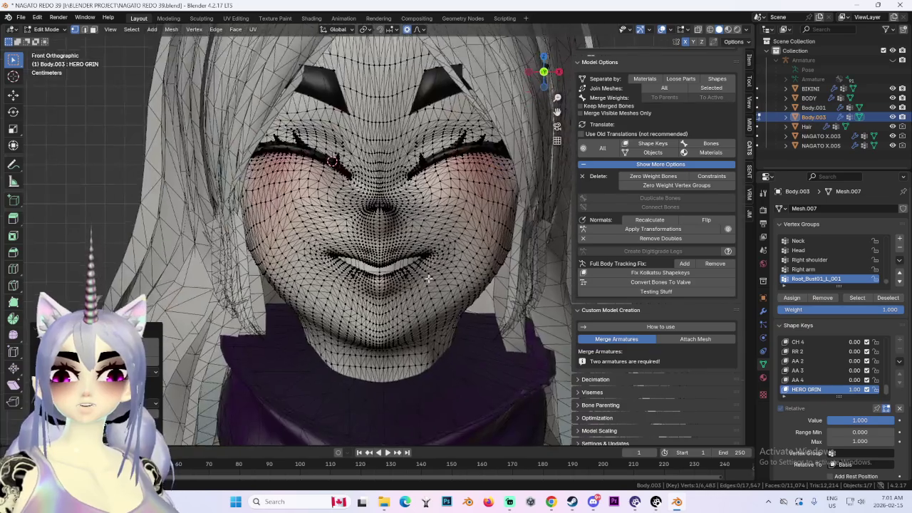
Soft-reshape the lip twice with proportional falloff to begin widening the grin.
scroll(388, 287, up, 2)
scroll(404, 285, up, 3)
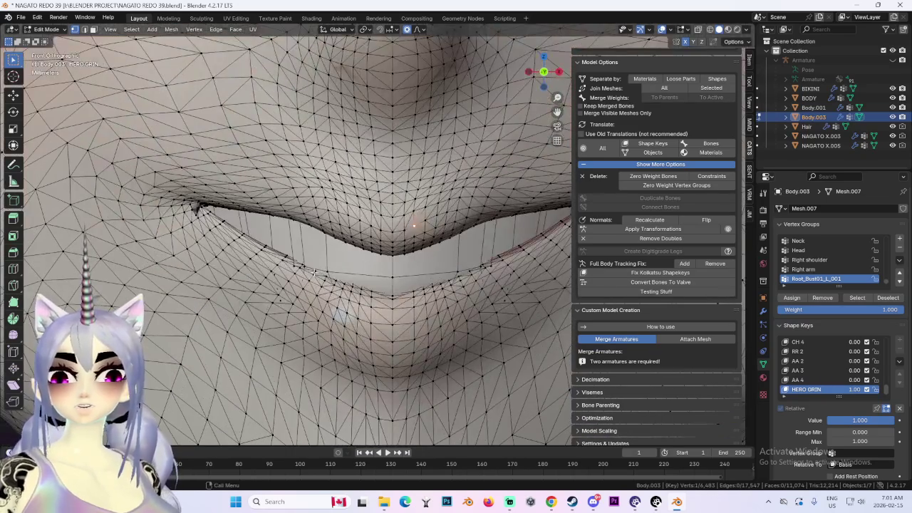
key(g)
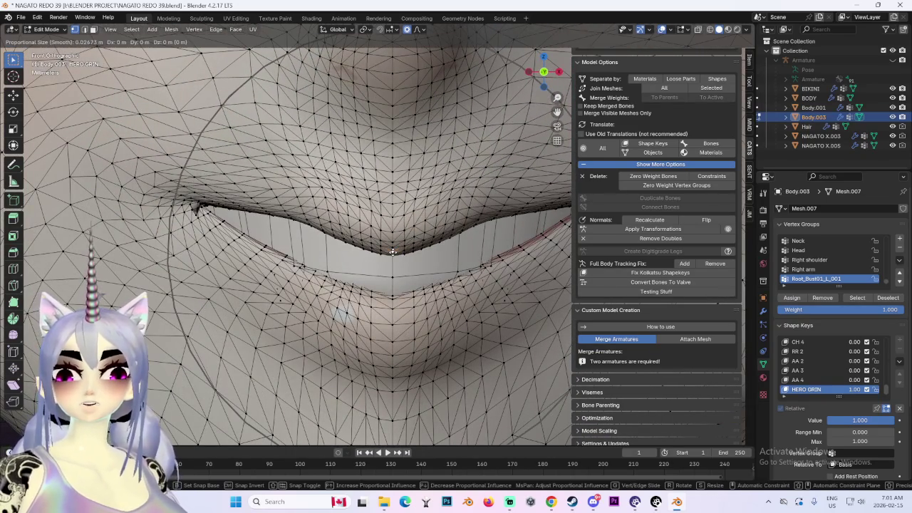
click(394, 236)
key(g)
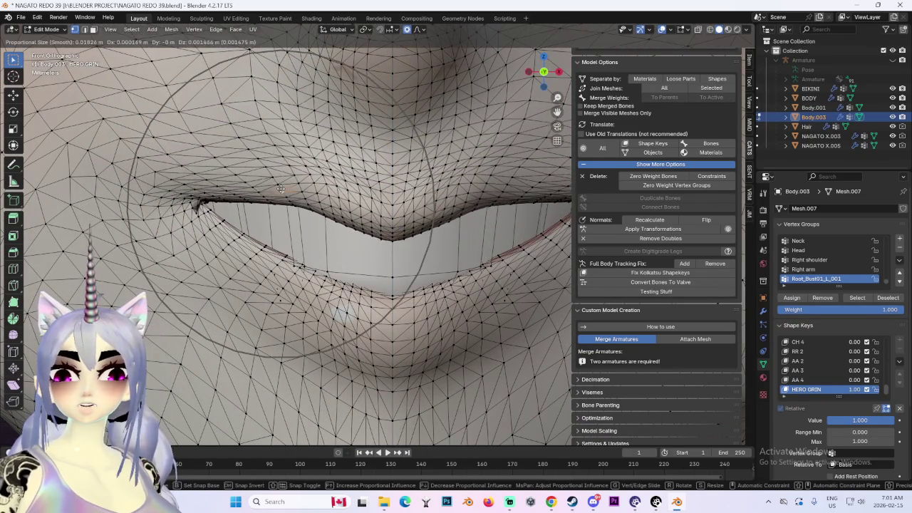
click(413, 232)
Select the lip corner vertex and raise it vertically along Z.
scroll(431, 228, down, 3)
scroll(431, 228, down, 3)
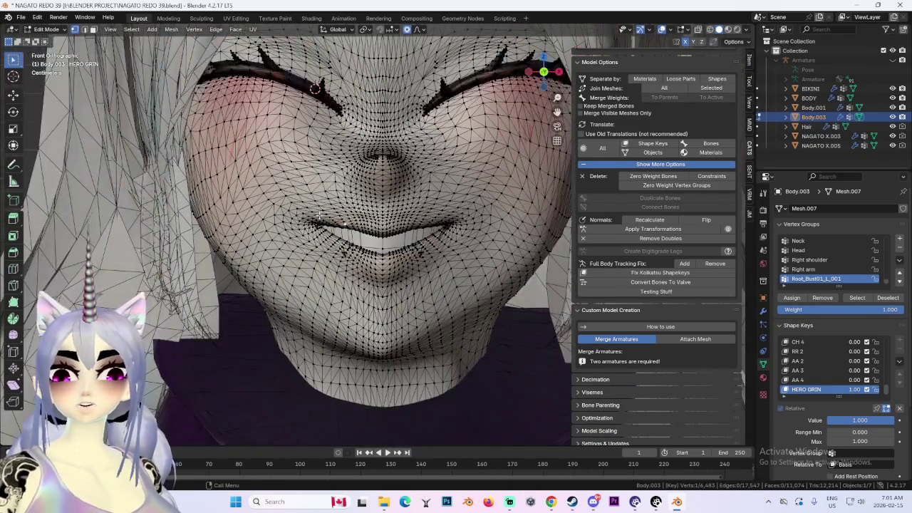
click(334, 258)
key(g)
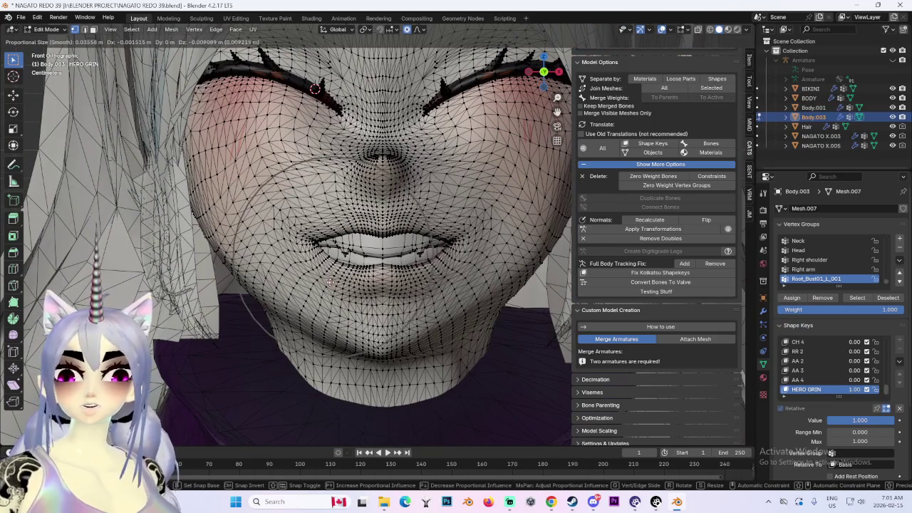
right_click(371, 280)
key(g)
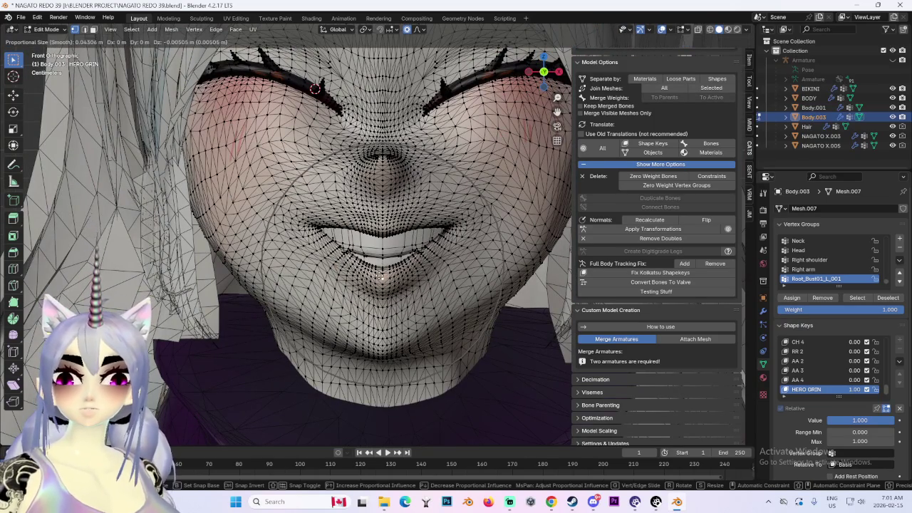
right_click(437, 263)
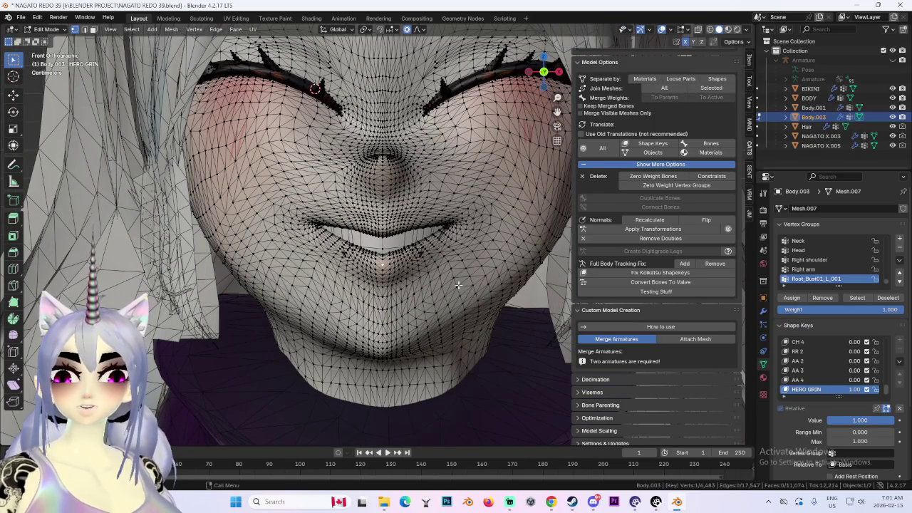
key(g)
key(z)
right_click(389, 275)
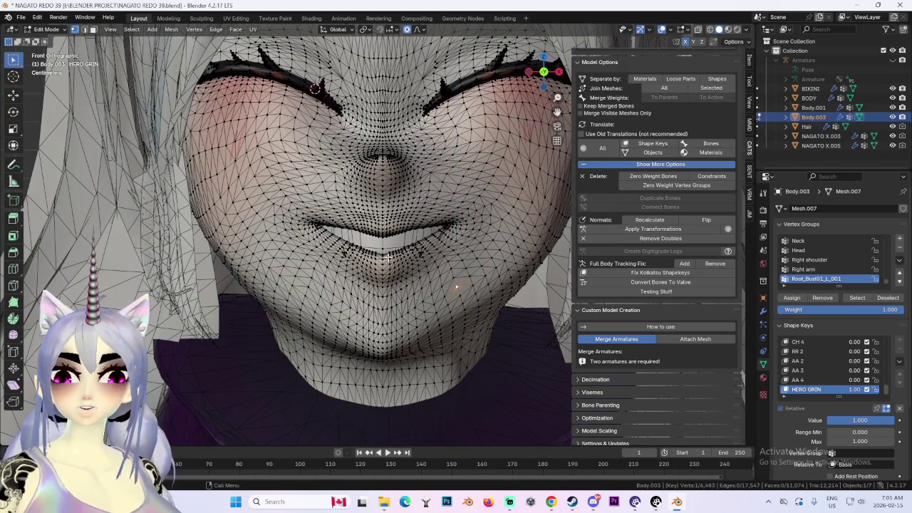
key(g)
key(z)
click(385, 273)
Open the smile wider along Z and shift the teeth and lip vertices along Y.
scroll(386, 274, up, 2)
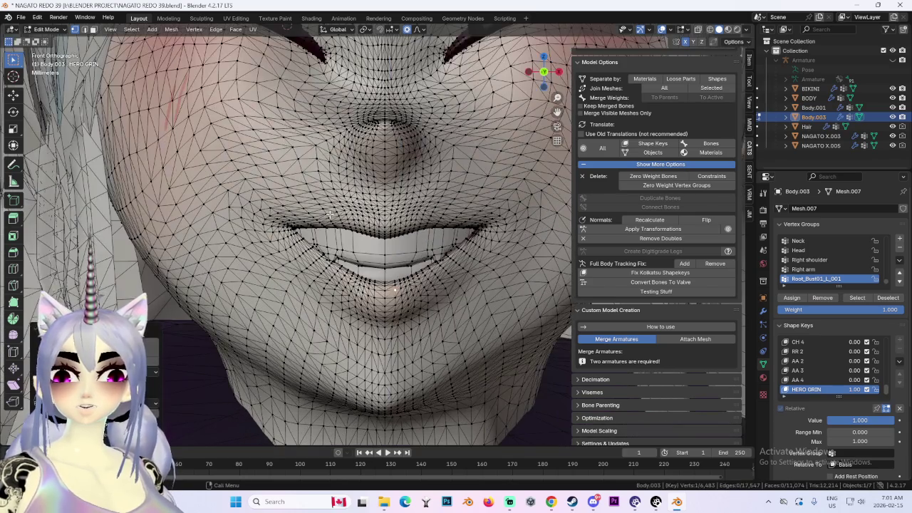
key(g)
key(z)
click(303, 247)
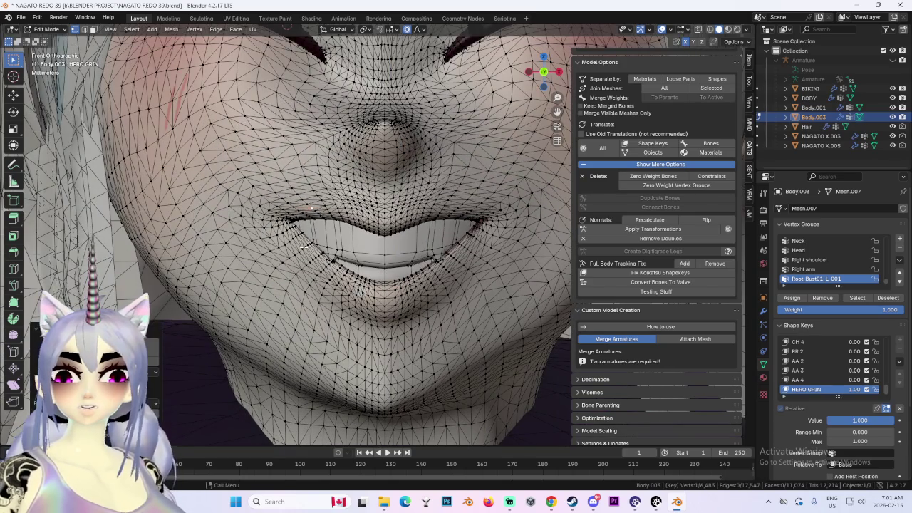
click(299, 260)
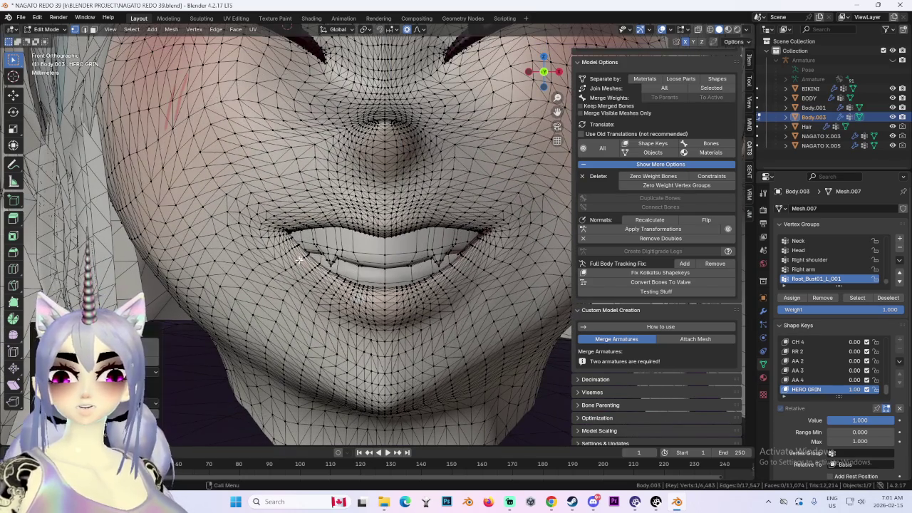
middle_drag(363, 248, 329, 256)
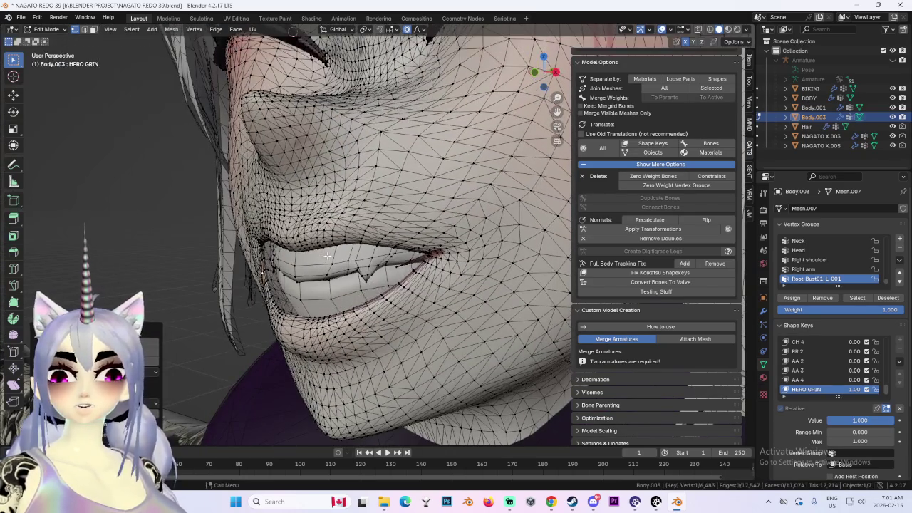
key(g)
key(y)
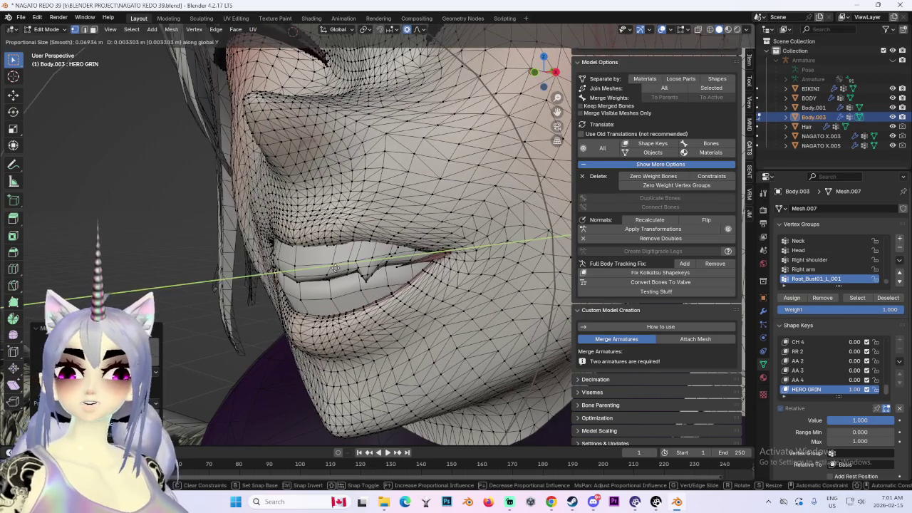
click(324, 271)
Soft-reshape the mouth from an angled view of the smiling face.
key(KP_1)
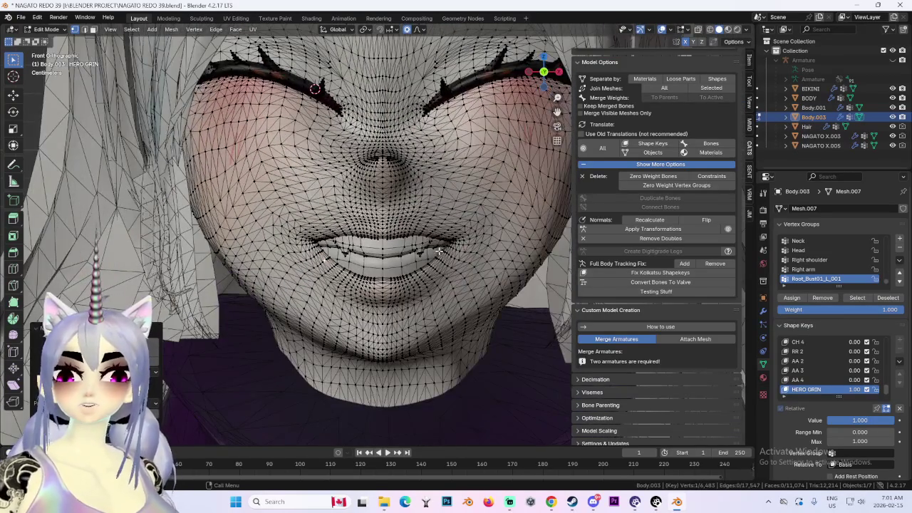
scroll(440, 251, down, 2)
mouse_move(440, 251)
middle_down()
mouse_move(342, 221)
mouse_move(320, 285)
mouse_move(446, 188)
mouse_move(473, 190)
mouse_move(324, 193)
middle_up()
scroll(342, 221, up, 2)
scroll(342, 220, up, 2)
scroll(342, 219, up, 2)
key(g)
click(344, 272)
scroll(472, 190, up, 3)
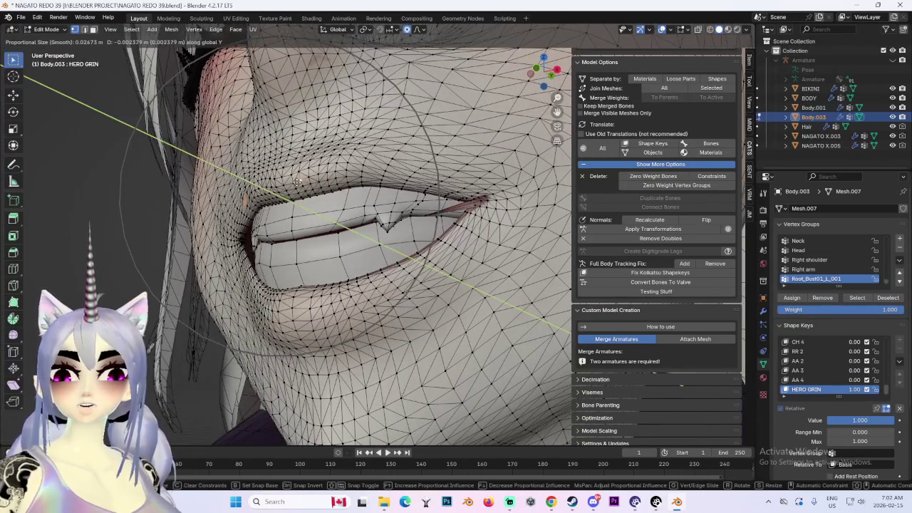
middle_drag(255, 173, 557, 83)
click(547, 72)
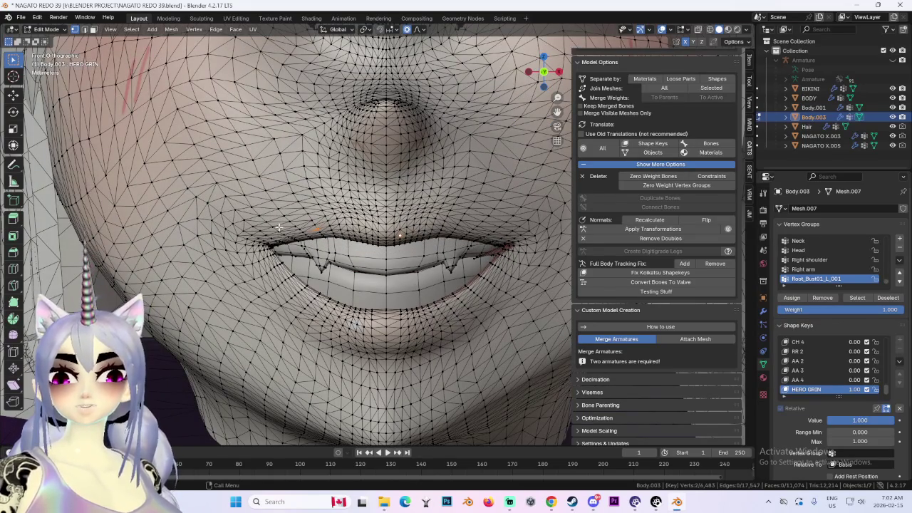
Adjust the lip vertices with soft falloff and reshape the mouth along Y.
key(g)
scroll(277, 217, down, 2)
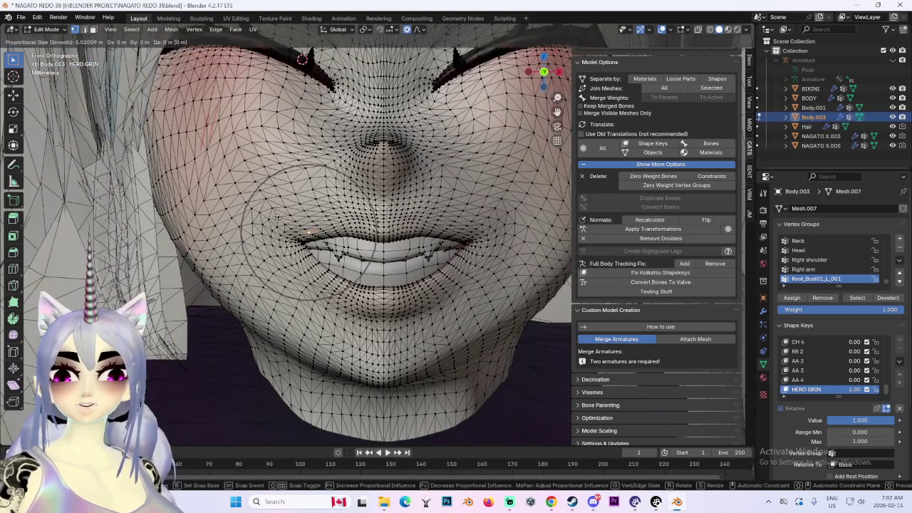
click(277, 218)
mouse_move(277, 218)
middle_down()
mouse_move(314, 229)
mouse_move(406, 222)
middle_up()
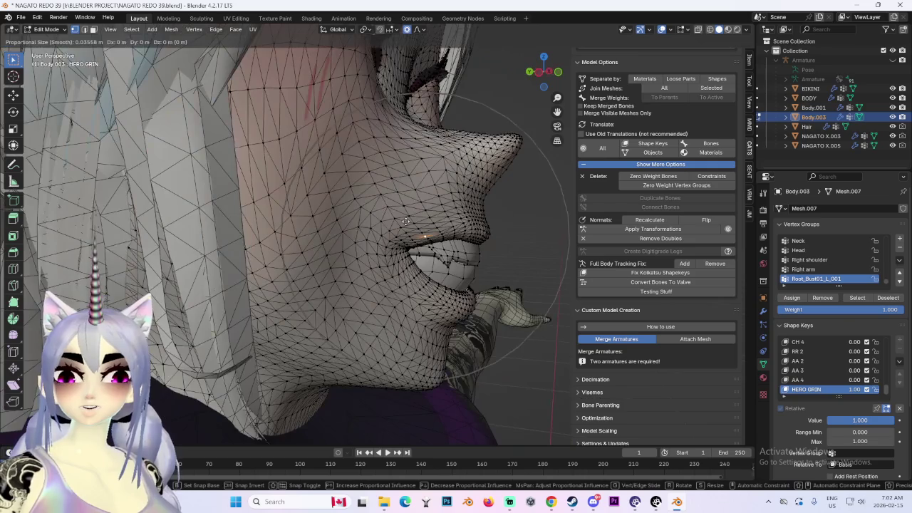
key(y)
click(407, 208)
mouse_move(407, 207)
middle_down()
mouse_move(413, 275)
mouse_move(490, 259)
mouse_move(427, 265)
middle_up()
key(g)
click(456, 278)
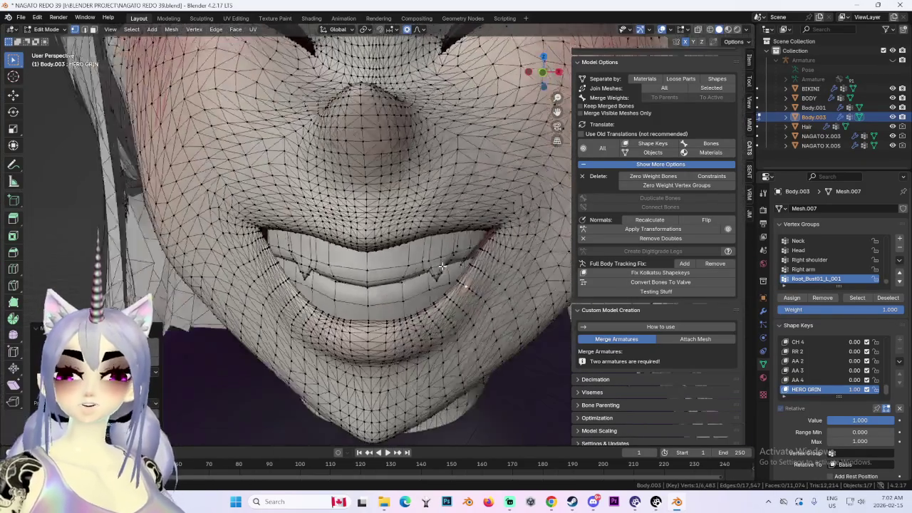
Pull the mouth corner outward and upward with soft falloff.
scroll(428, 265, up, 2)
scroll(412, 279, up, 5)
middle_drag(482, 283, 463, 282)
key(g)
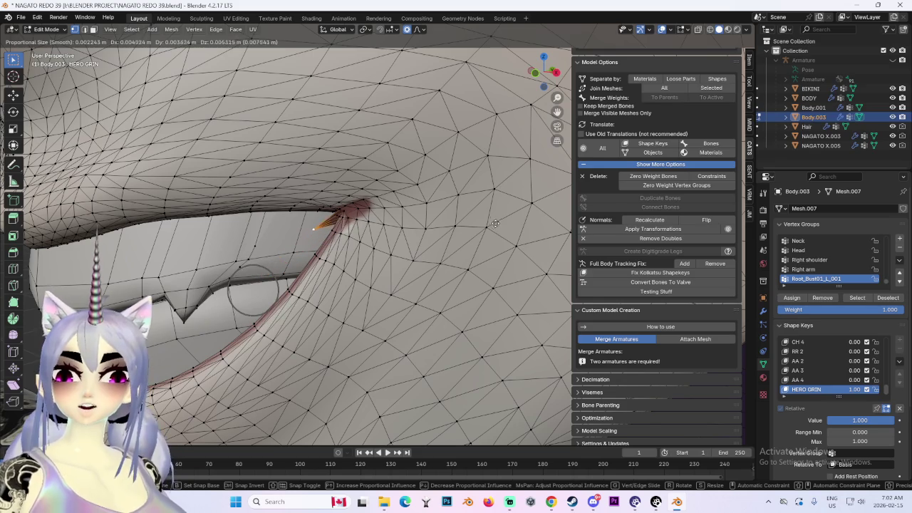
click(542, 202)
scroll(347, 266, down, 5)
scroll(347, 267, up, 1)
scroll(347, 266, up, 2)
scroll(348, 267, down, 3)
scroll(347, 266, down, 3)
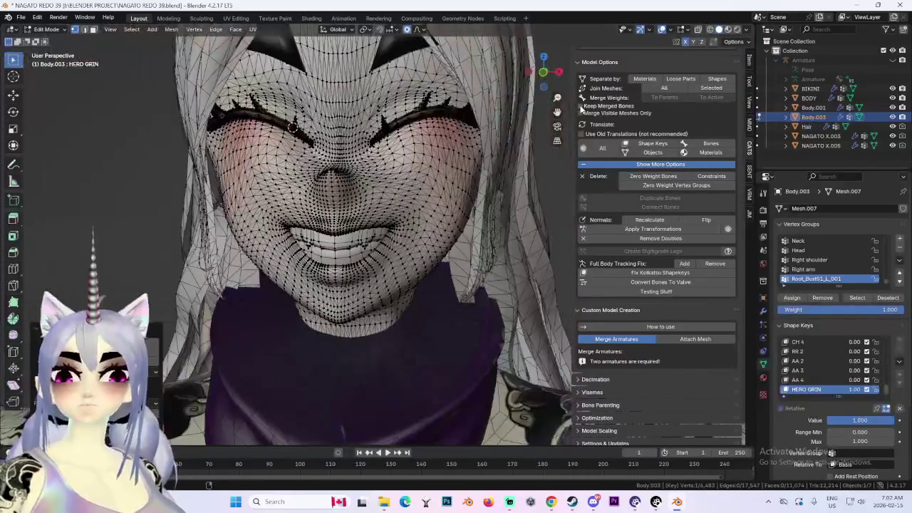
Soft-move the lower lip from the straight-on front view.
click(543, 73)
key(KP_1)
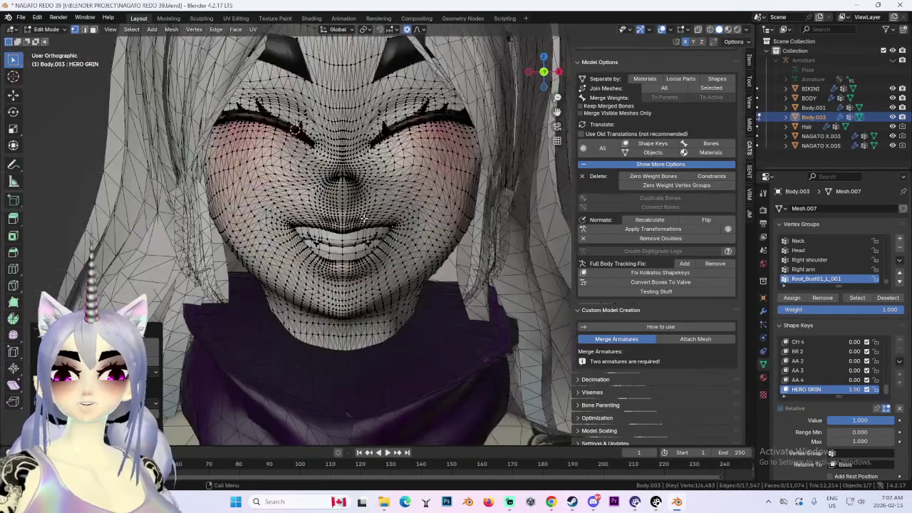
scroll(364, 311, up, 2)
scroll(365, 311, up, 2)
key(g)
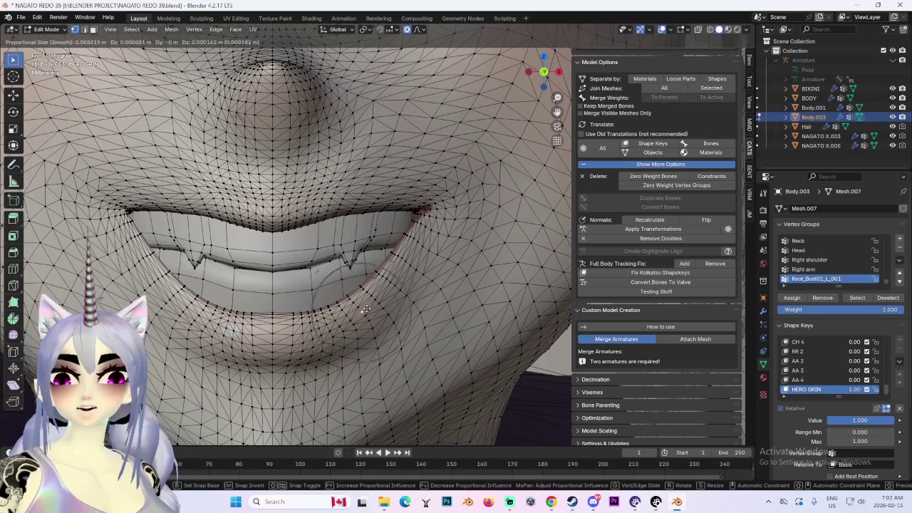
click(364, 310)
scroll(408, 285, down, 4)
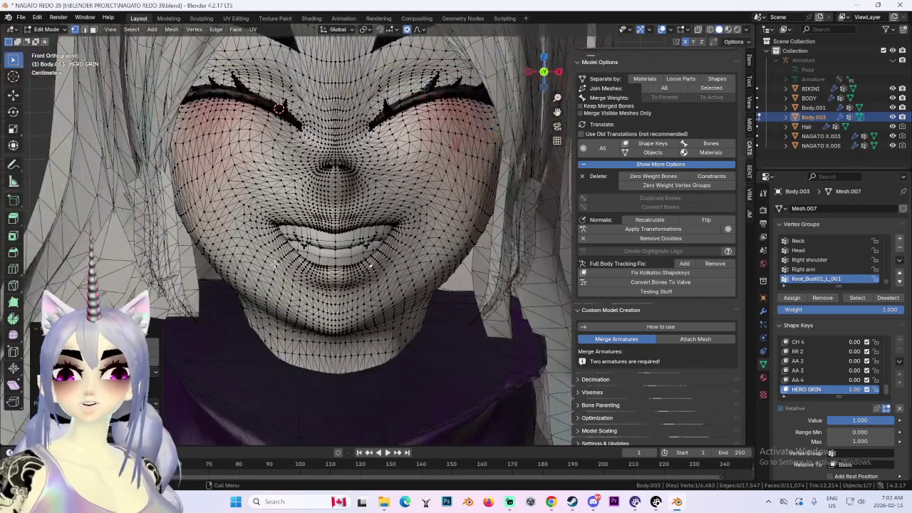
scroll(275, 264, up, 3)
Widen the mouth by moving its vertices sideways along X twice.
key(g)
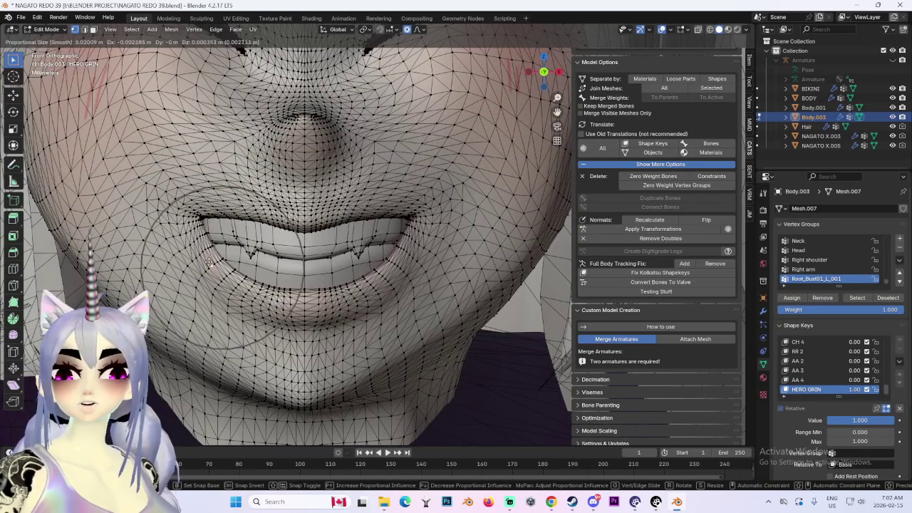
key(x)
scroll(428, 272, down, 10)
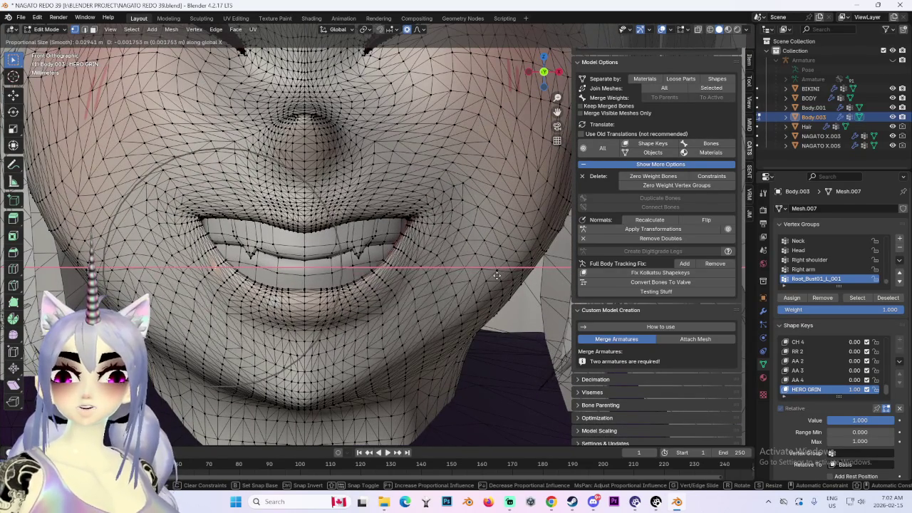
click(489, 275)
scroll(491, 277, down, 3)
scroll(490, 276, down, 2)
scroll(490, 276, up, 4)
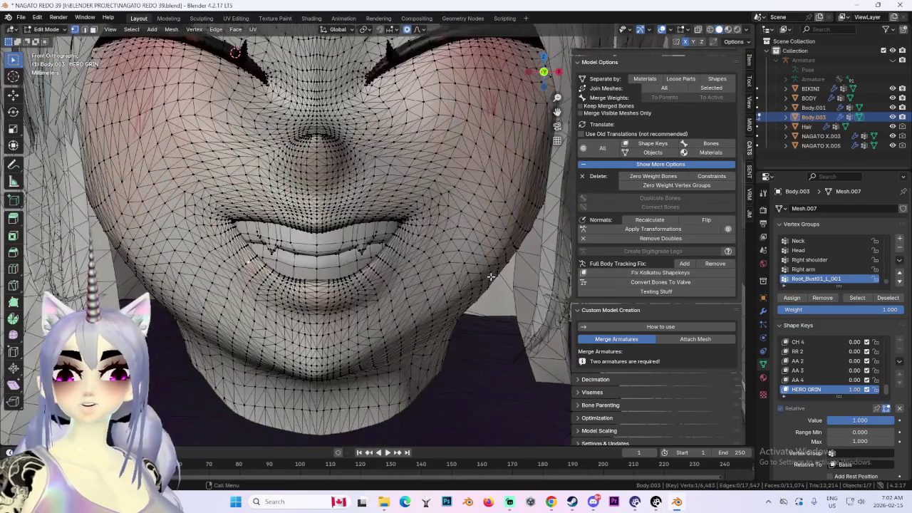
key(g)
key(x)
click(433, 259)
Refine the mouth, push the corner in depth along Y, and shift the lower lip and chin along Z.
key(g)
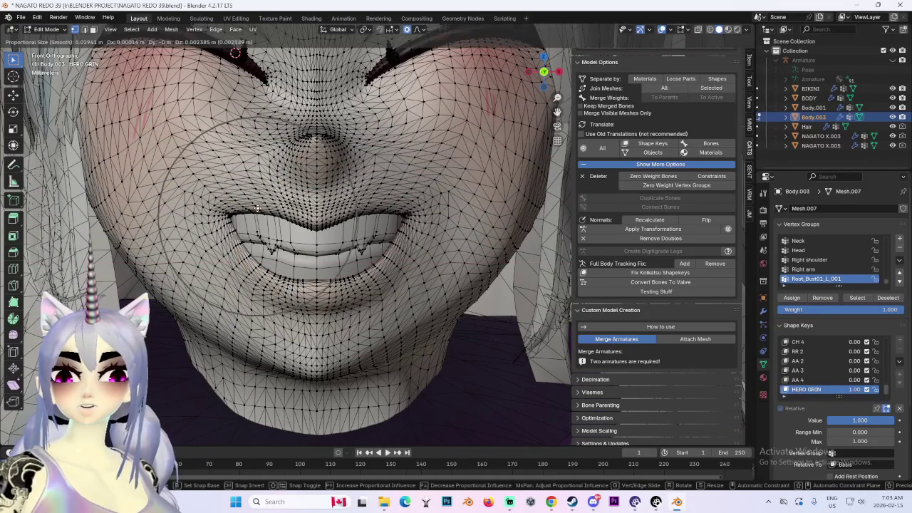
click(256, 220)
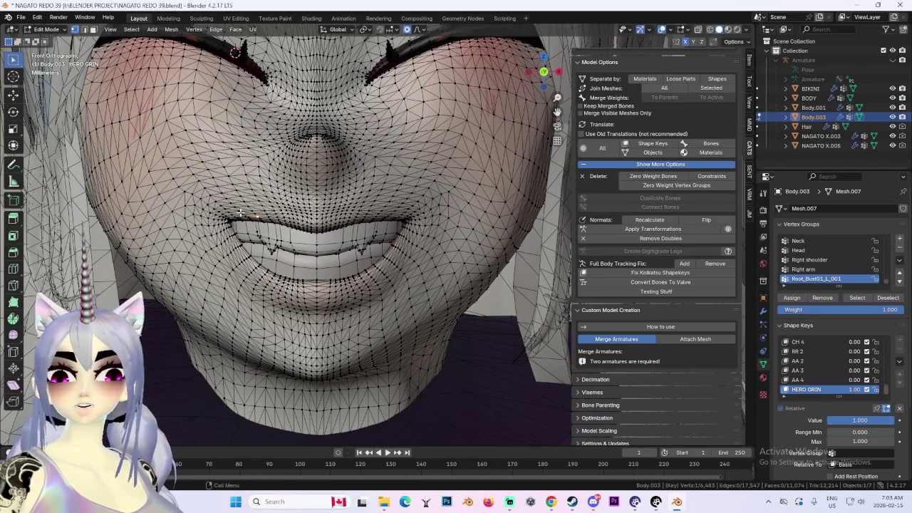
mouse_move(241, 212)
middle_down()
mouse_move(308, 242)
mouse_move(249, 237)
middle_up()
key(g)
scroll(223, 230, down, 4)
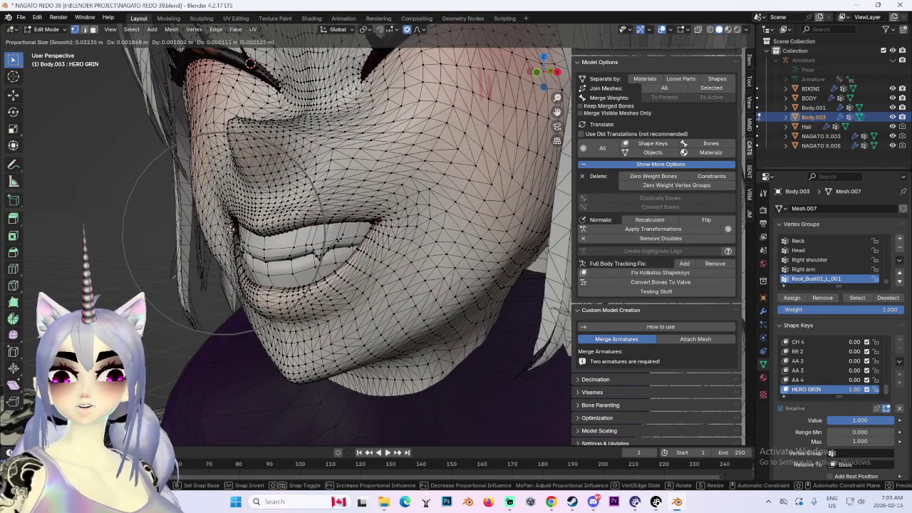
key(y)
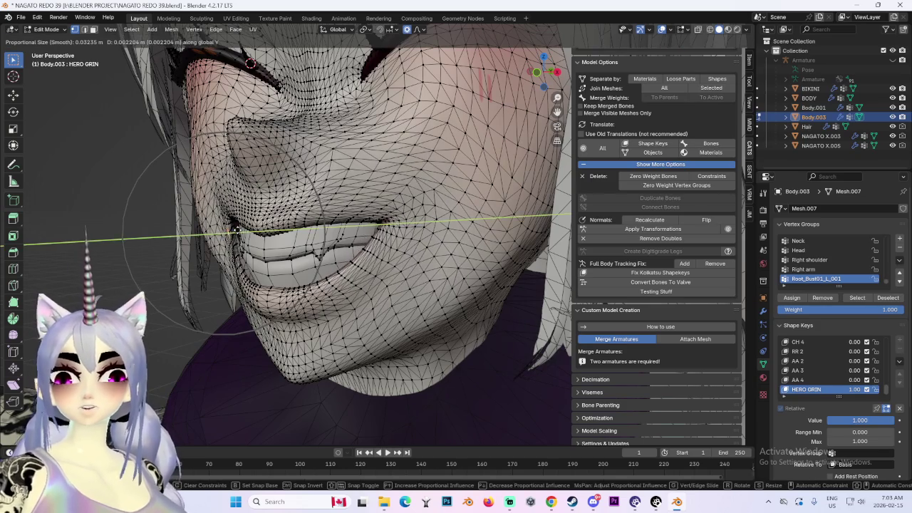
click(234, 232)
mouse_move(233, 232)
middle_down()
mouse_move(429, 246)
mouse_move(450, 256)
mouse_move(336, 292)
middle_up()
key(g)
key(z)
mouse_move(416, 276)
middle_down()
mouse_move(377, 267)
mouse_move(507, 284)
middle_up()
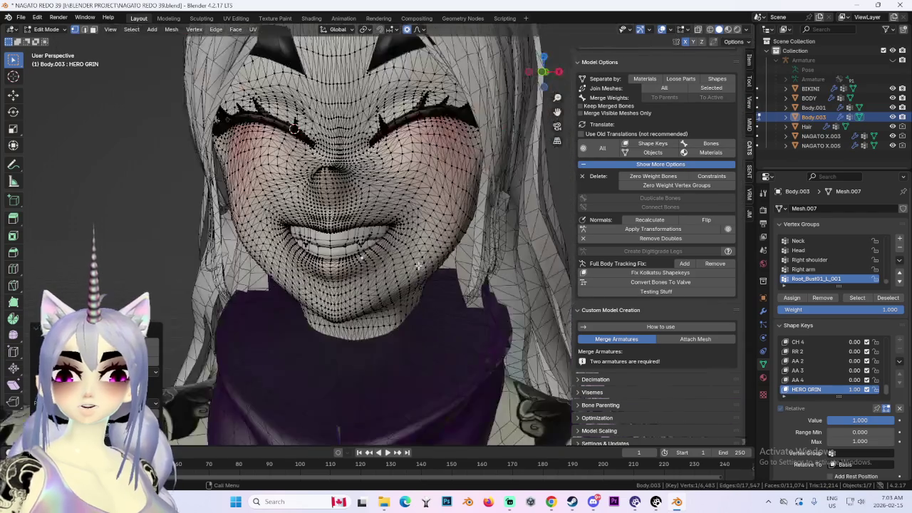
In front view, make several small soft-falloff moves of the HERO GRIN mouth vertices.
click(546, 74)
scroll(299, 207, up, 2)
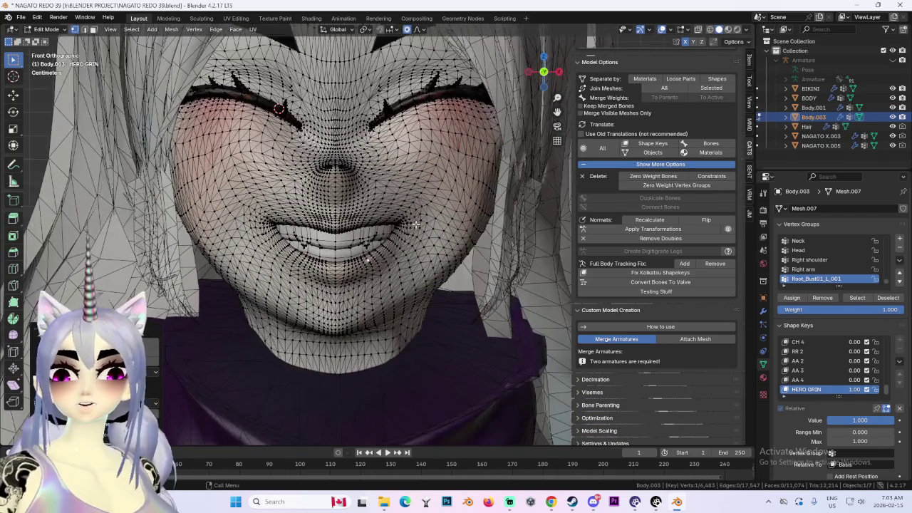
scroll(299, 207, up, 2)
key(g)
scroll(265, 213, up, 6)
click(303, 237)
key(g)
click(290, 227)
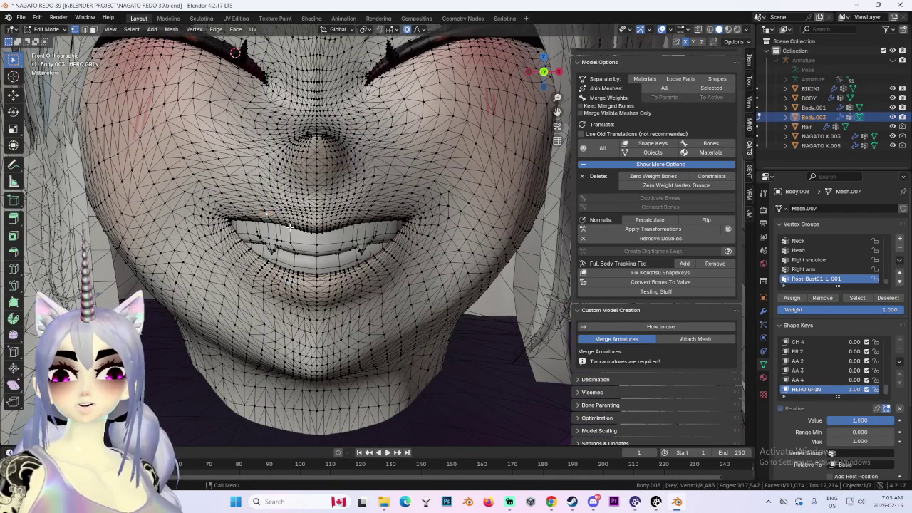
key(g)
click(285, 236)
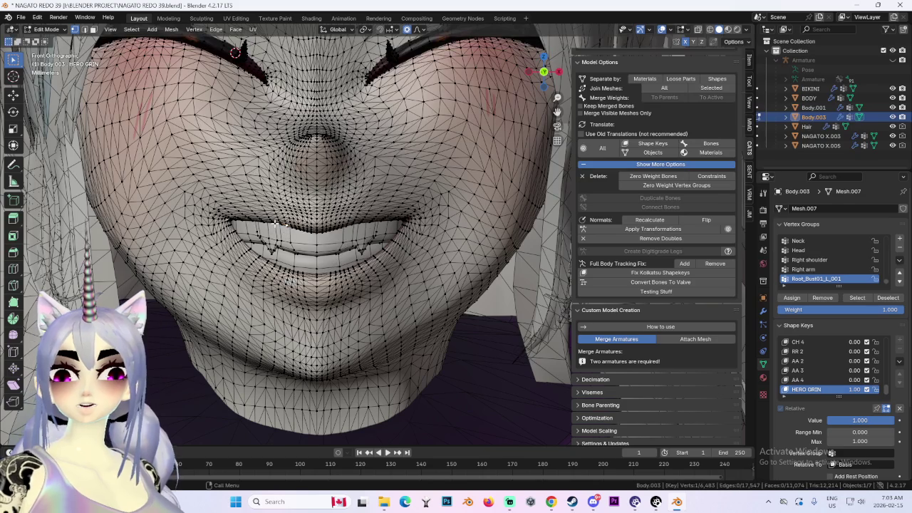
key(g)
click(275, 230)
Shift the lip vertically along Z and reshape the mouth corner with proportional falloff.
scroll(513, 248, down, 4)
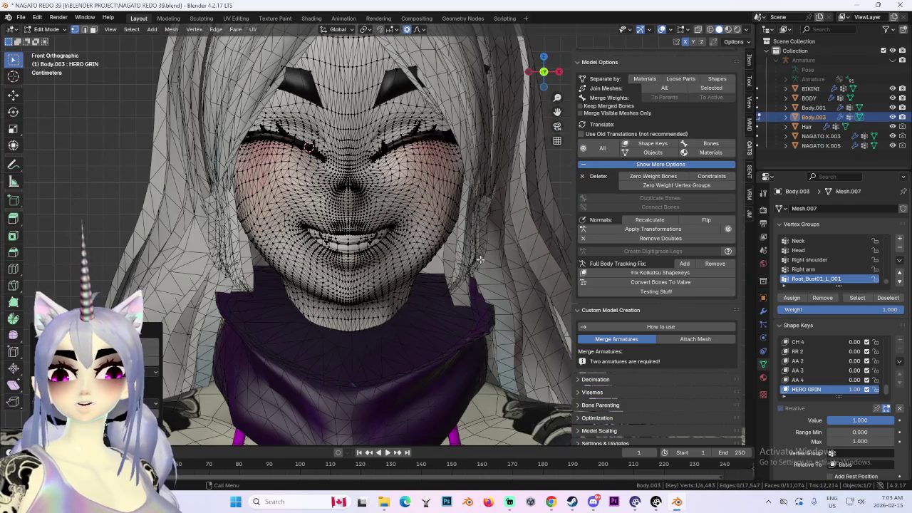
scroll(481, 260, up, 3)
key(g)
key(z)
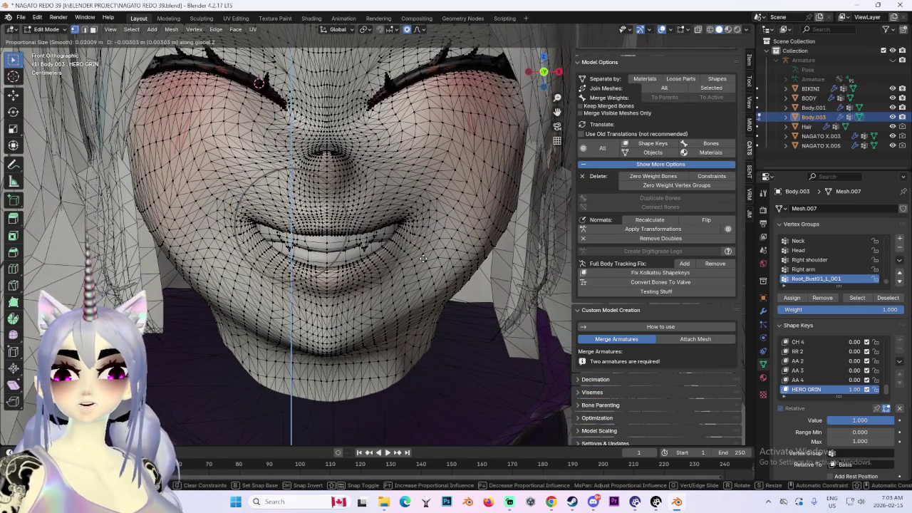
click(334, 231)
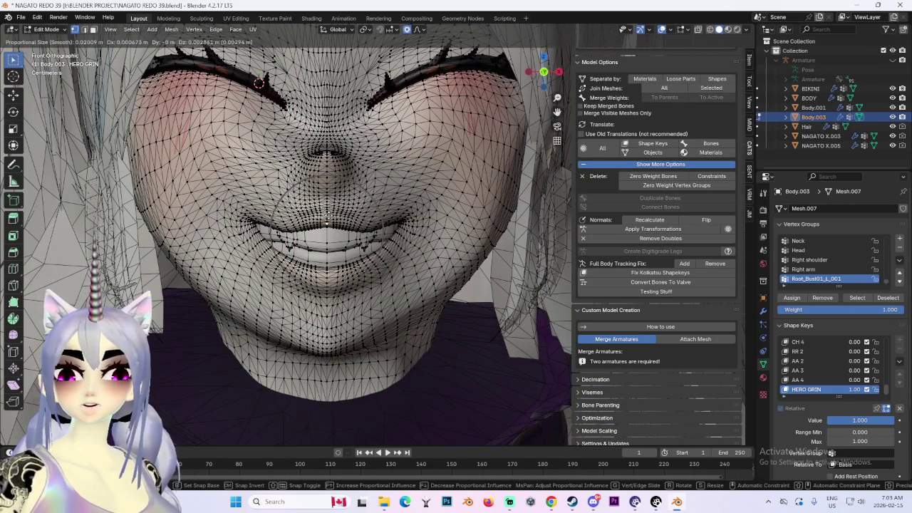
scroll(416, 242, down, 2)
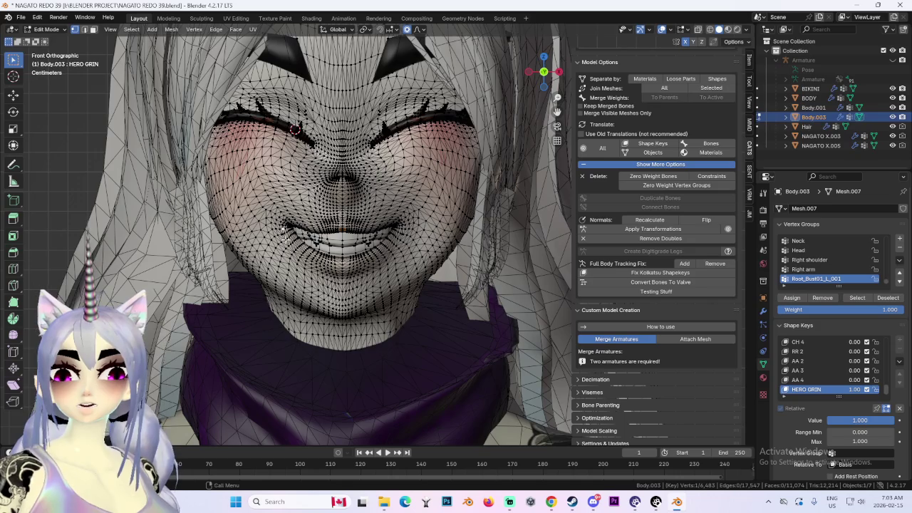
scroll(287, 238, up, 3)
scroll(287, 238, up, 2)
key(g)
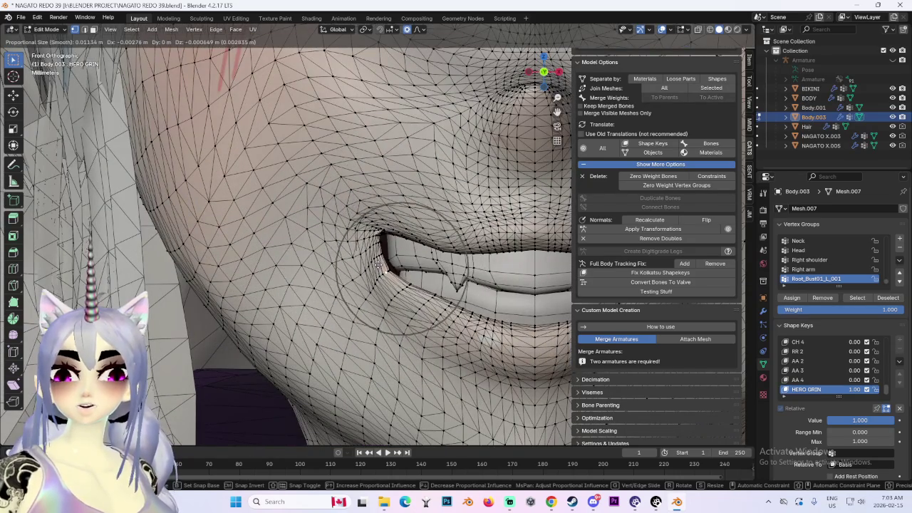
click(380, 265)
Select a mouth-corner vertex and reposition it twice with soft falloff.
scroll(503, 265, down, 2)
scroll(503, 265, down, 2)
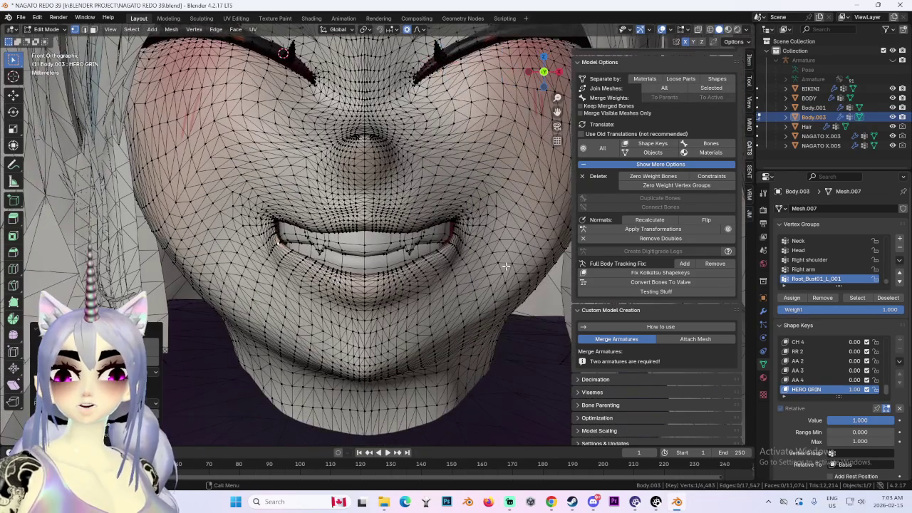
click(336, 253)
scroll(335, 253, up, 2)
scroll(336, 253, up, 2)
key(g)
click(350, 234)
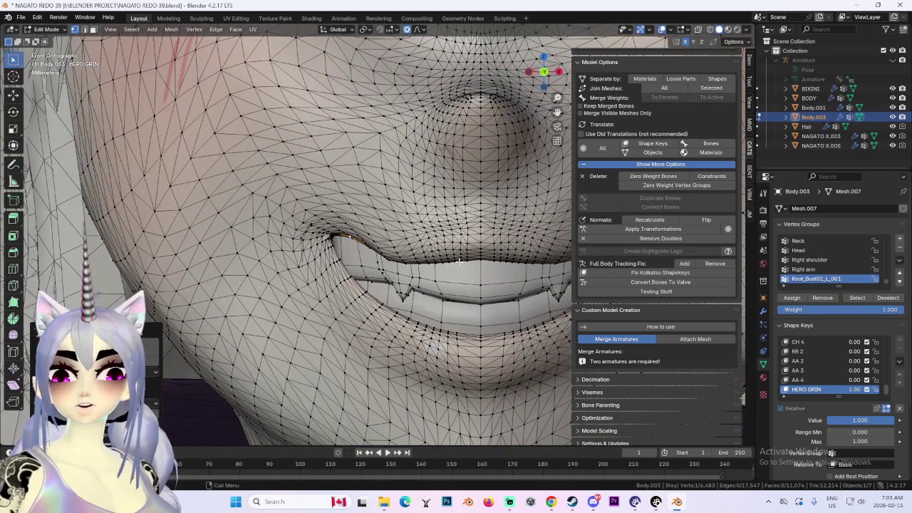
key(g)
click(331, 250)
From a perspective angle, adjust the mouth's depth along Y, then nudge it slightly.
middle_drag(331, 249, 477, 256)
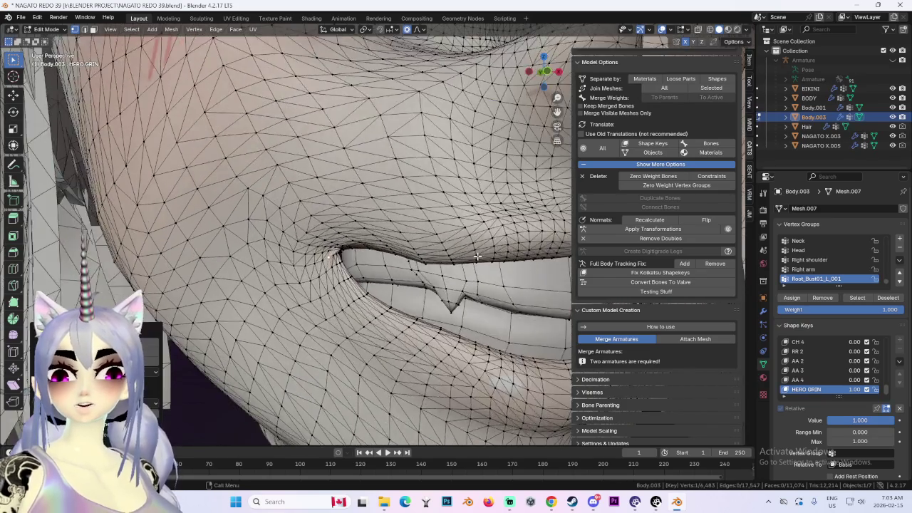
scroll(477, 257, down, 4)
key(g)
key(y)
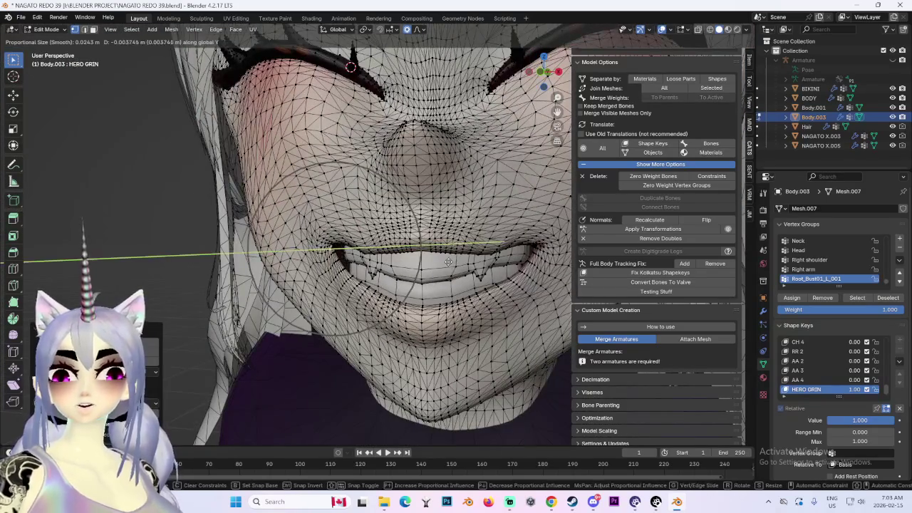
click(448, 262)
middle_drag(449, 262, 487, 253)
key(g)
click(488, 253)
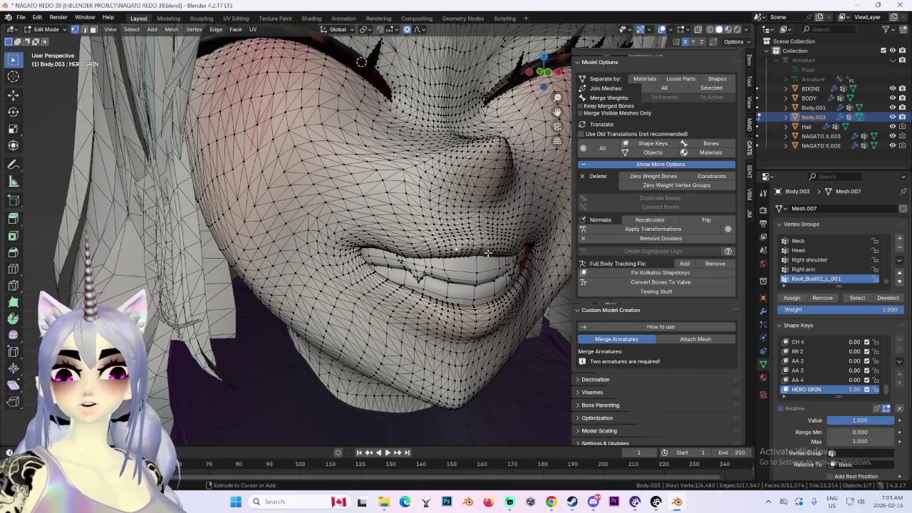
Move the mouth corner and lip vertically along Z, discarding one unwanted move.
scroll(487, 253, up, 3)
scroll(491, 255, up, 2)
key(g)
key(z)
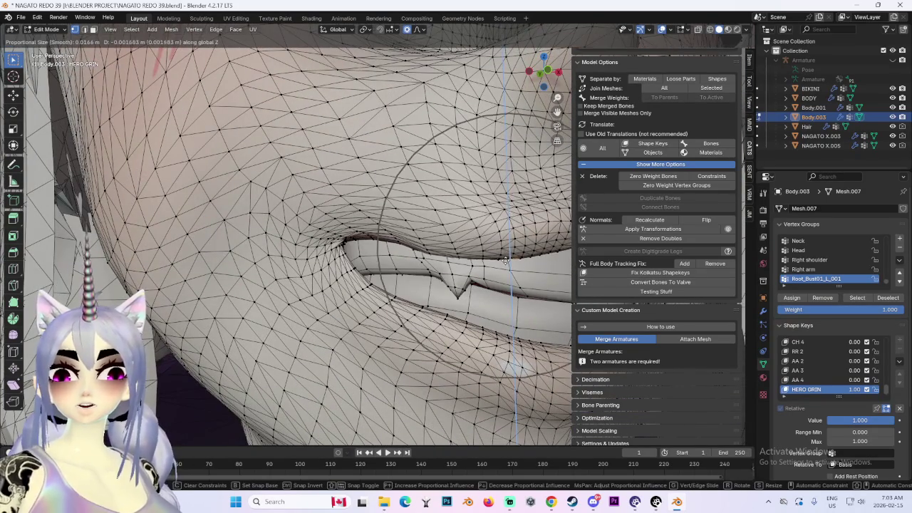
click(505, 261)
key(g)
right_click(505, 261)
key(g)
key(z)
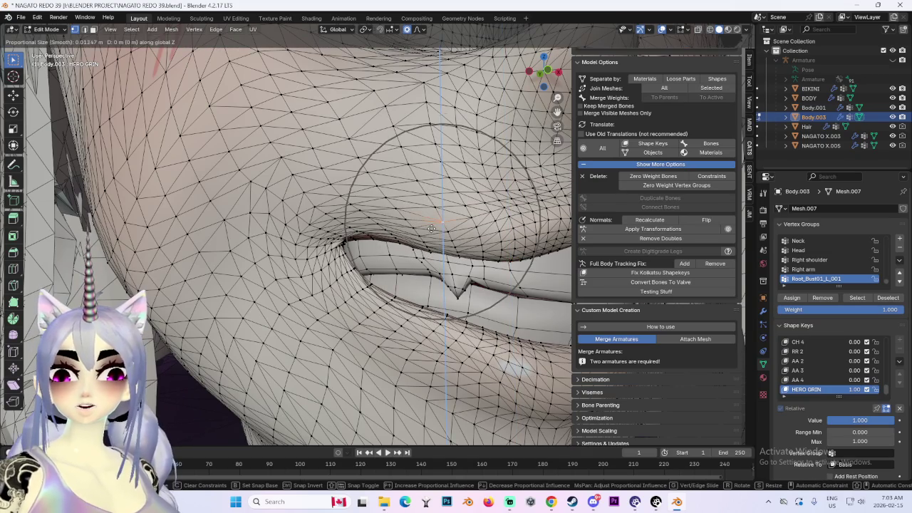
click(431, 228)
Select a mouth-corner vertex from a new angle, lower it, and nudge it slightly right.
middle_drag(431, 228, 449, 234)
scroll(454, 236, down, 3)
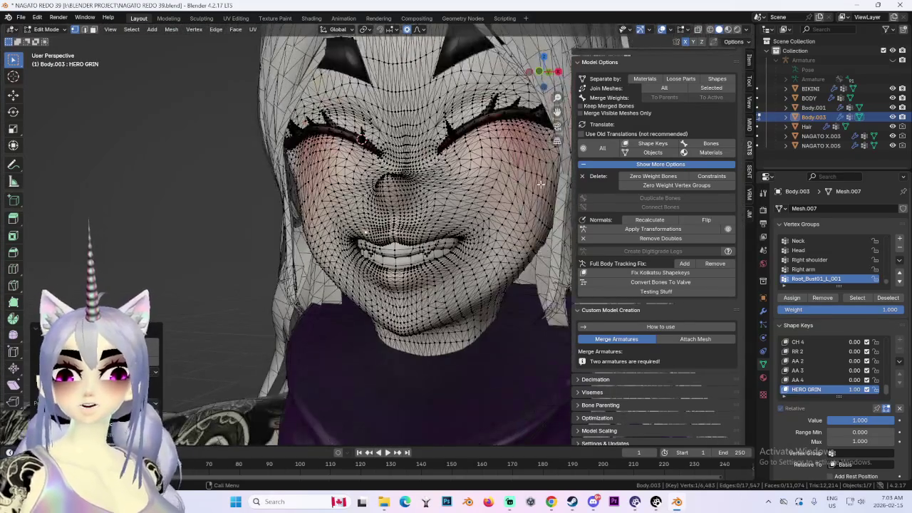
scroll(440, 205, up, 2)
scroll(445, 221, up, 2)
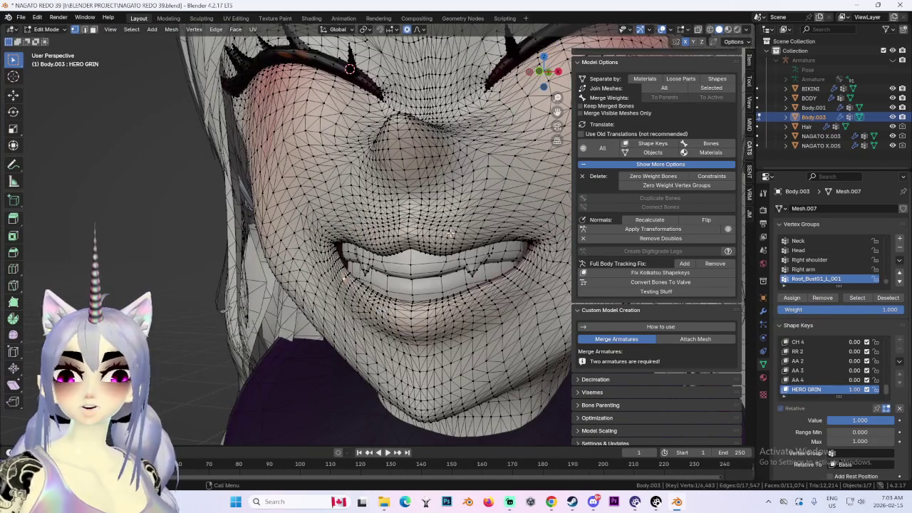
middle_drag(450, 233, 310, 249)
click(311, 250)
key(g)
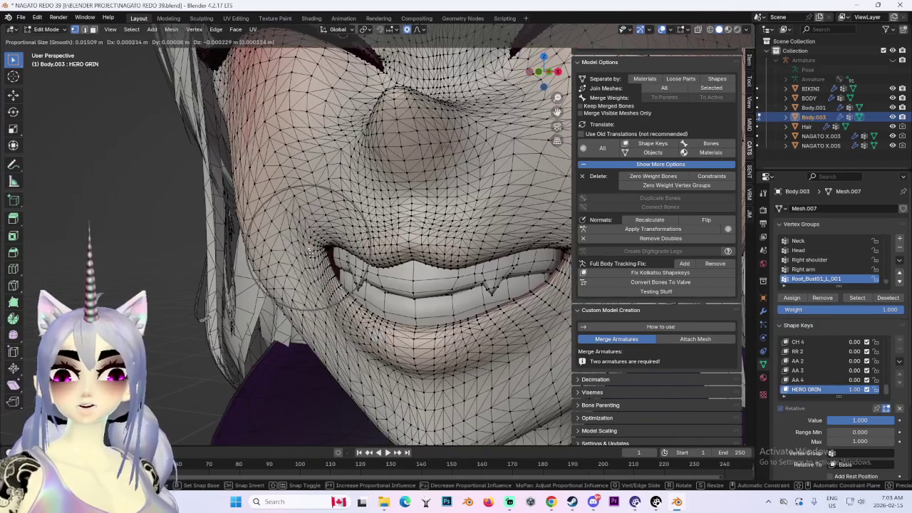
click(336, 289)
key(g)
click(341, 288)
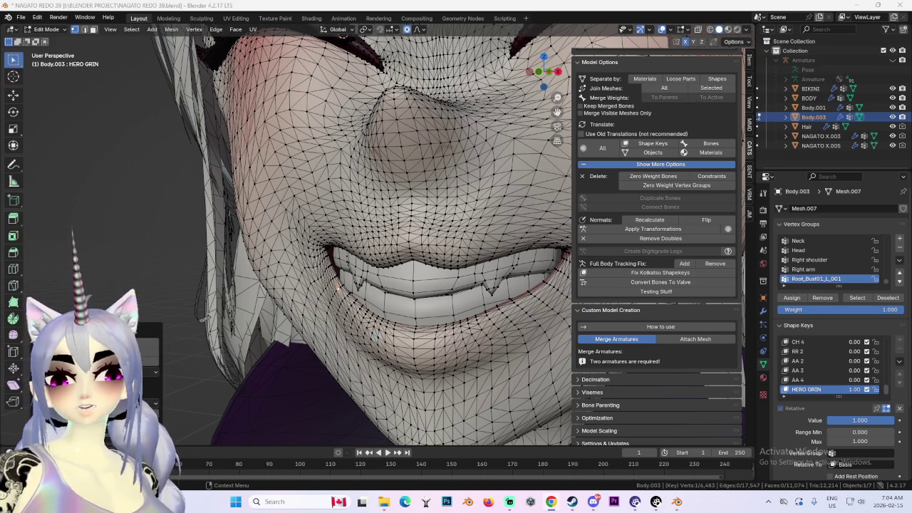
View the face from the front with the wireframe hidden to check the grin.
scroll(499, 92, down, 5)
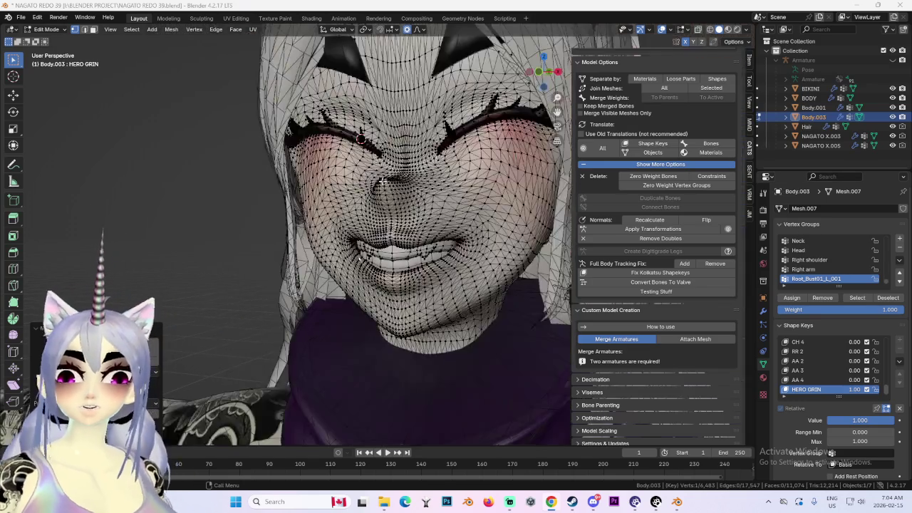
click(554, 77)
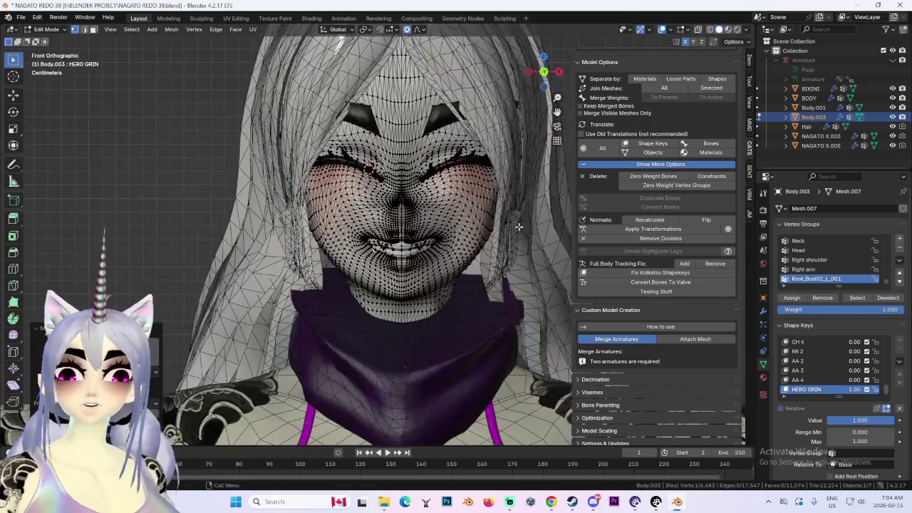
click(662, 29)
Nudge the HERO GRIN mouth vertically with proportional falloff, after discarding several trial reshapes.
scroll(382, 243, up, 3)
scroll(382, 242, up, 1)
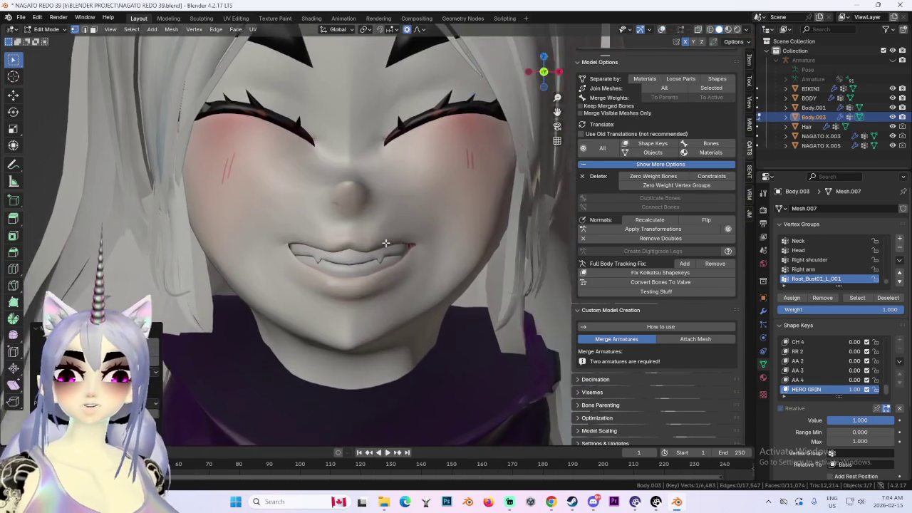
scroll(324, 276, up, 2)
key(g)
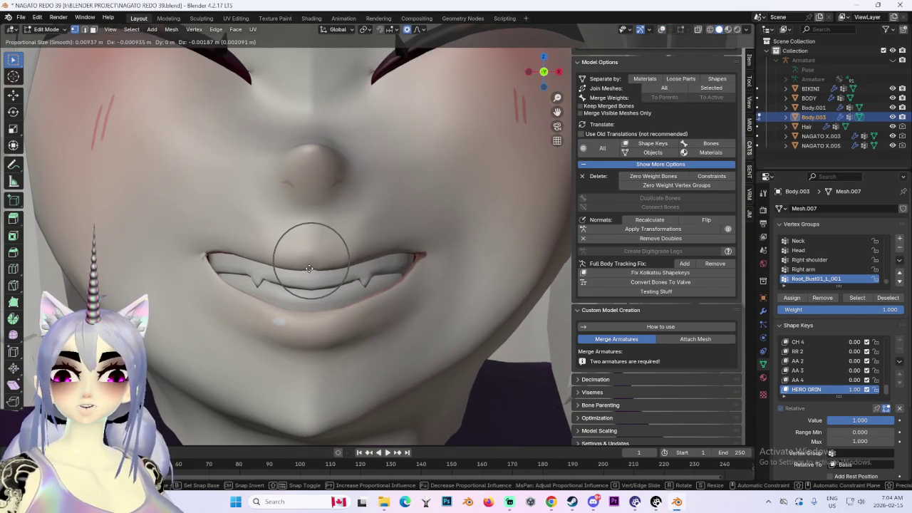
click(310, 269)
scroll(404, 254, down, 5)
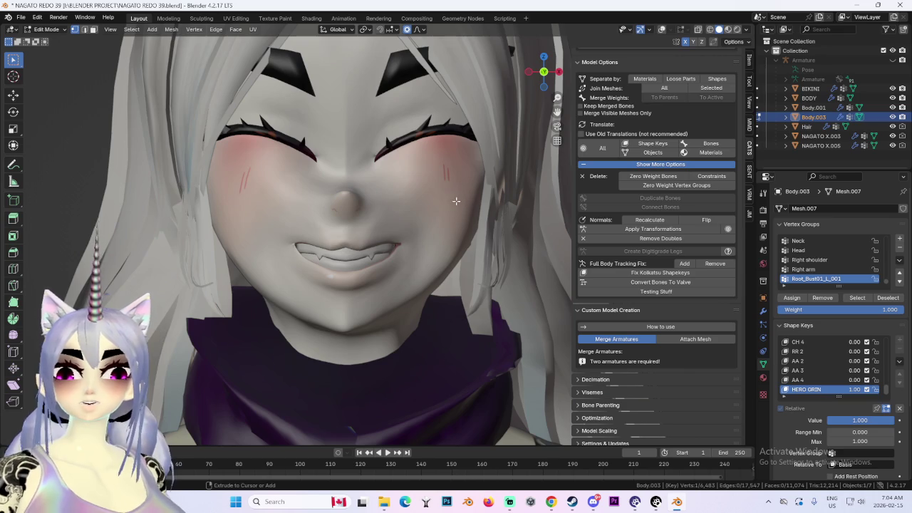
key(g)
key(Escape)
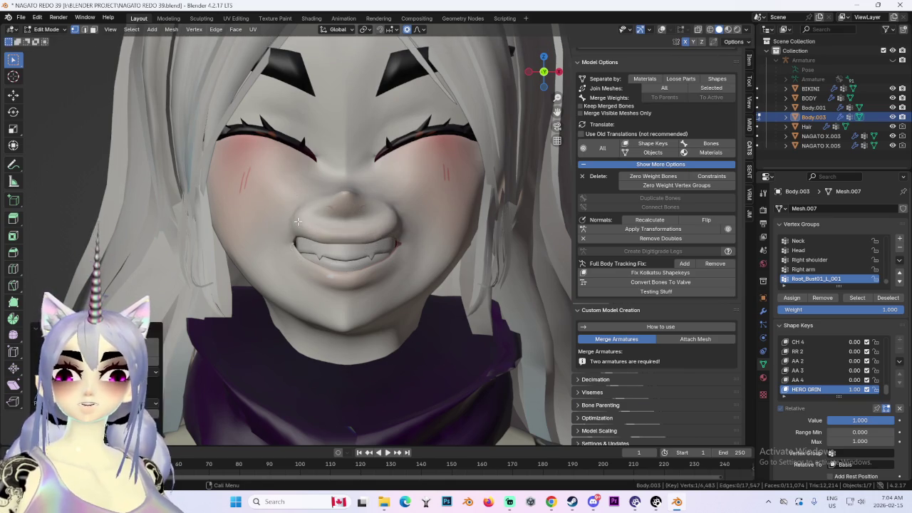
key(g)
key(Escape)
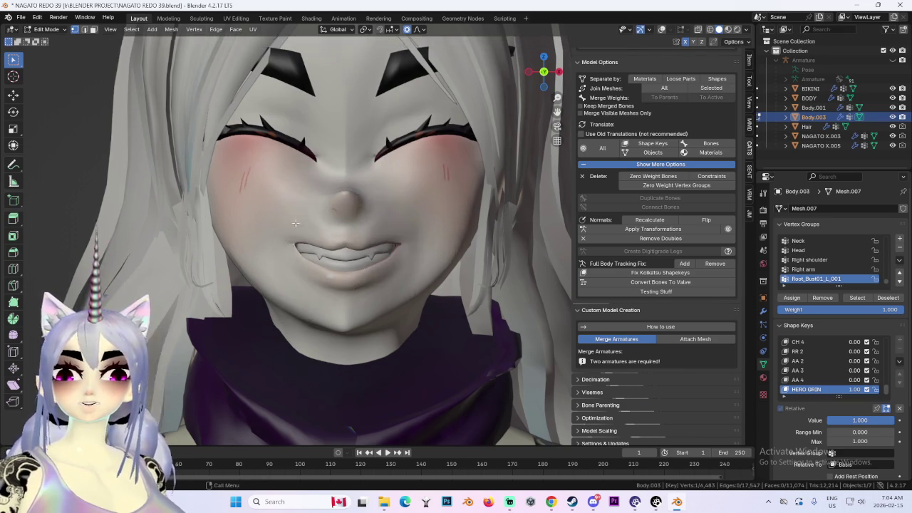
scroll(242, 232, up, 2)
key(g)
key(Escape)
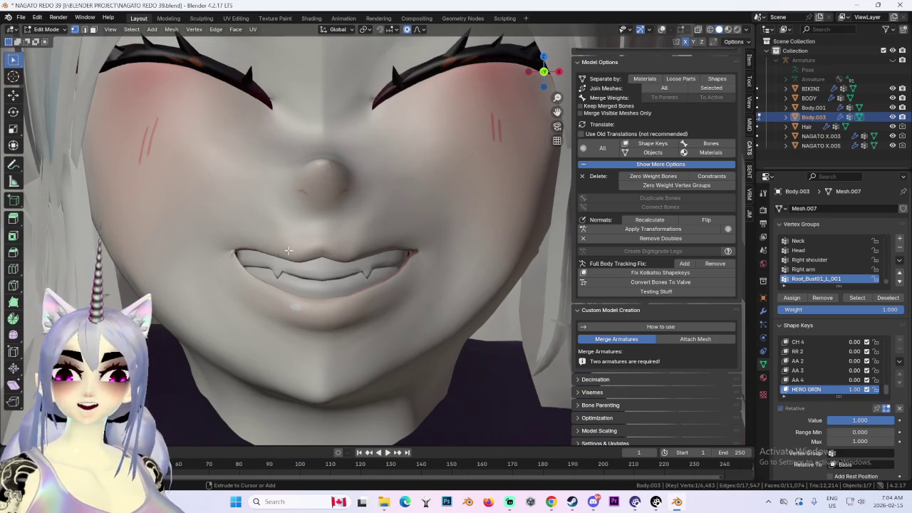
key(g)
key(Escape)
scroll(264, 226, down, 2)
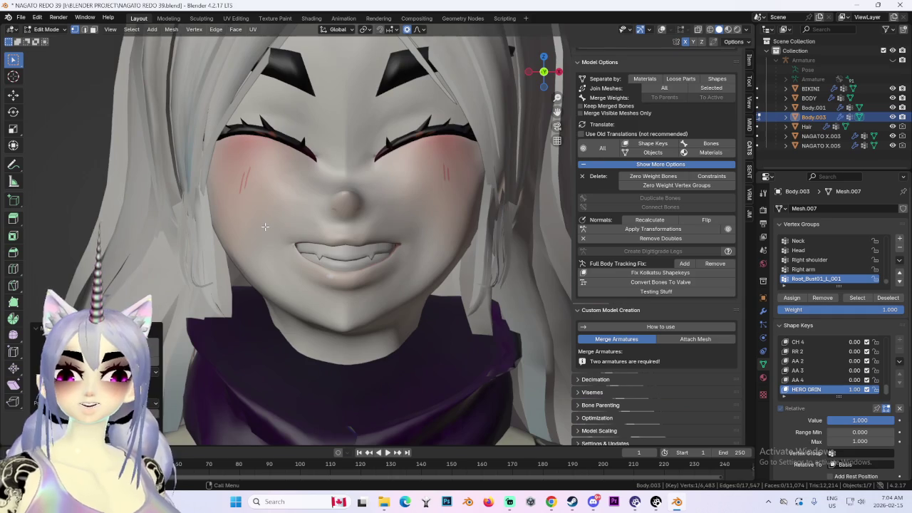
key(g)
key(z)
key(z)
mouse_move(267, 225)
middle_down()
mouse_move(439, 231)
mouse_move(268, 263)
middle_up()
scroll(439, 231, down, 3)
click(442, 221)
Reposition the grin's mouth corners and check them from a straight front view.
key(g)
click(325, 251)
key(g)
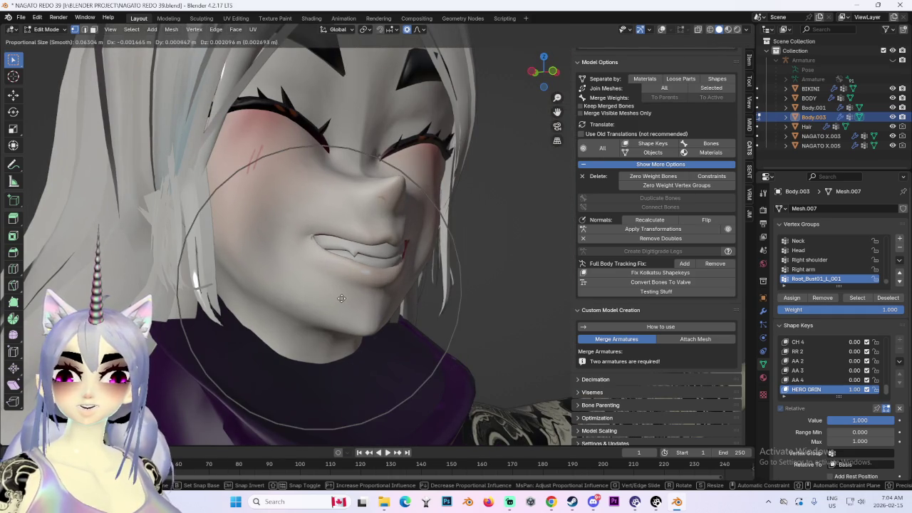
click(338, 296)
mouse_move(338, 296)
middle_down()
mouse_move(385, 247)
mouse_move(448, 249)
mouse_move(424, 250)
middle_up()
key(KP_1)
Lift the cheek vertices, discarding several further trial mouth moves.
key(g)
click(417, 246)
key(g)
right_click(418, 241)
key(g)
right_click(422, 243)
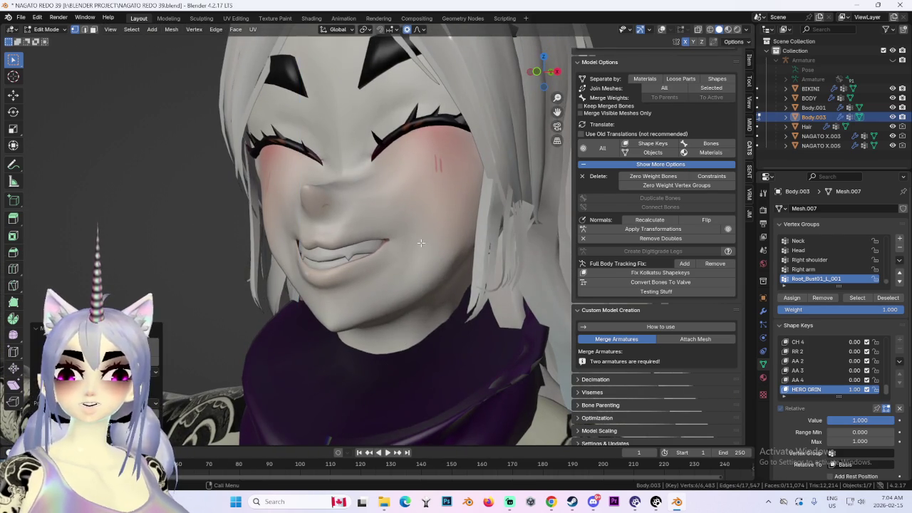
key(g)
right_click(421, 243)
key(g)
mouse_move(421, 243)
middle_down()
mouse_move(370, 251)
mouse_move(425, 237)
middle_up()
right_click(384, 245)
key(g)
right_click(370, 251)
scroll(399, 242, down, 2)
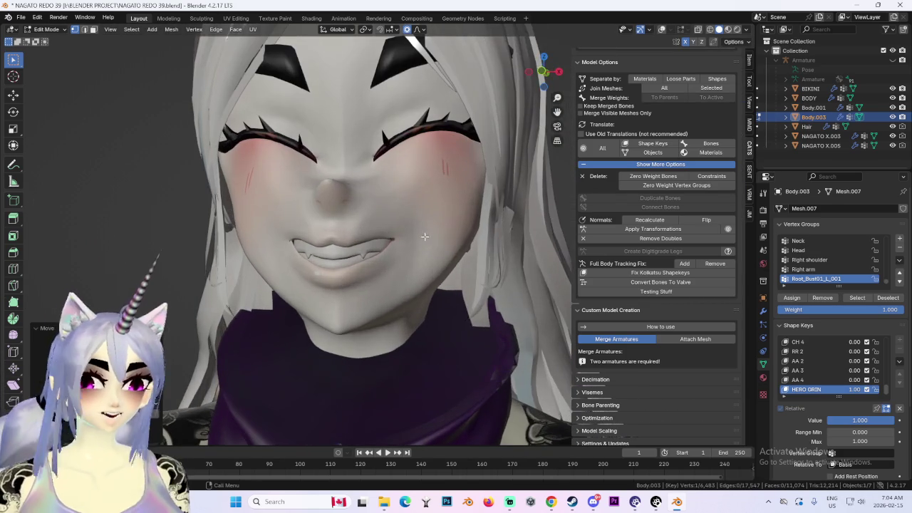
scroll(542, 71, up, 2)
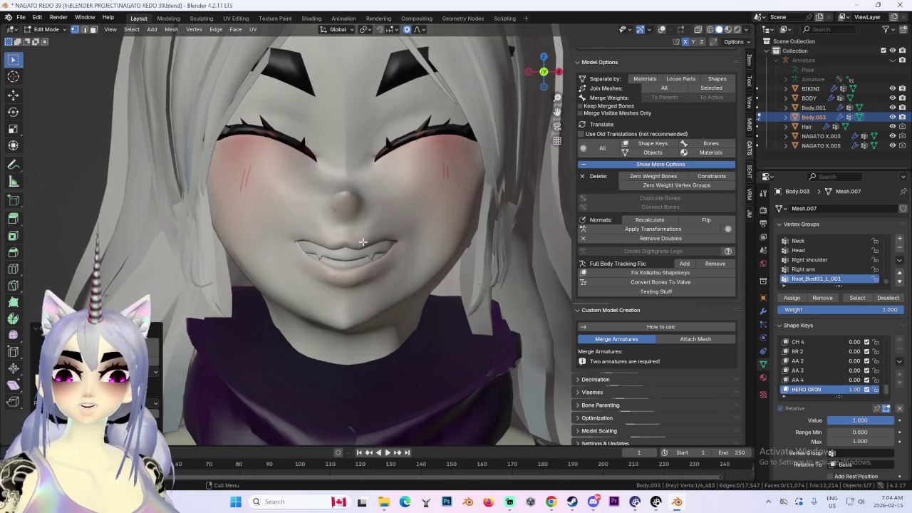
scroll(359, 263, up, 2)
scroll(359, 263, up, 2)
Reshape the upper lip using a smaller proportional-editing influence.
key(g)
scroll(360, 263, up, 2)
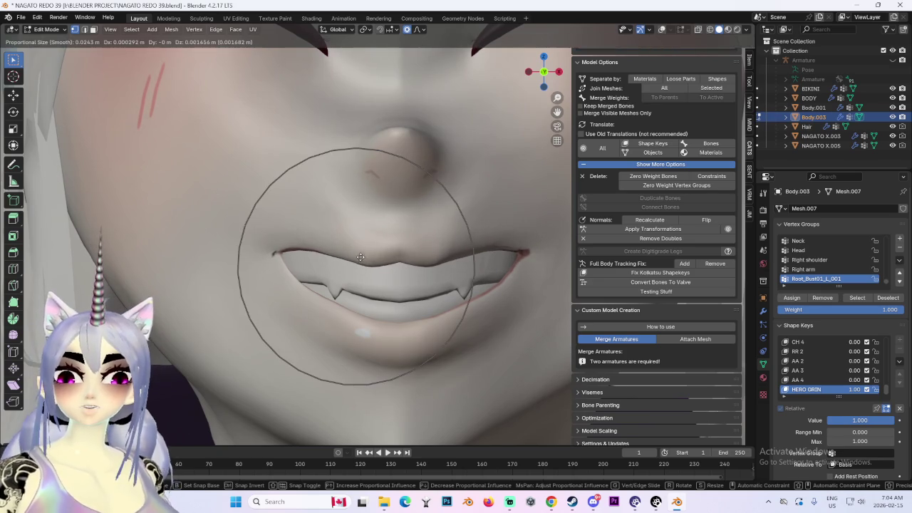
right_click(364, 264)
key(g)
click(368, 265)
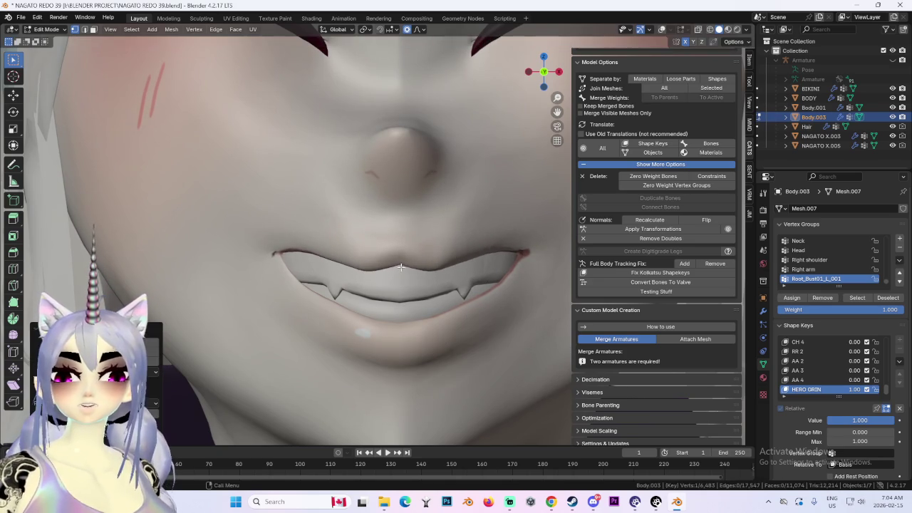
key(g)
click(450, 266)
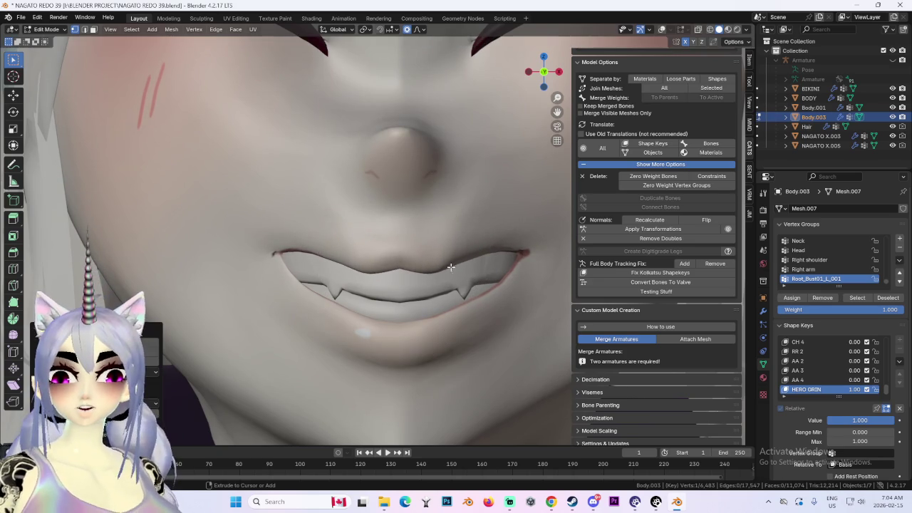
key(g)
click(323, 255)
Refine the mouth shape with a few more soft falloff moves.
scroll(459, 243, down, 3)
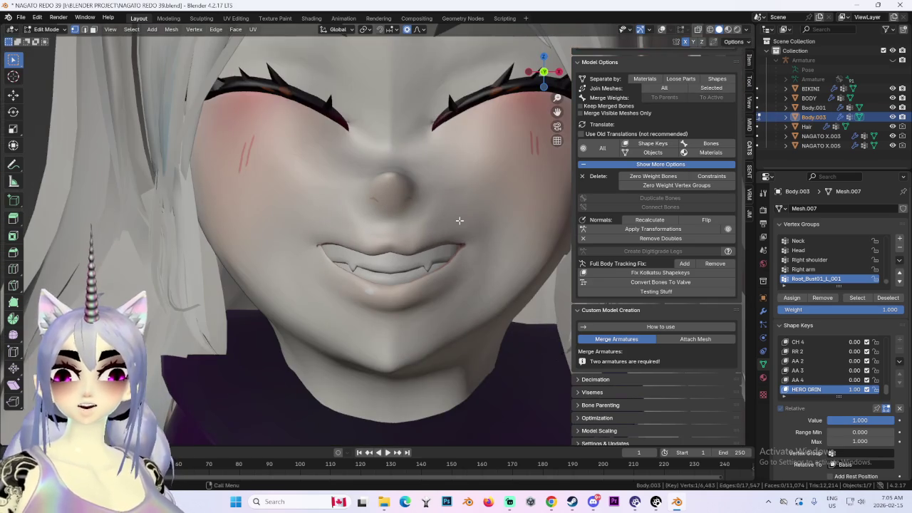
key(g)
click(453, 221)
mouse_move(453, 221)
middle_down()
mouse_move(477, 231)
mouse_move(395, 230)
mouse_move(410, 239)
mouse_move(434, 232)
mouse_move(422, 243)
middle_up()
key(g)
click(470, 235)
scroll(477, 232, down, 3)
key(g)
click(434, 232)
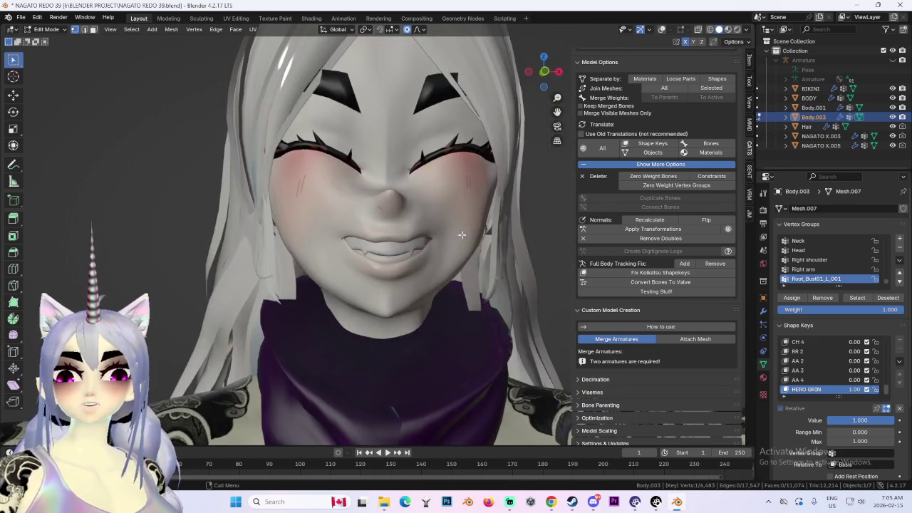
Adjust the surrounding face and mouth vertices from a closer angle.
scroll(422, 250, down, 2)
key(g)
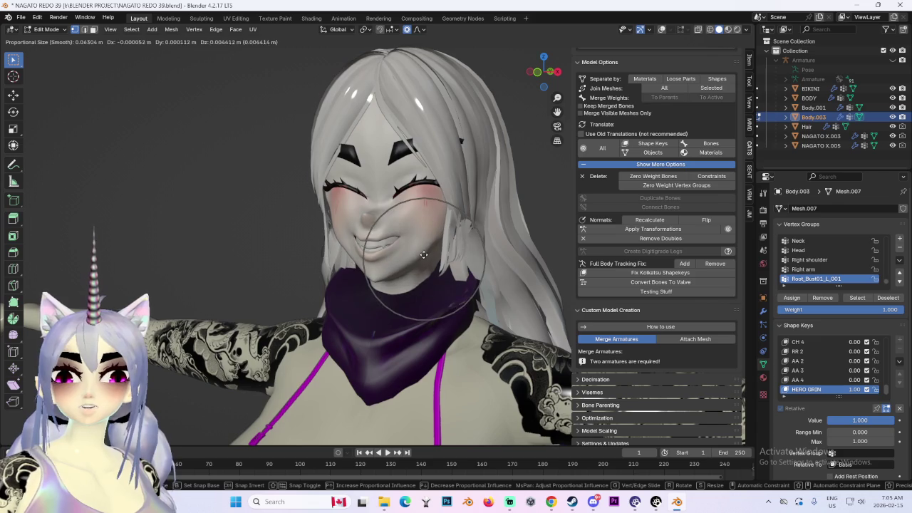
click(423, 254)
scroll(470, 249, up, 2)
scroll(442, 246, up, 2)
scroll(392, 243, up, 2)
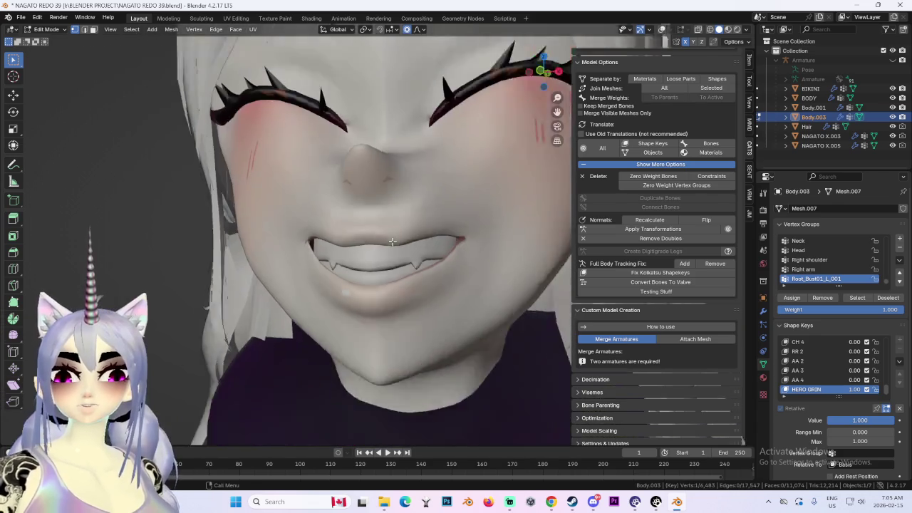
middle_drag(393, 242, 407, 235)
key(g)
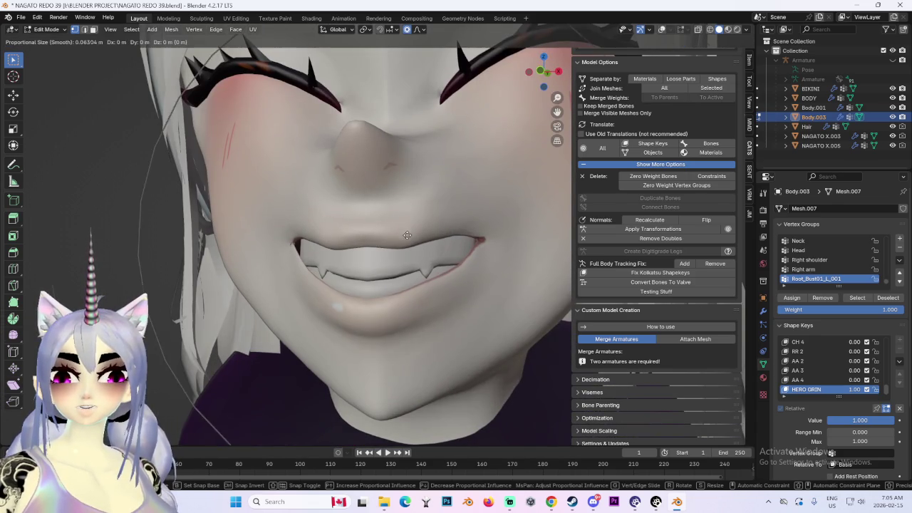
click(421, 238)
scroll(435, 241, down, 3)
scroll(391, 228, down, 1)
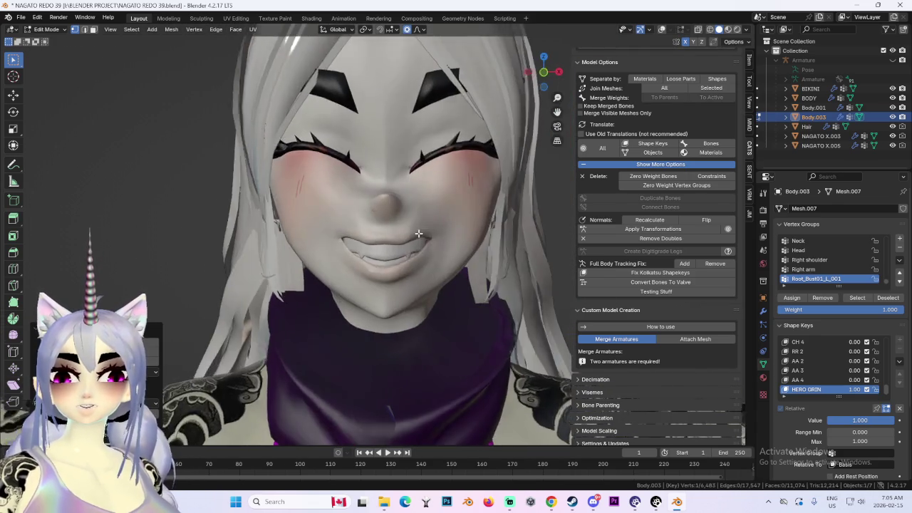
scroll(391, 229, down, 1)
Lower the eyelid area along Z so the pink irises peek under the lashes.
drag(548, 70, 499, 143)
scroll(474, 198, up, 2)
key(g)
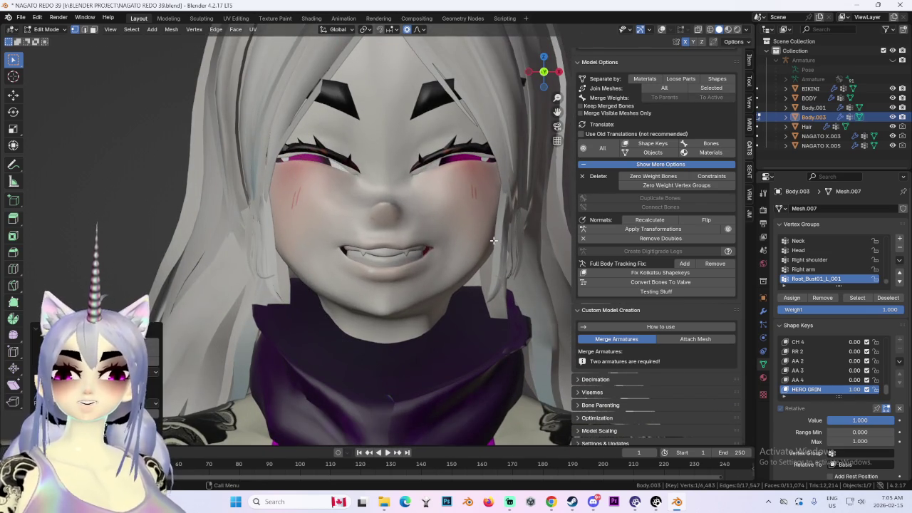
scroll(481, 228, up, 3)
key(z)
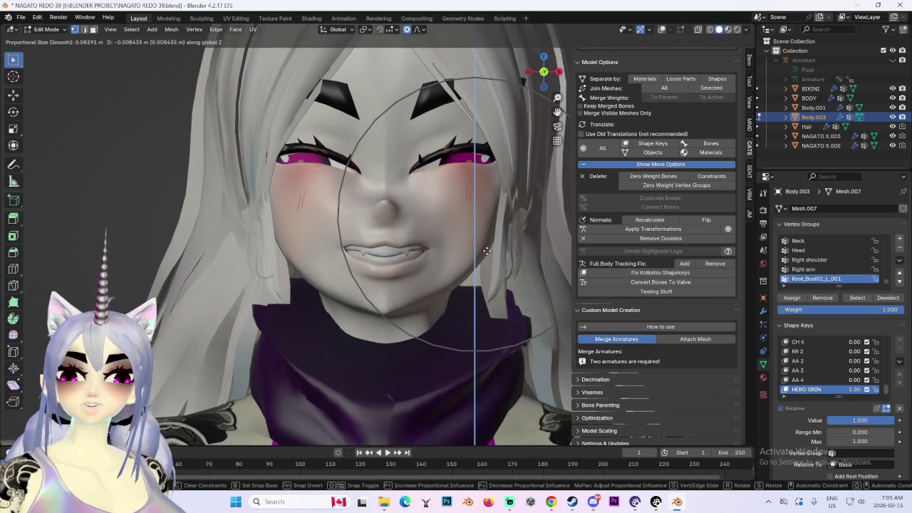
middle_drag(486, 250, 443, 209)
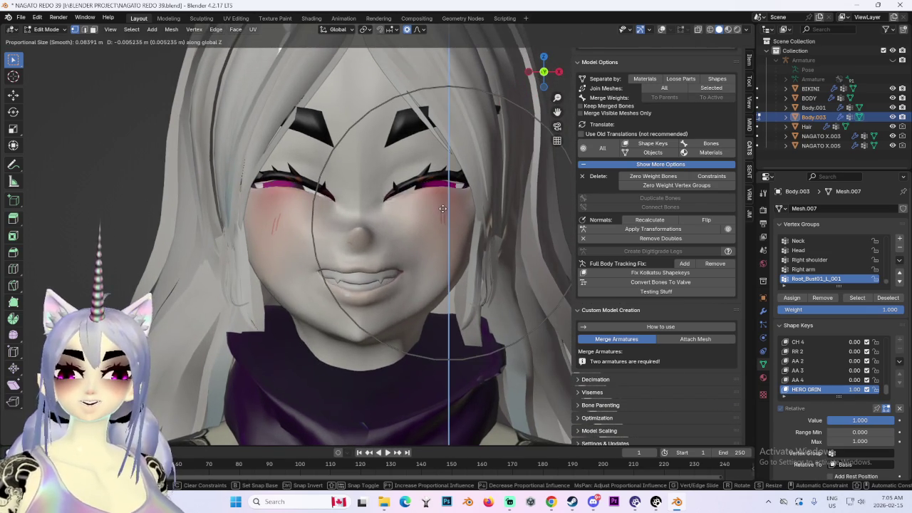
scroll(443, 206, up, 3)
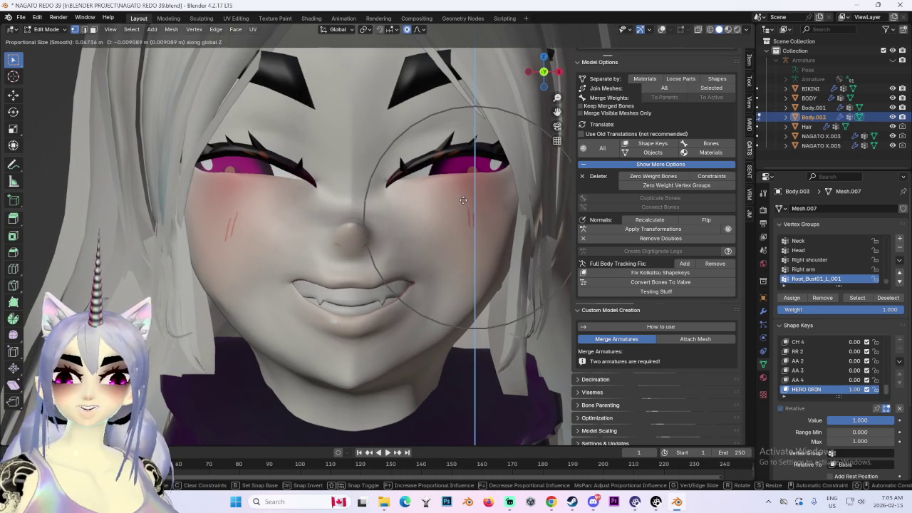
click(463, 201)
scroll(463, 201, down, 2)
mouse_move(463, 202)
middle_down()
mouse_move(366, 233)
mouse_move(436, 221)
middle_up()
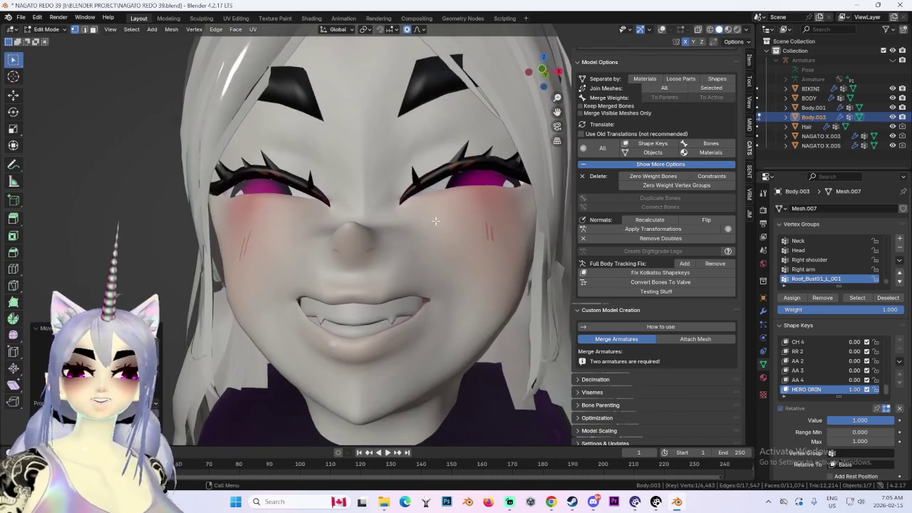
drag(546, 77, 544, 74)
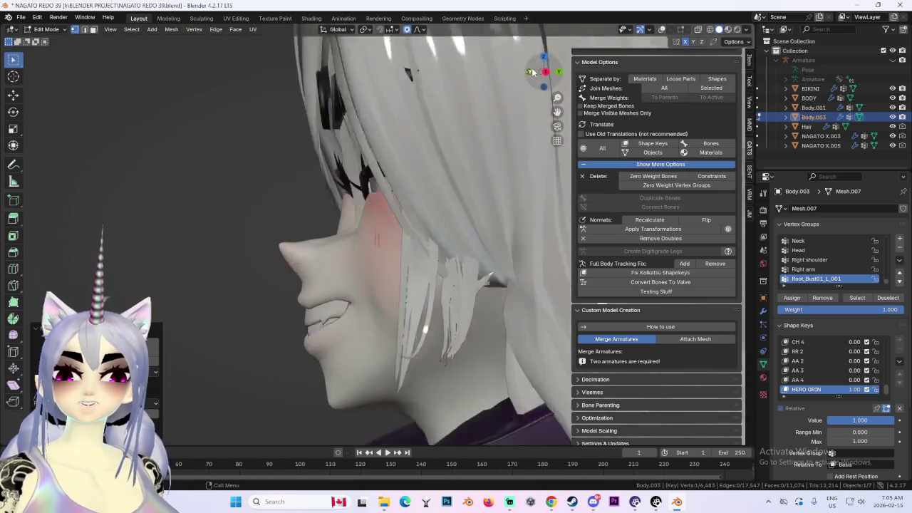
Soften the grin by moving the selected vertices twice with proportional falloff.
key(g)
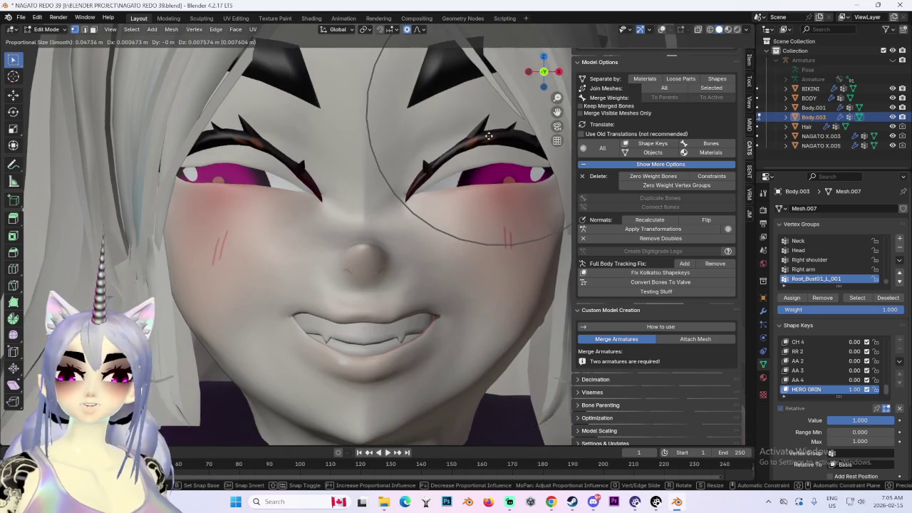
click(488, 151)
mouse_move(489, 151)
middle_down()
mouse_move(510, 209)
mouse_move(499, 229)
mouse_move(445, 214)
mouse_move(546, 88)
middle_up()
key(g)
click(510, 210)
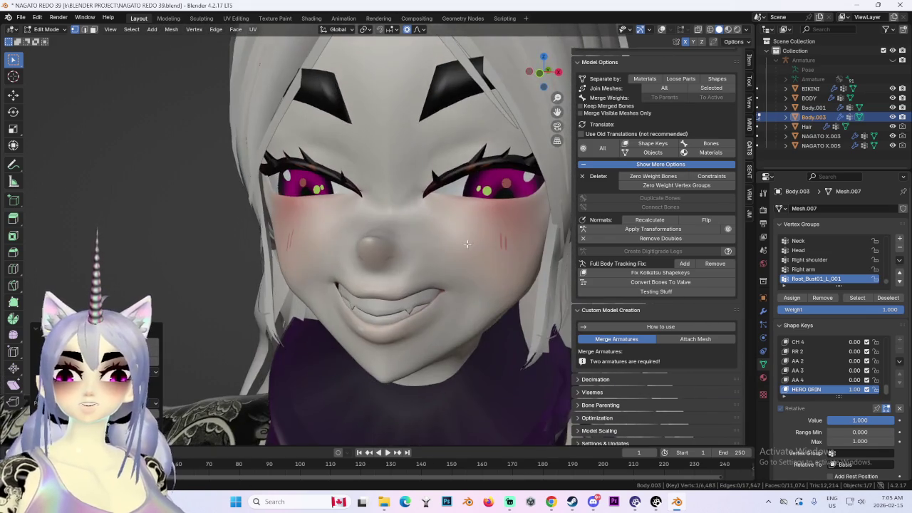
click(544, 75)
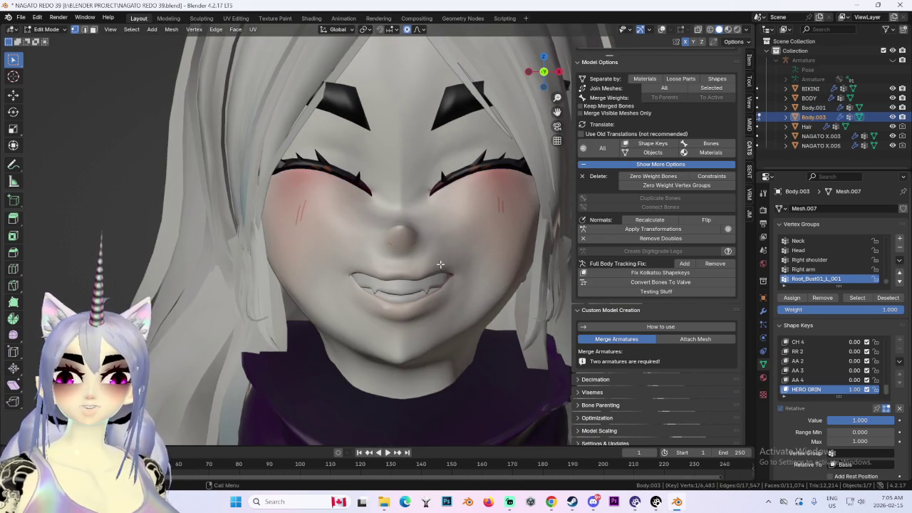
Reshape the cheek vertices using a wider proportional falloff.
middle_drag(435, 259, 356, 290)
scroll(400, 250, up, 3)
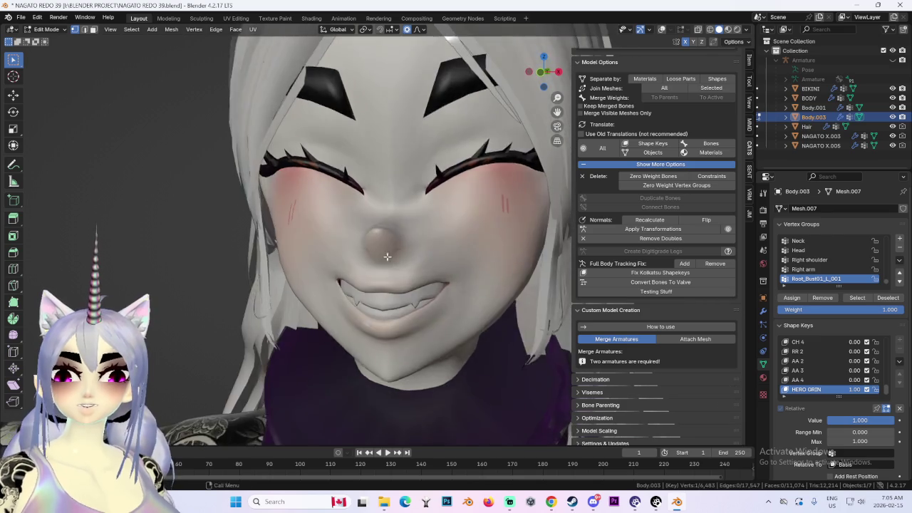
middle_drag(399, 251, 381, 292)
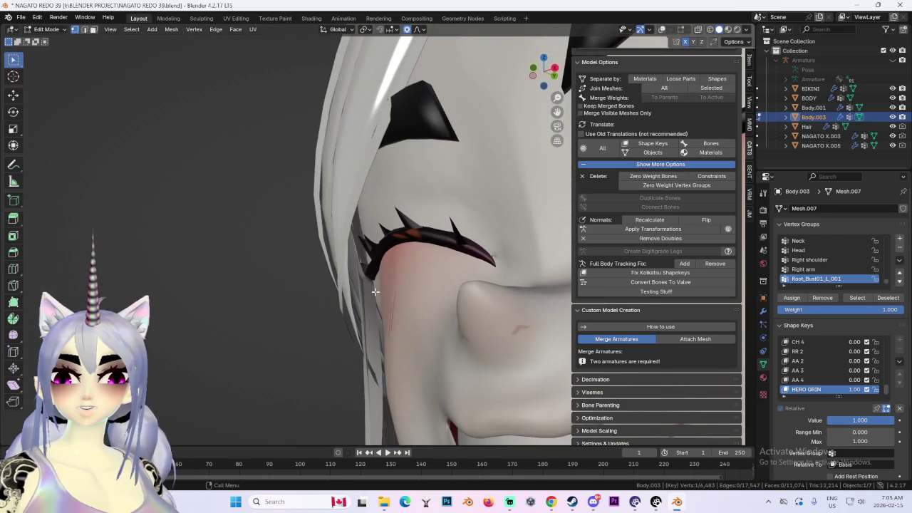
key(g)
right_click(379, 290)
middle_drag(380, 290, 470, 293)
scroll(454, 299, down, 2)
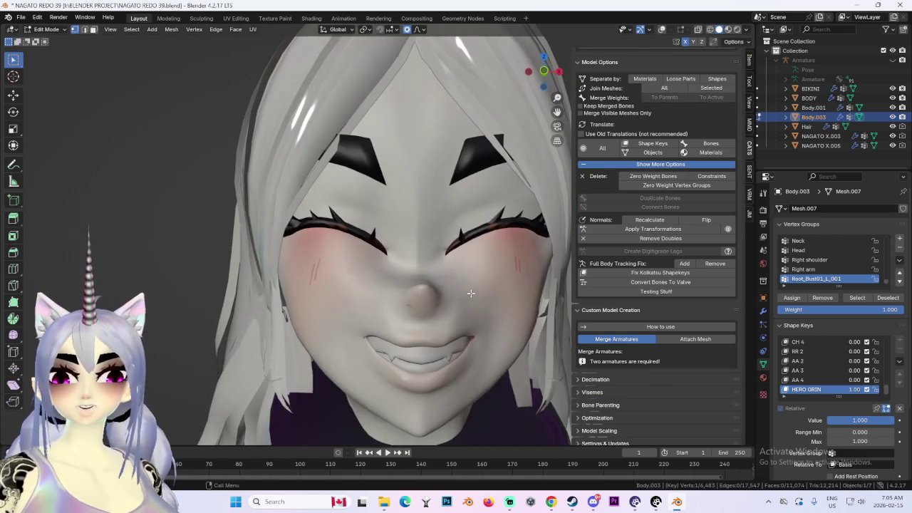
key(g)
scroll(406, 250, down, 2)
click(411, 242)
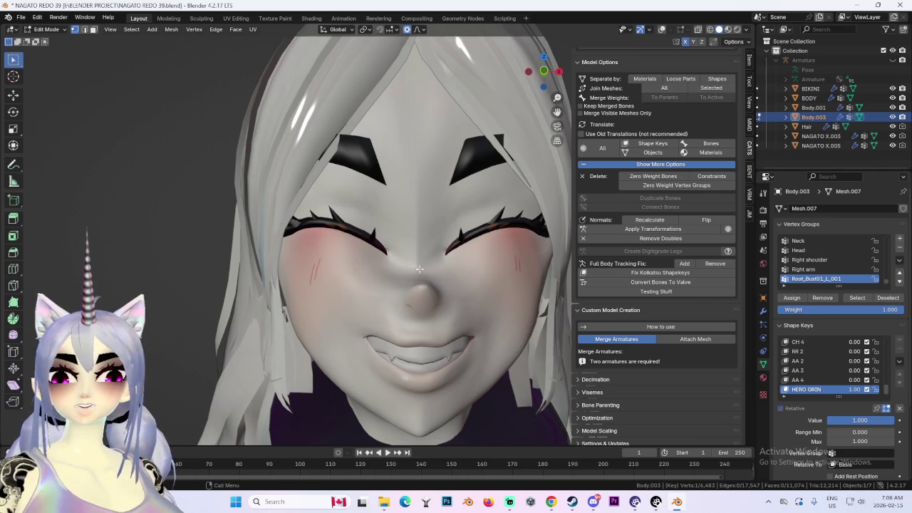
key(g)
click(420, 258)
Move the vertices near the nose along Z with soft falloff.
middle_drag(419, 257, 320, 275)
key(g)
key(Escape)
key(g)
key(z)
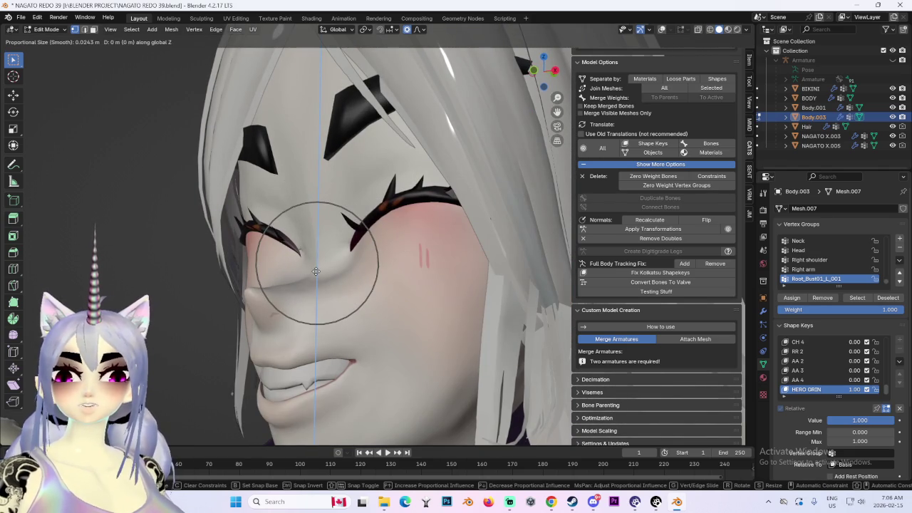
click(316, 263)
mouse_move(317, 263)
middle_down()
mouse_move(484, 298)
mouse_move(481, 281)
mouse_move(467, 281)
middle_up()
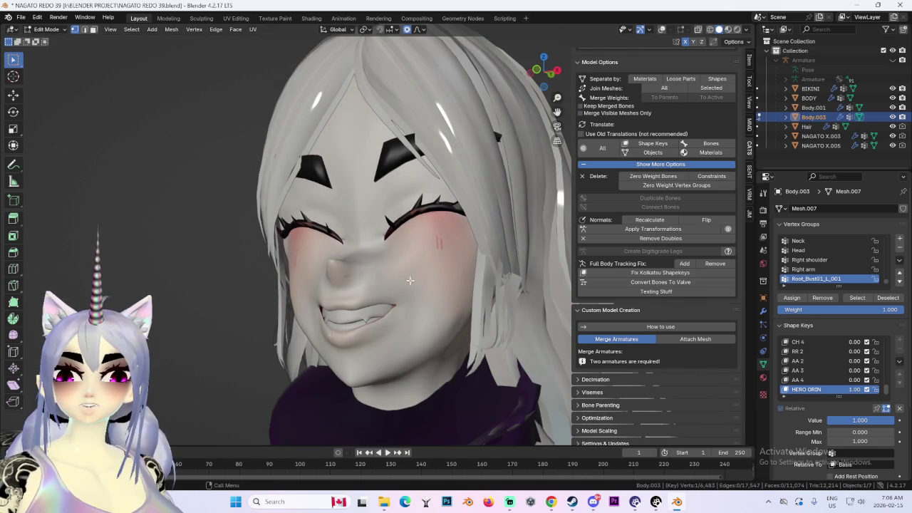
Make two more soft face adjustments, one constrained to the Z axis.
mouse_move(378, 262)
middle_down()
mouse_move(446, 277)
mouse_move(451, 252)
mouse_move(489, 259)
mouse_move(385, 241)
mouse_move(399, 235)
middle_up()
key(g)
click(421, 274)
key(g)
key(z)
click(381, 243)
Fine-tune the grin vertices from a three-quarter view, then recheck from the front.
key(g)
click(519, 265)
mouse_move(519, 265)
middle_down()
mouse_move(449, 281)
mouse_move(496, 284)
middle_up()
key(g)
click(449, 280)
click(544, 74)
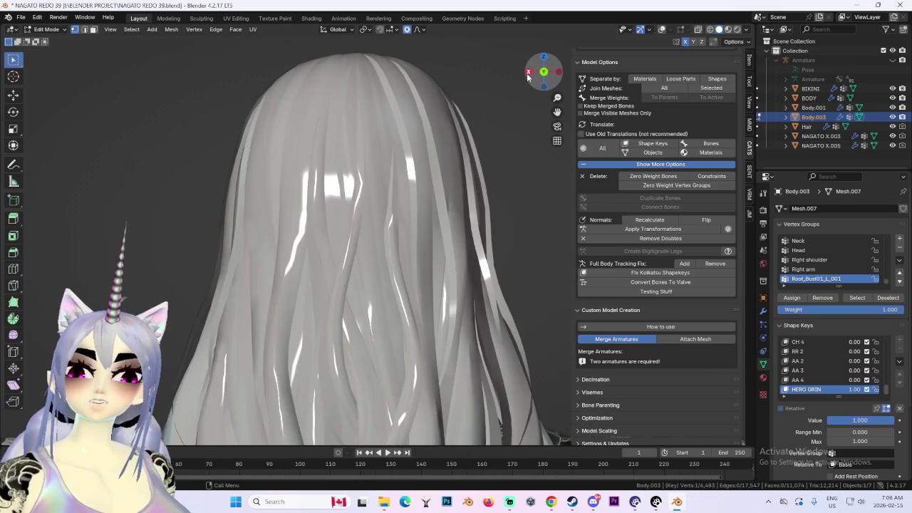
key(KP_1)
Circle-select the vertices around the mouth, then undo that selection.
mouse_move(478, 312)
middle_down()
mouse_move(453, 292)
mouse_move(445, 299)
middle_up()
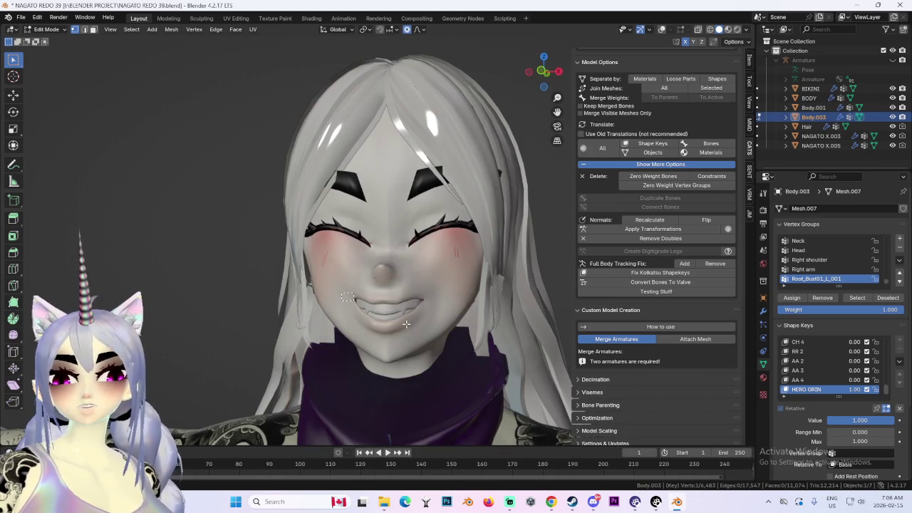
key(c)
click(385, 307)
key(Escape)
key(ctrl+z)
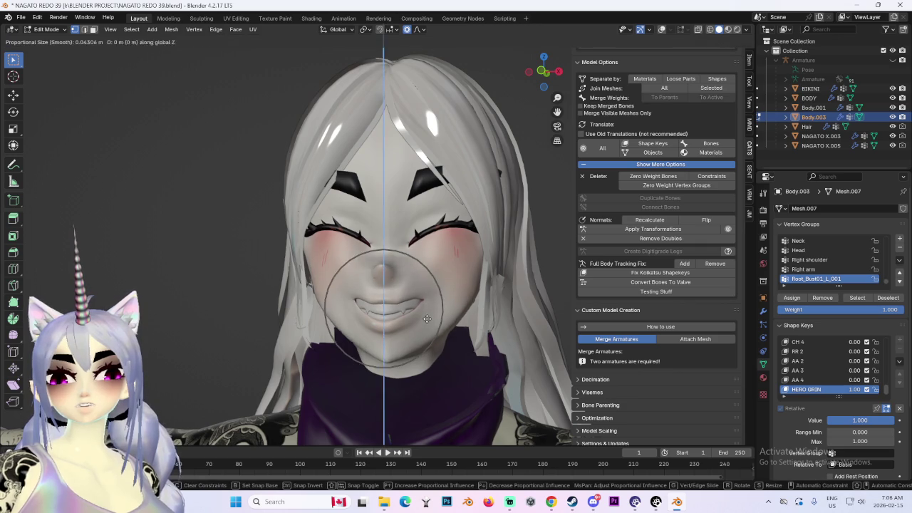
middle_drag(427, 321, 441, 263)
mouse_move(485, 283)
middle_down()
mouse_move(391, 282)
mouse_move(430, 281)
middle_up()
key(c)
key(Escape)
scroll(431, 282, down, 2)
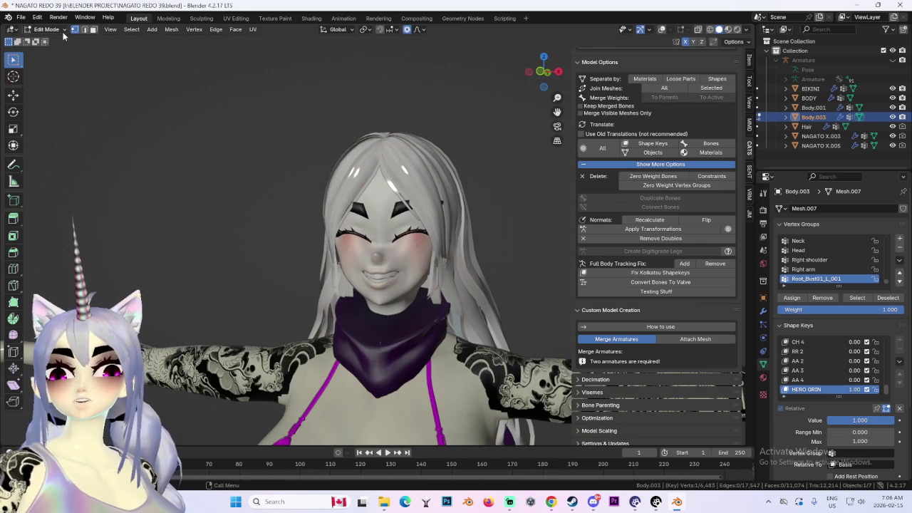
In Object Mode, preview WINCE BLINK at 0 (eyes open) and 1 (eyes closed) from the front.
key(Tab)
scroll(336, 201, up, 3)
scroll(866, 362, up, 3)
scroll(862, 363, up, 3)
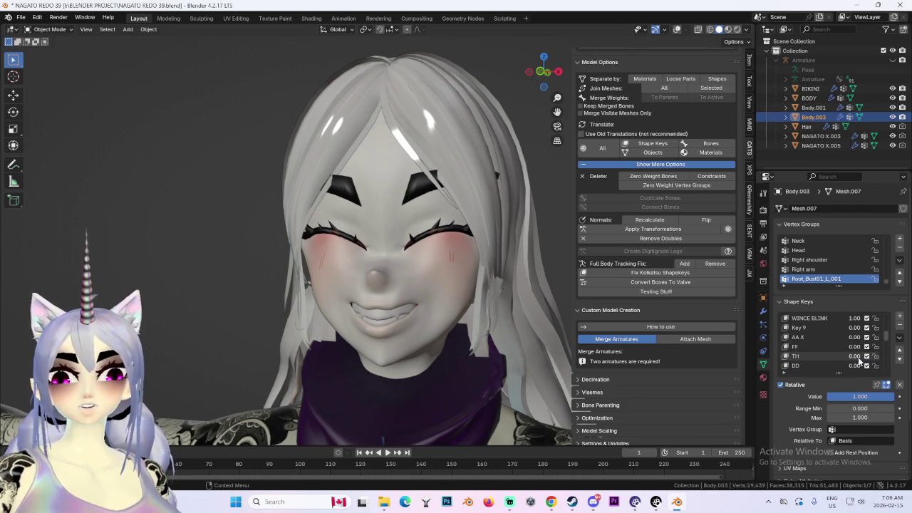
drag(853, 318, 834, 318)
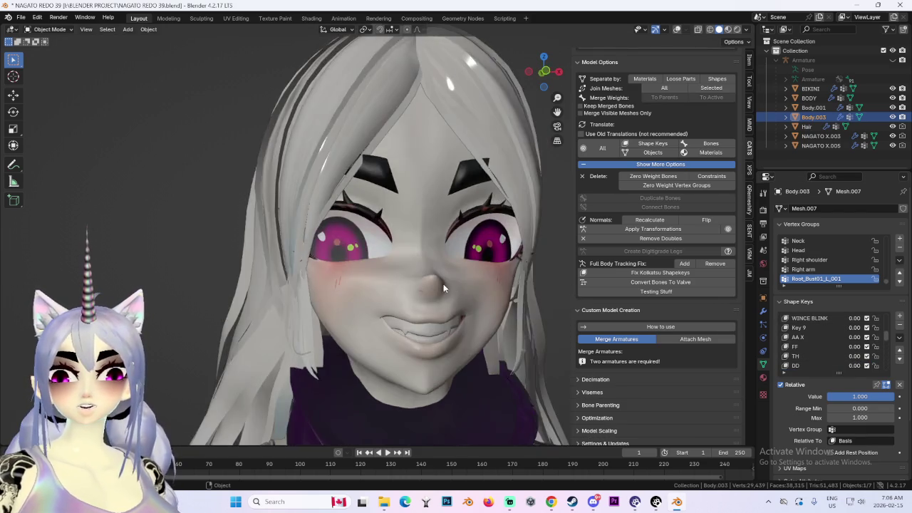
middle_drag(443, 283, 479, 300)
scroll(422, 282, down, 4)
middle_drag(422, 287, 484, 290)
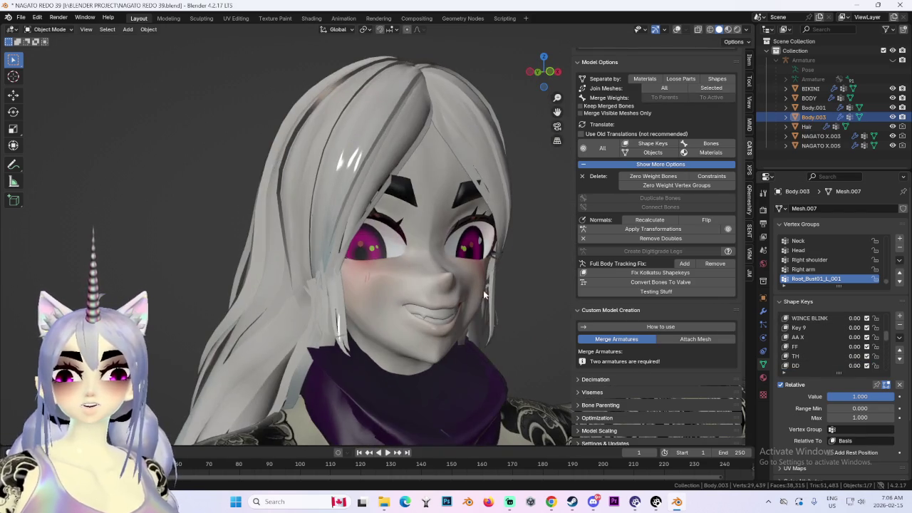
key(KP_1)
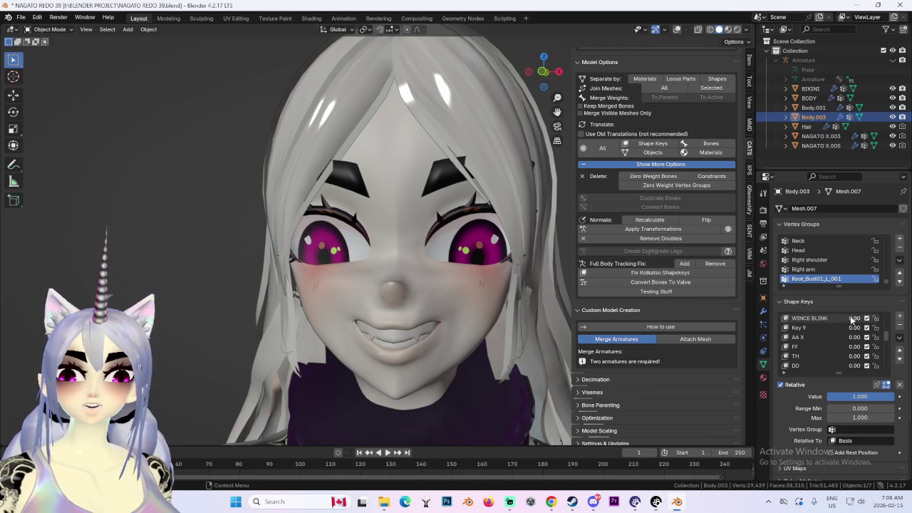
drag(850, 319, 873, 318)
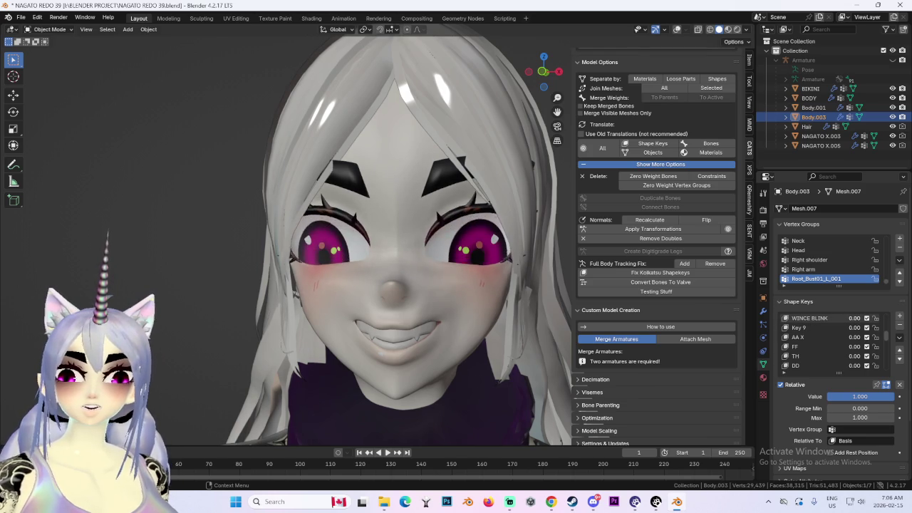
Return WINCE BLINK to 0 and set HERO GRIN to 0 for a neutral face.
middle_drag(355, 277, 352, 277)
key(KP_1)
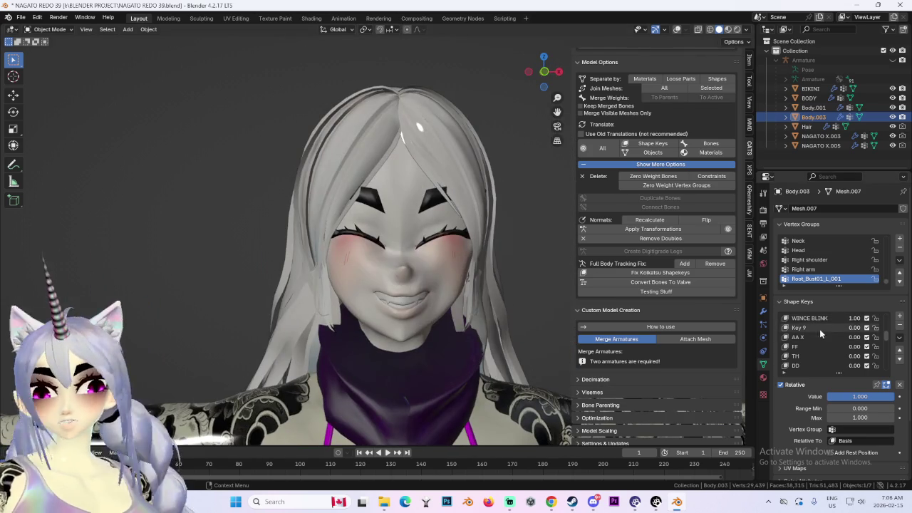
drag(856, 318, 837, 322)
scroll(835, 328, down, 5)
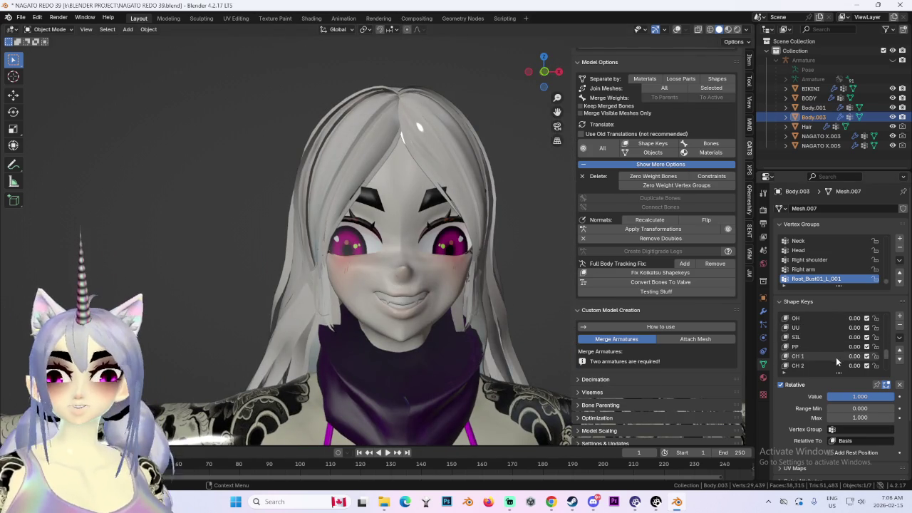
click(835, 363)
drag(857, 367, 833, 367)
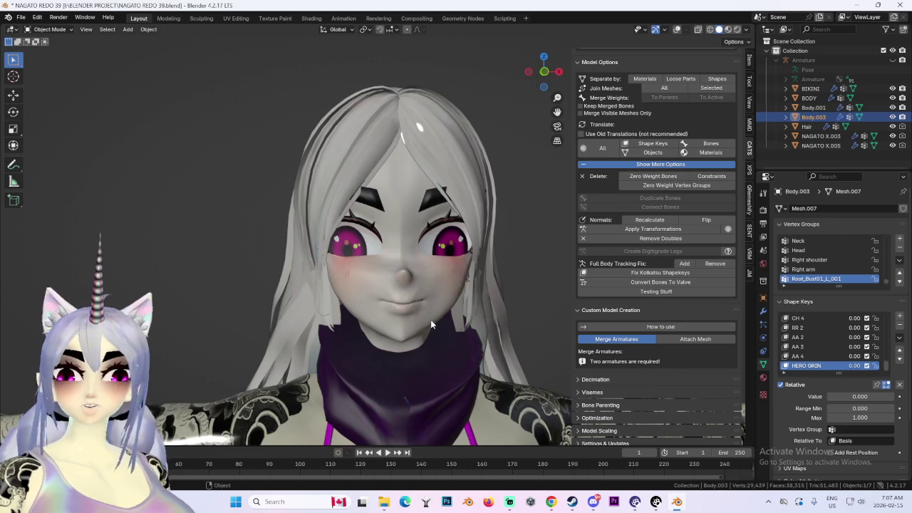
Hide the Hair object to view the bare head from the front.
middle_drag(431, 319, 538, 140)
click(537, 71)
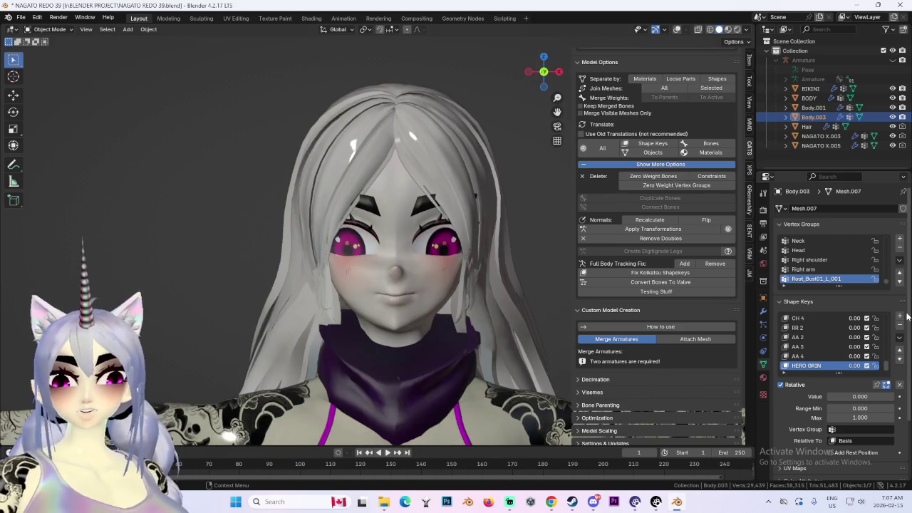
click(807, 126)
key(h)
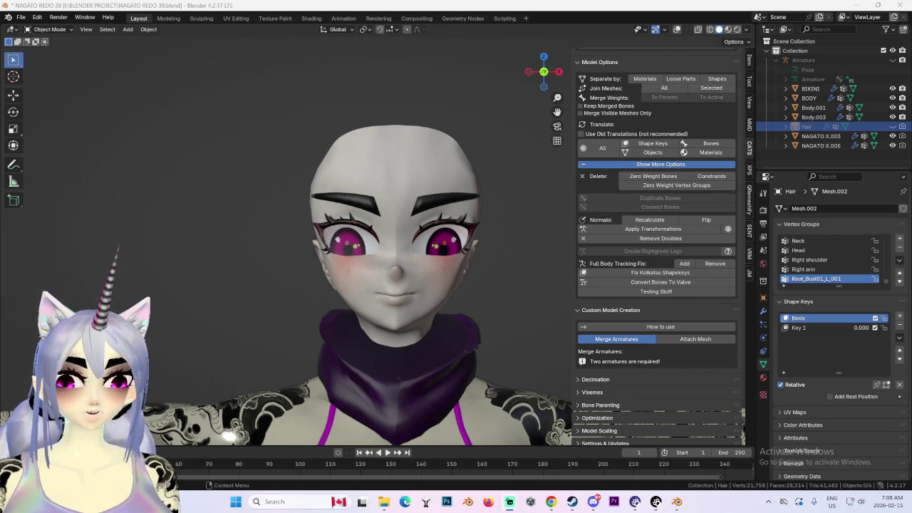
click(892, 126)
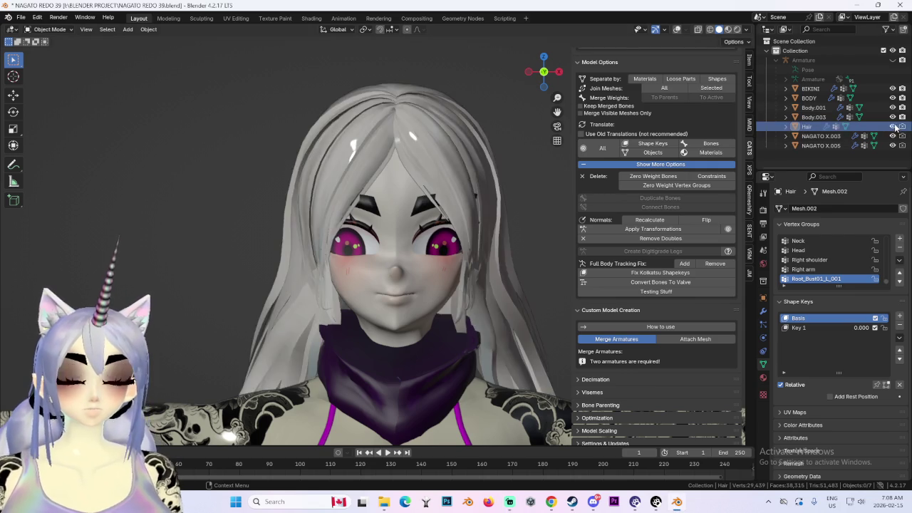
Try the hair's Key 1 at 1, then undo it back to 0.
scroll(458, 309, up, 2)
middle_drag(458, 313, 425, 309)
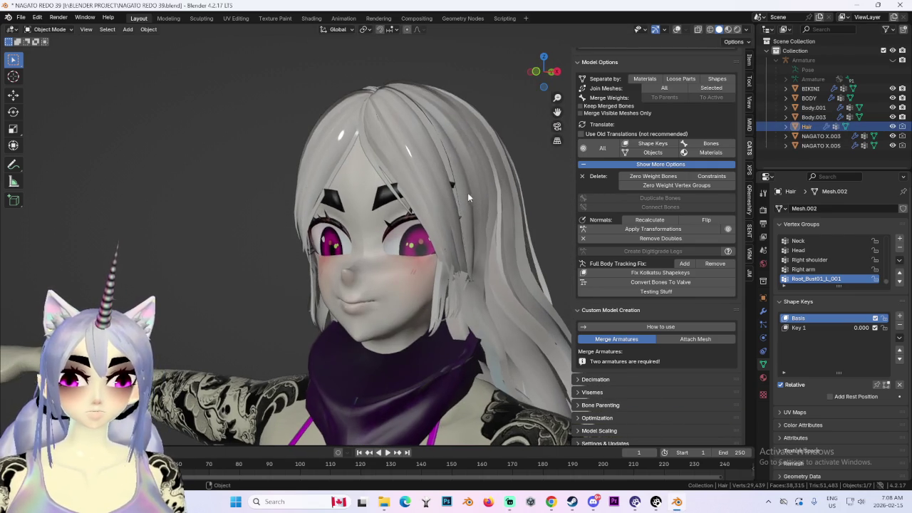
drag(848, 327, 884, 328)
key(ctrl+z)
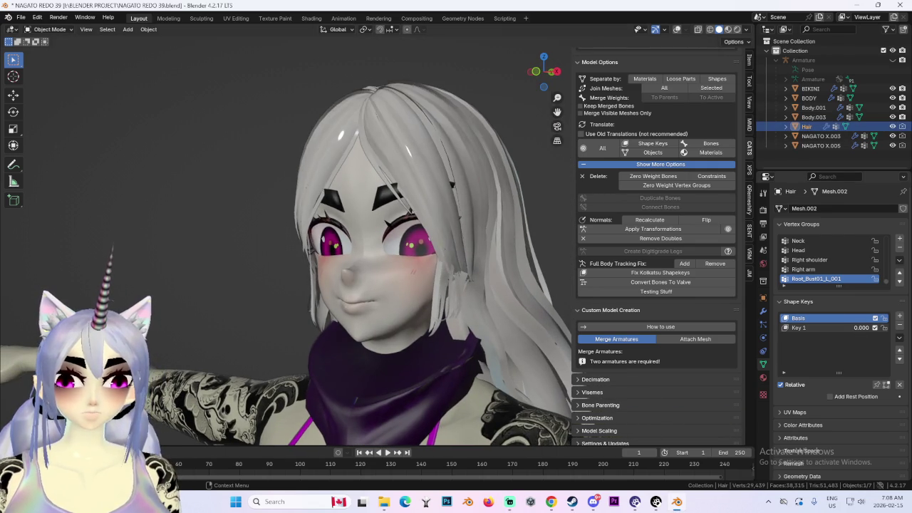
Set viewport lighting to Flat, viewing the face from the front.
key(KP_1)
drag(545, 69, 544, 72)
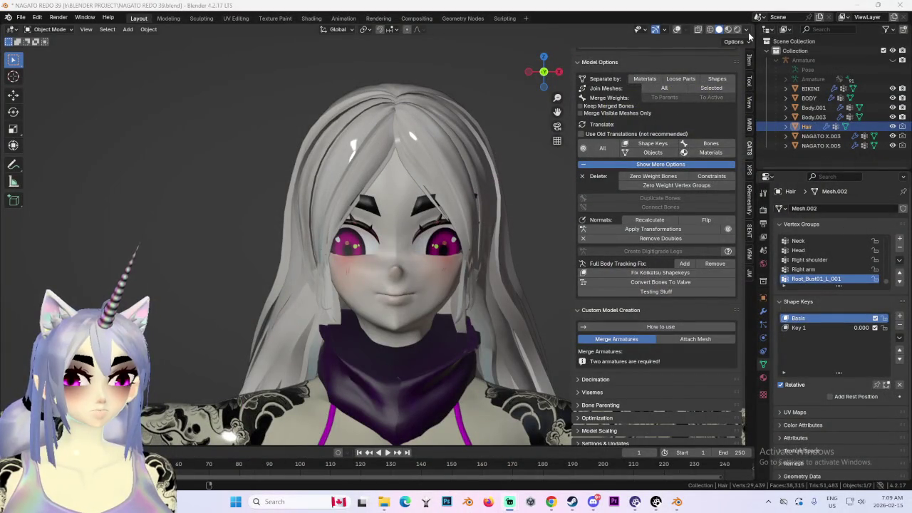
click(747, 29)
click(770, 106)
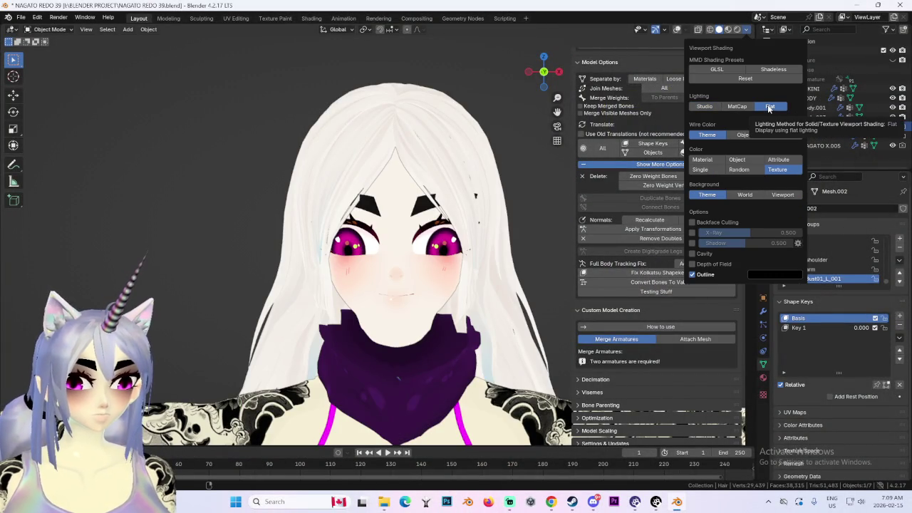